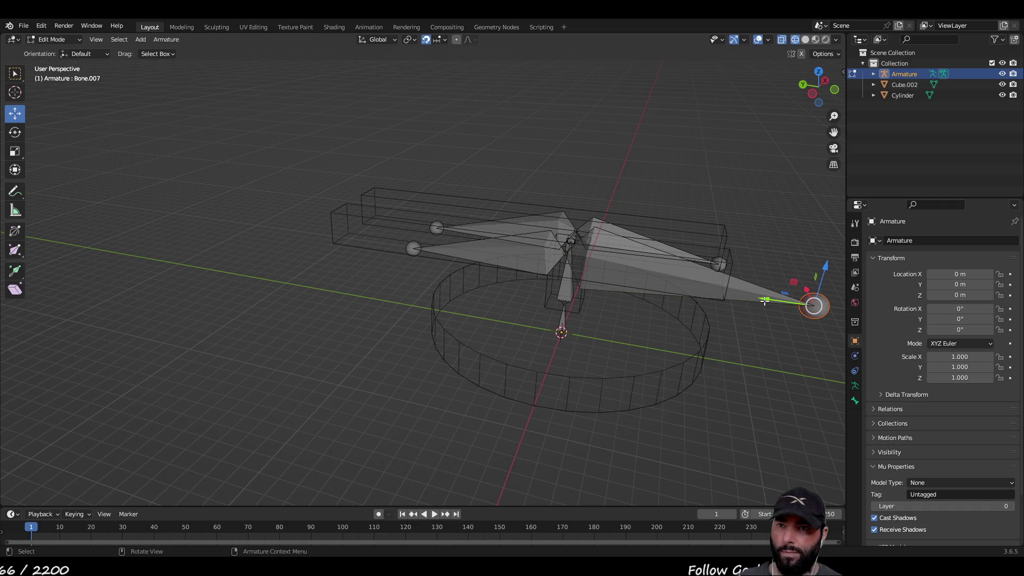
# Move Bone.005's joint 0.375 m along Y and raise it 0.125 m along Z.
pyautogui.moveTo(764, 300); pyautogui.dragTo(675, 287)
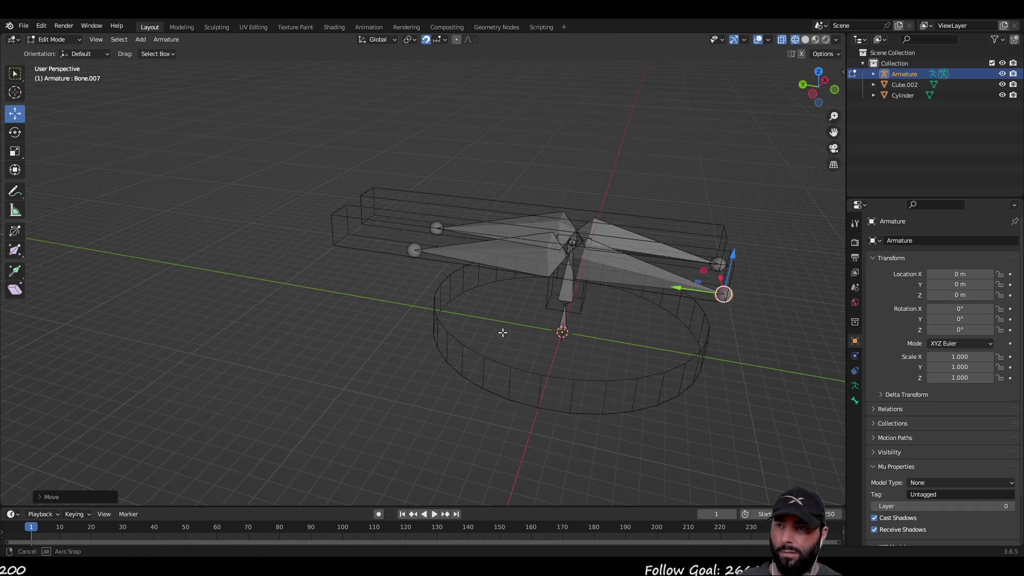
pyautogui.moveTo(501, 327); pyautogui.dragTo(558, 356, button='middle')
pyautogui.click(457, 269)
pyautogui.moveTo(411, 277); pyautogui.dragTo(348, 297)
pyautogui.moveTo(394, 258); pyautogui.dragTo(399, 240)
# Move Bone.004's joint 0.375 m along Y and lift it 0.125 m along Z.
pyautogui.moveTo(470, 324)
pyautogui.mouseDown(button='middle')
pyautogui.moveTo(443, 299)
pyautogui.moveTo(412, 212)
pyautogui.moveTo(399, 272)
pyautogui.moveTo(443, 269)
pyautogui.mouseUp(button='middle')
pyautogui.click(412, 212)
pyautogui.moveTo(449, 261); pyautogui.dragTo(548, 223)
pyautogui.moveTo(606, 267)
pyautogui.mouseDown(button='middle')
pyautogui.moveTo(587, 304)
pyautogui.moveTo(547, 186)
pyautogui.mouseUp(button='middle')
pyautogui.moveTo(497, 170); pyautogui.dragTo(497, 150)
# Raise the joints of Bone.006 and Bone.007 along Z.
pyautogui.moveTo(393, 283); pyautogui.dragTo(524, 258, button='middle')
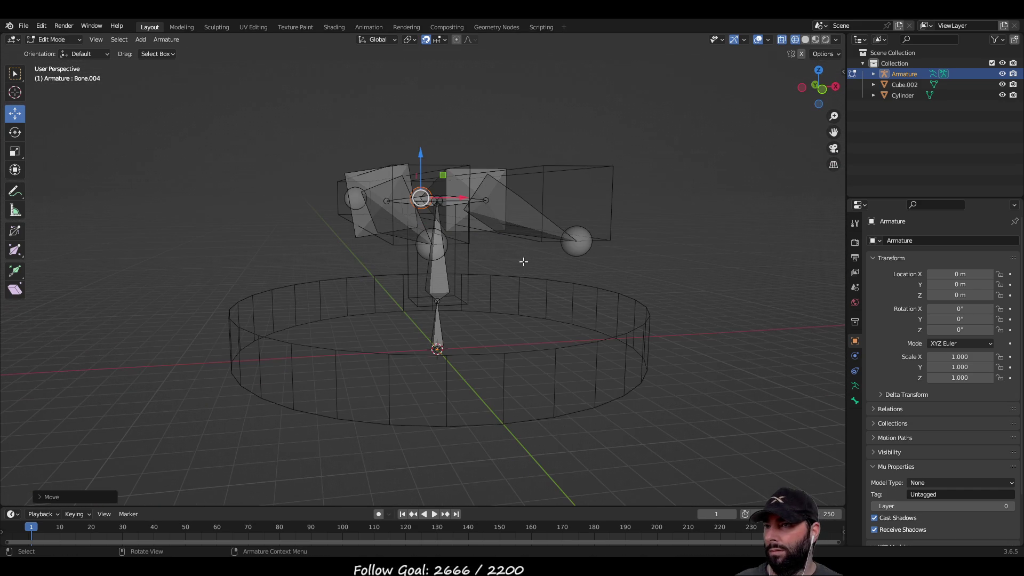
pyautogui.click(578, 241)
pyautogui.moveTo(577, 220); pyautogui.dragTo(556, 182)
pyautogui.click(431, 244)
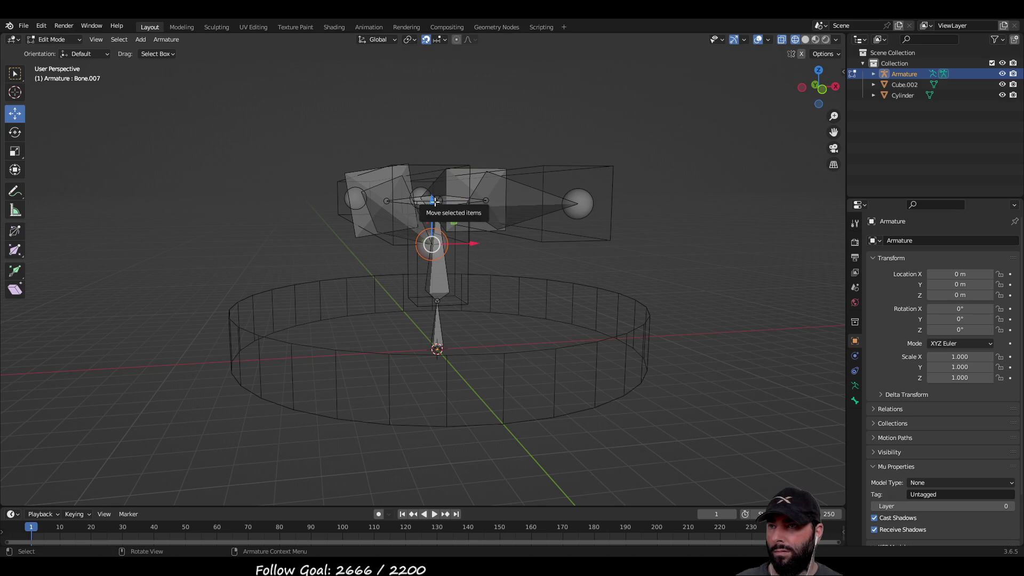
pyautogui.moveTo(432, 203); pyautogui.dragTo(433, 164)
# Check the bones against the barrels, then box-select the lower bone.
pyautogui.moveTo(368, 278)
pyautogui.mouseDown(button='middle')
pyautogui.moveTo(446, 325)
pyautogui.moveTo(457, 373)
pyautogui.moveTo(448, 448)
pyautogui.moveTo(455, 303)
pyautogui.moveTo(402, 327)
pyautogui.moveTo(221, 336)
pyautogui.moveTo(244, 326)
pyautogui.mouseUp(button='middle')
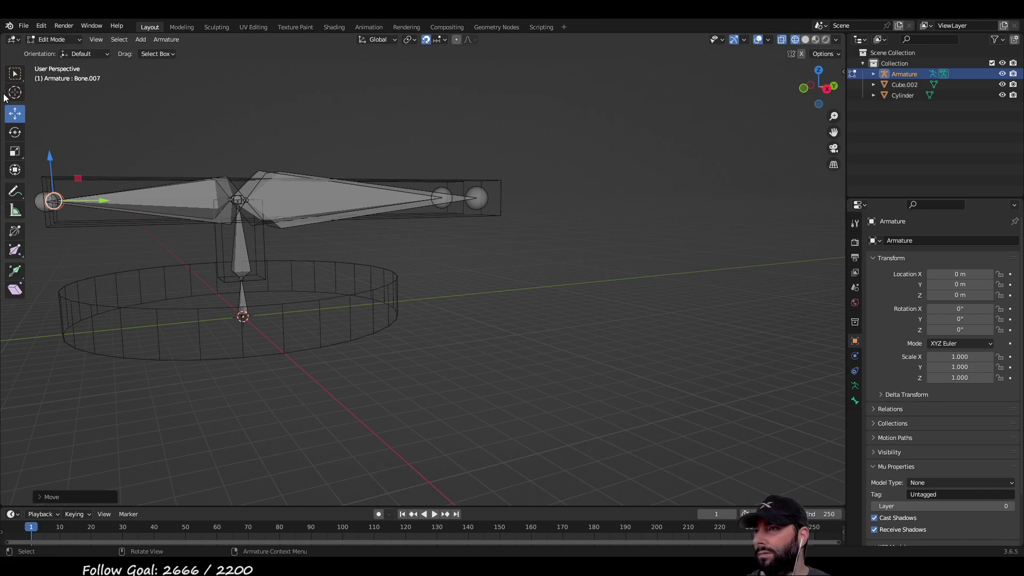
pyautogui.click(14, 74)
pyautogui.click(243, 302)
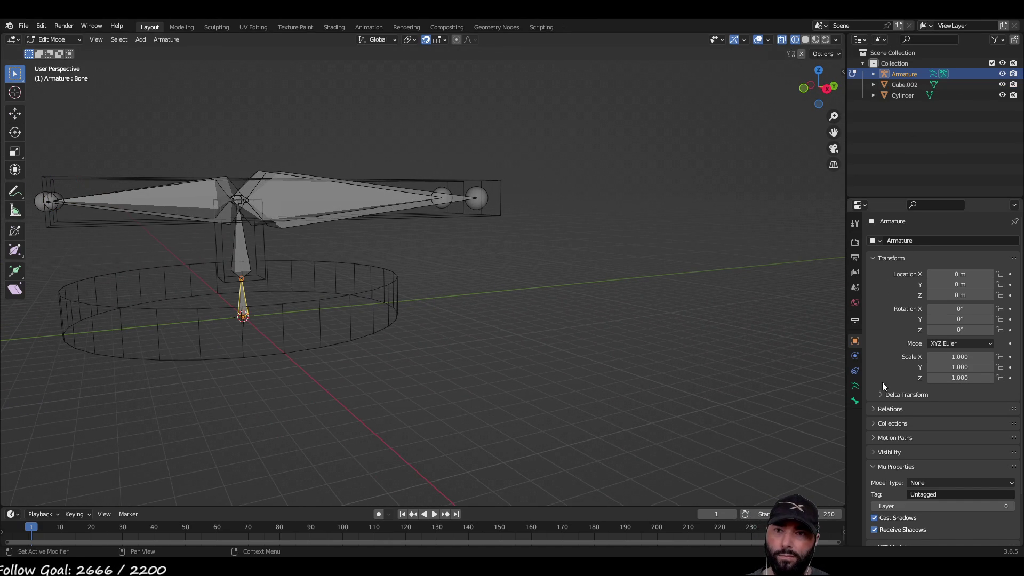
# Rename the lower bone to Bone_yaw1 in Bone Properties.
pyautogui.click(856, 400)
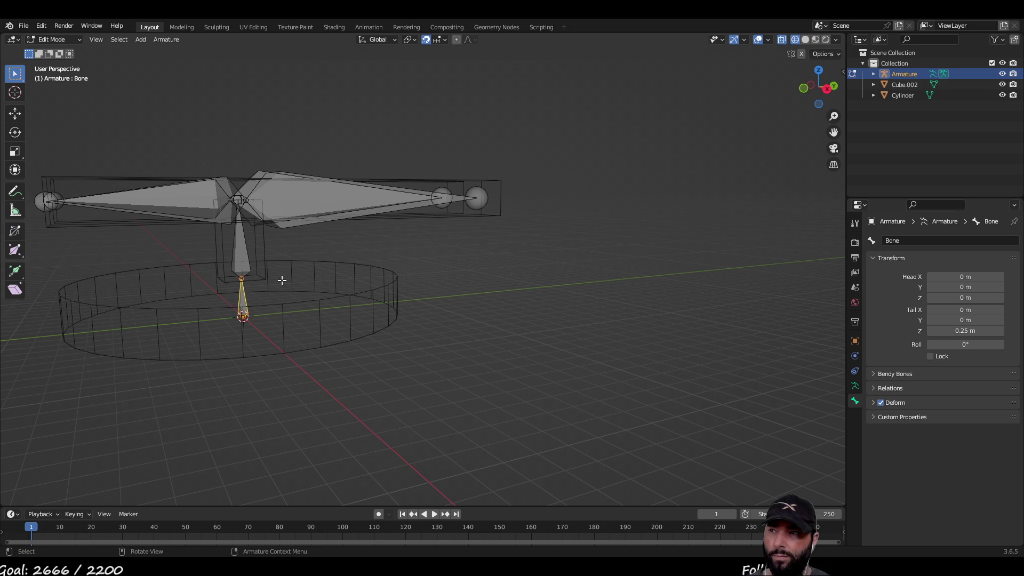
pyautogui.click(236, 252)
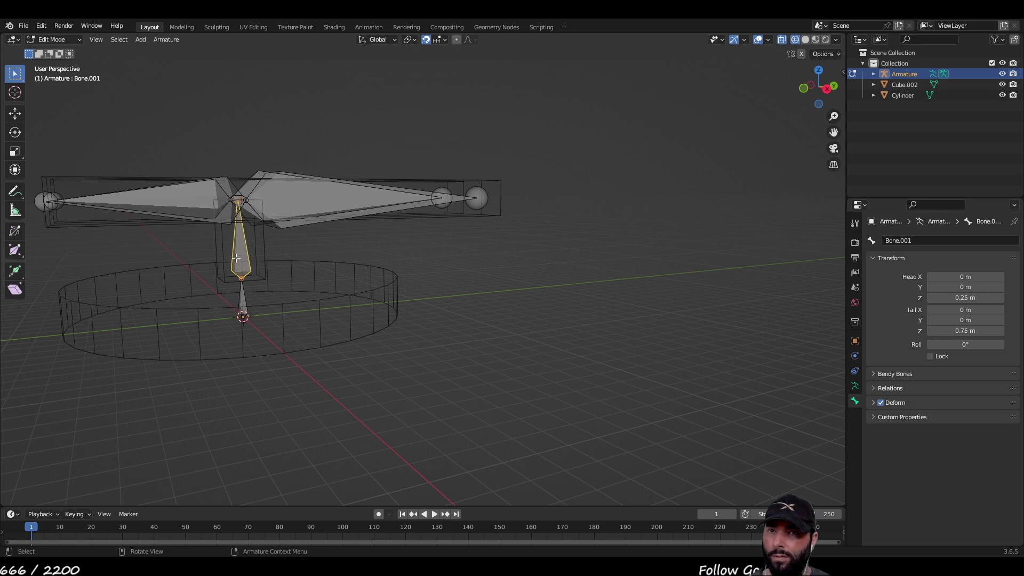
pyautogui.click(241, 301)
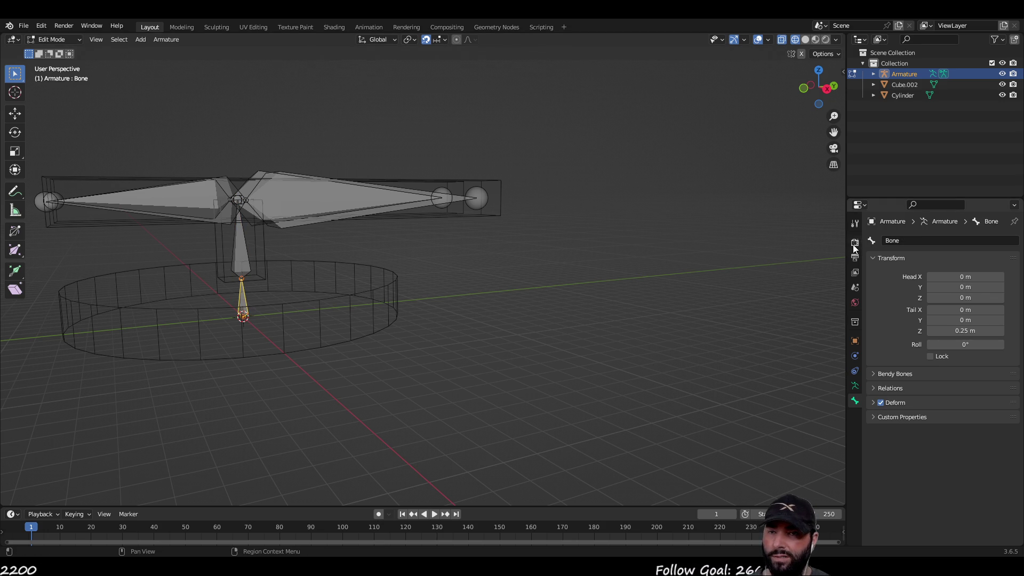
pyautogui.click(910, 240)
pyautogui.write('_yaw')
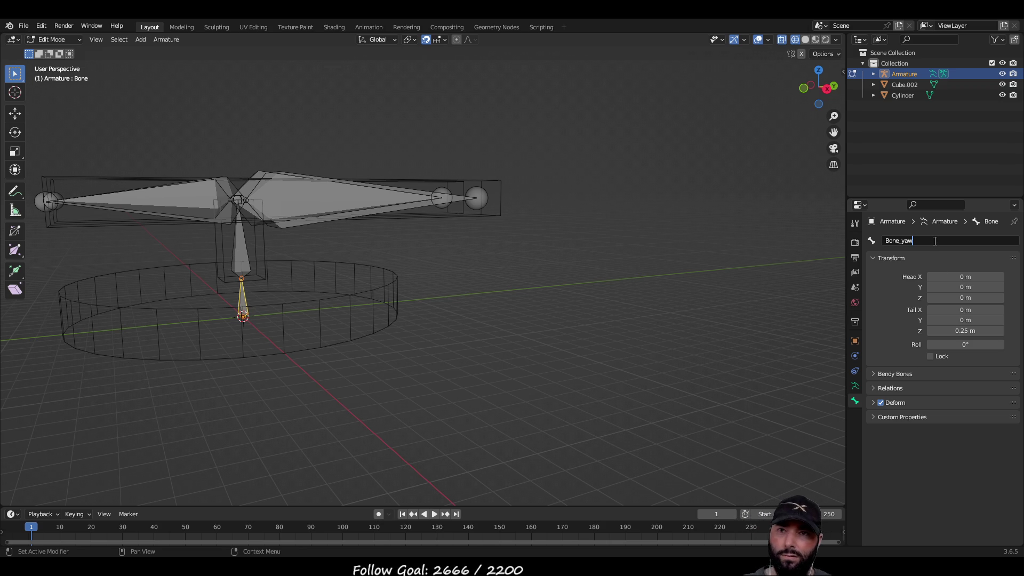
pyautogui.write('1')
pyautogui.press('Return')
# Rename the upper bone to bone_yaw2.
pyautogui.click(242, 248)
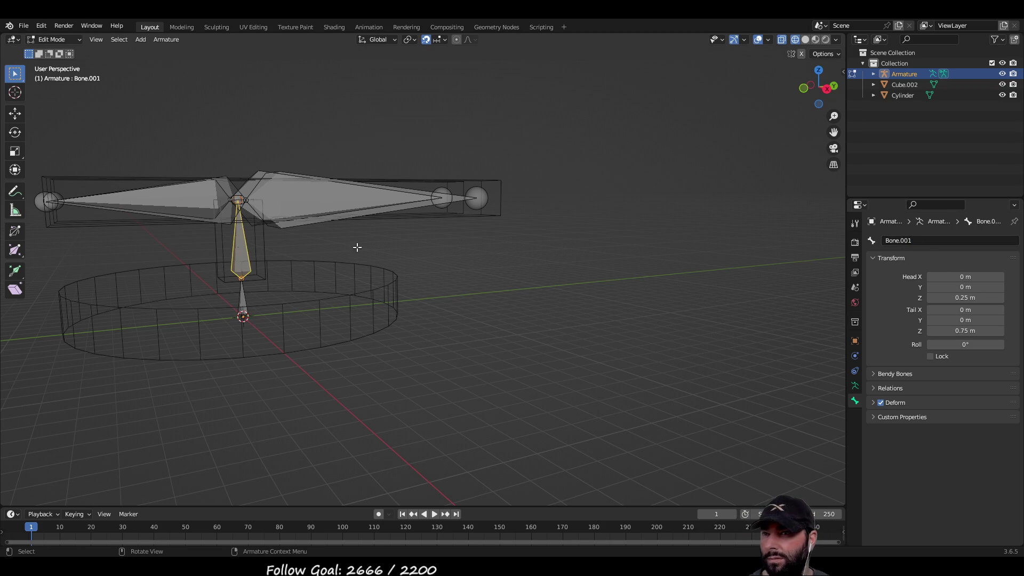
pyautogui.click(934, 245)
pyautogui.write('bone_yaw2')
pyautogui.press('Return')
# Inspect the armature from several angles and return it to Object Mode.
pyautogui.moveTo(472, 294)
pyautogui.mouseDown(button='middle')
pyautogui.moveTo(613, 279)
pyautogui.moveTo(650, 309)
pyautogui.moveTo(641, 299)
pyautogui.moveTo(617, 318)
pyautogui.mouseUp(button='middle')
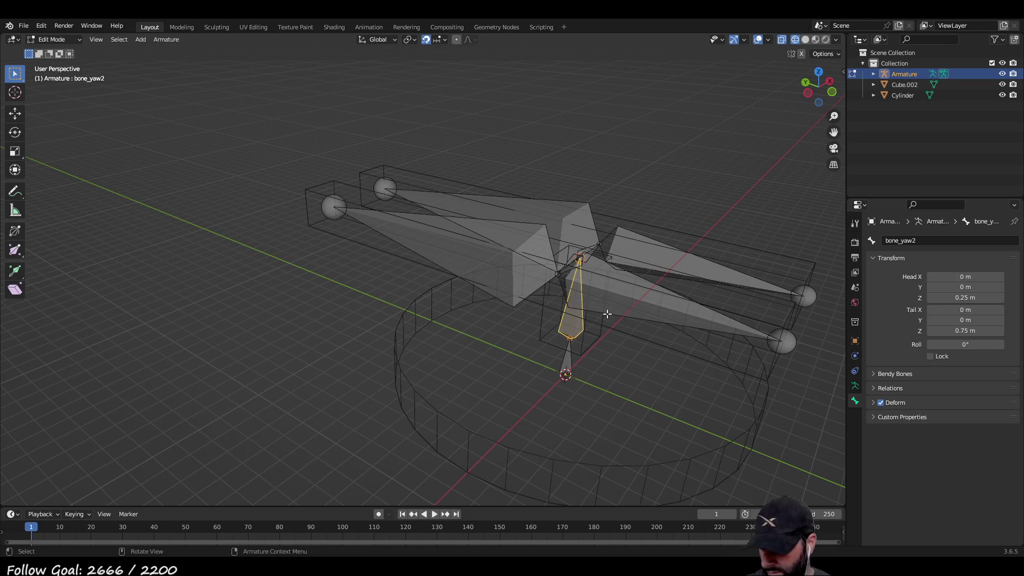
pyautogui.moveTo(466, 350)
pyautogui.mouseDown(button='middle')
pyautogui.moveTo(489, 315)
pyautogui.moveTo(434, 315)
pyautogui.moveTo(561, 275)
pyautogui.mouseUp(button='middle')
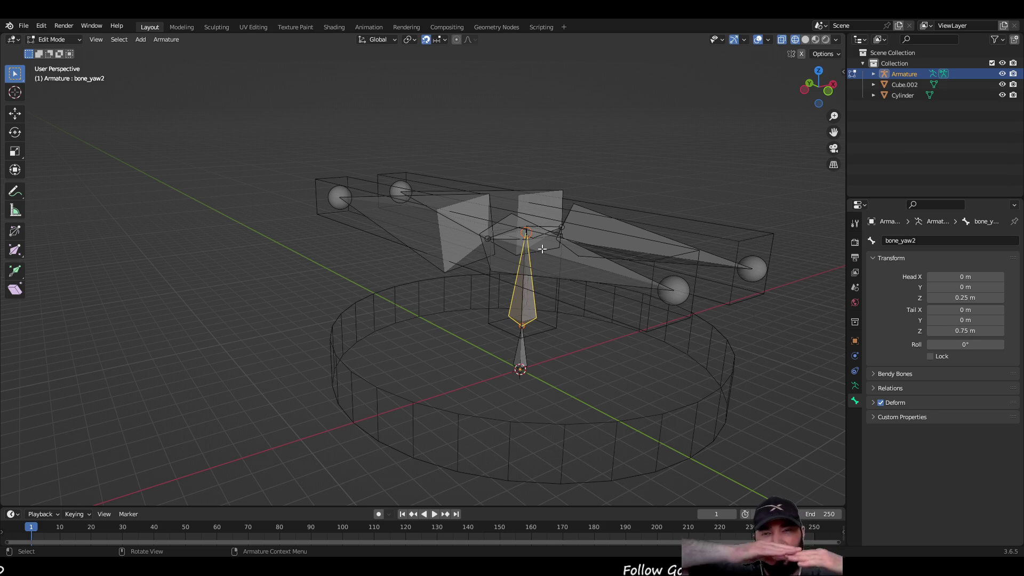
pyautogui.moveTo(536, 323)
pyautogui.mouseDown(button='middle')
pyautogui.moveTo(585, 320)
pyautogui.moveTo(613, 299)
pyautogui.mouseUp(button='middle')
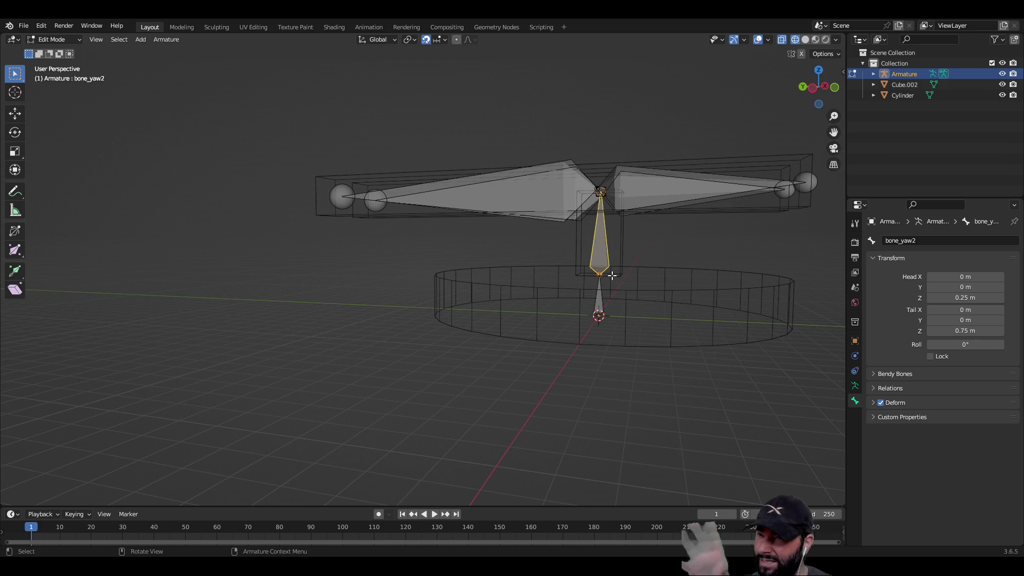
pyautogui.moveTo(577, 271); pyautogui.dragTo(432, 275, button='middle')
pyautogui.press('Tab')
pyautogui.moveTo(532, 270)
pyautogui.mouseDown(button='middle')
pyautogui.moveTo(490, 244)
pyautogui.moveTo(774, 268)
pyautogui.mouseUp(button='middle')
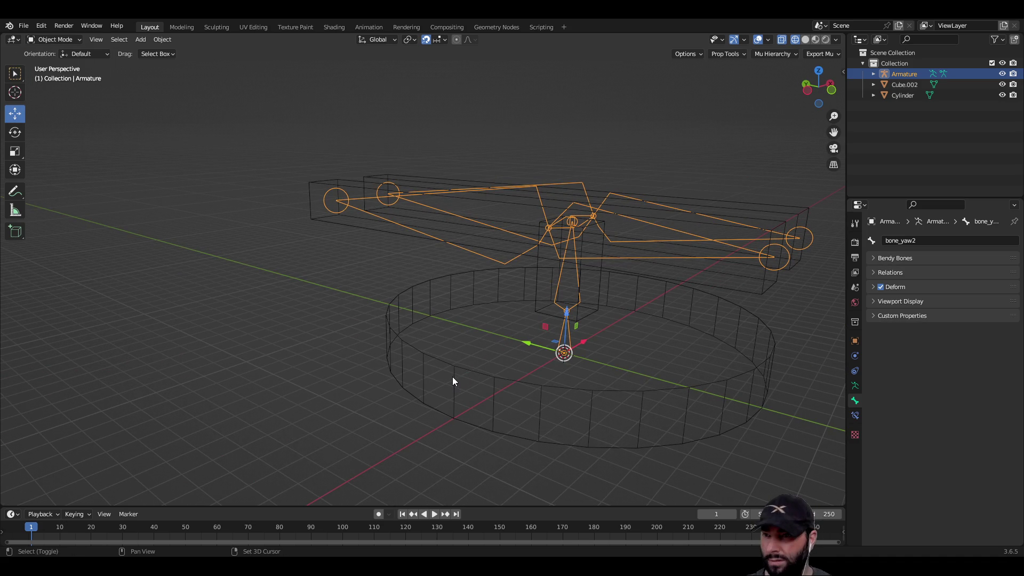
# Parent Cylinder and Cube.002 with Keep Transform, check the result, then deselect all.
pyautogui.keyDown('shift'); pyautogui.click(414, 350); pyautogui.keyUp('shift')
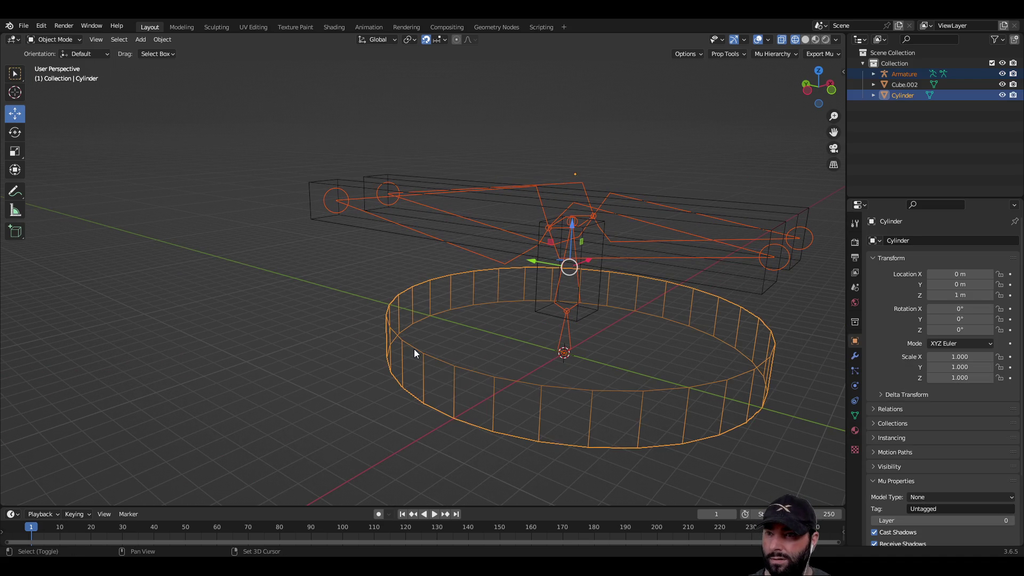
pyautogui.keyDown('shift'); pyautogui.click(313, 190); pyautogui.keyUp('shift')
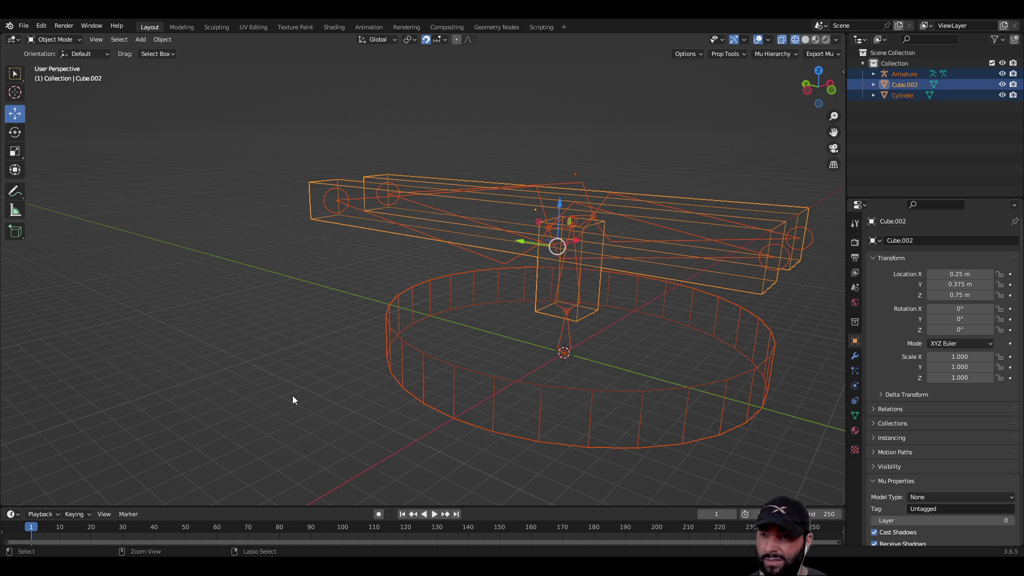
pyautogui.hotkey('ctrl', 'p')
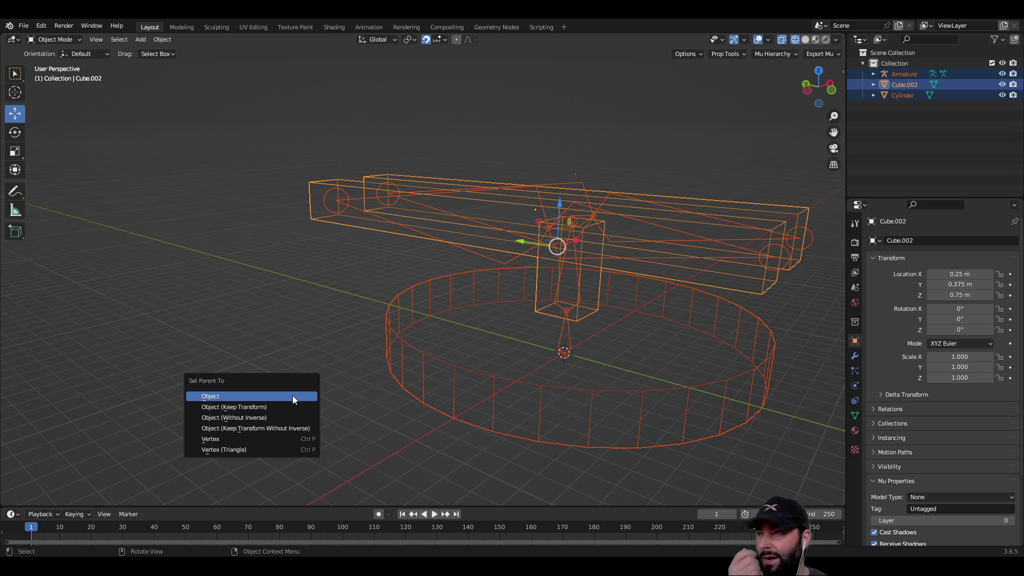
pyautogui.click(298, 408)
pyautogui.moveTo(273, 286)
pyautogui.mouseDown(button='middle')
pyautogui.moveTo(310, 288)
pyautogui.moveTo(297, 292)
pyautogui.mouseUp(button='middle')
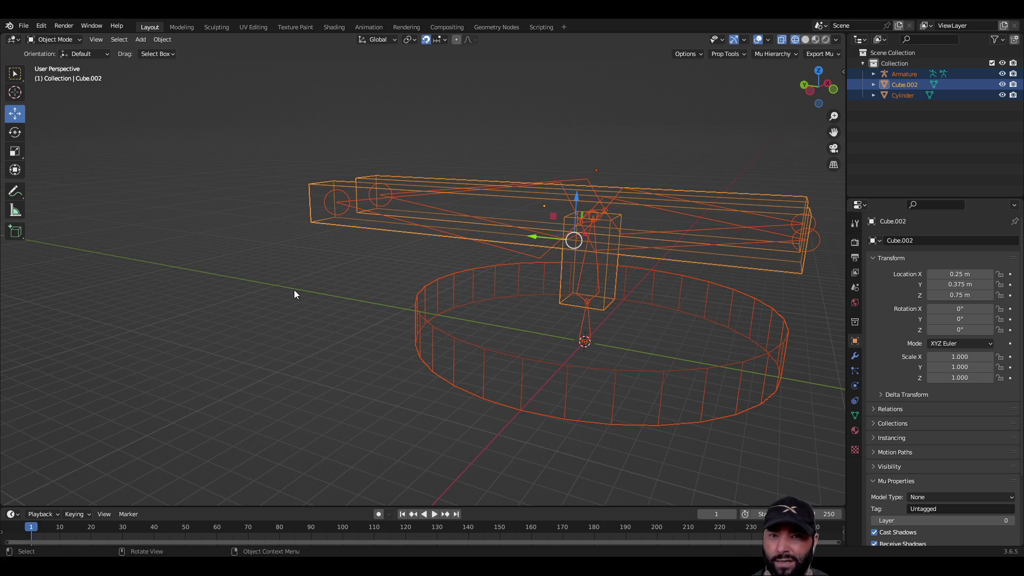
pyautogui.click(302, 317)
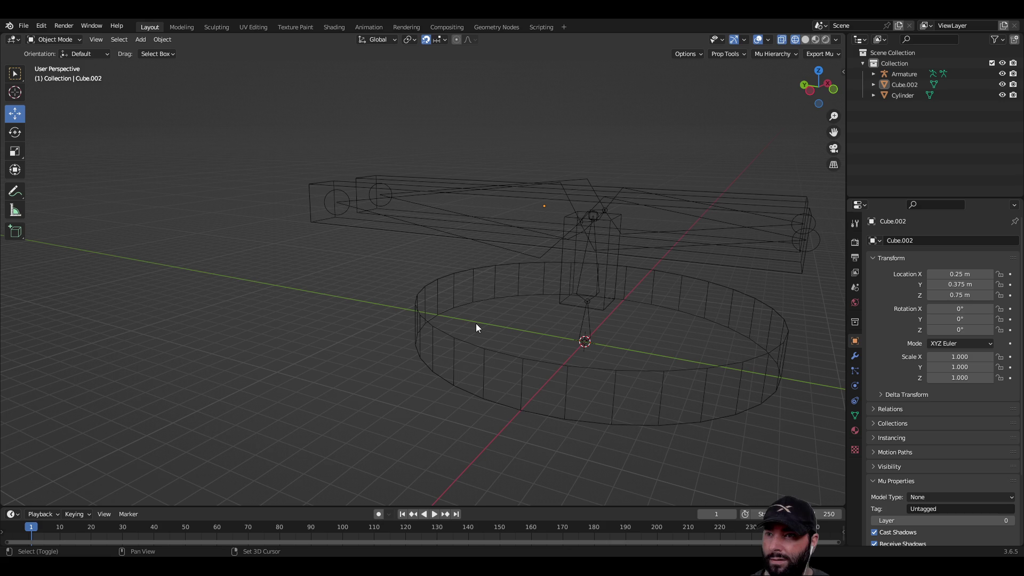
# Bind Cylinder and Cube.002 to the armature using Ctrl+P With Automatic Weights.
pyautogui.click(446, 331)
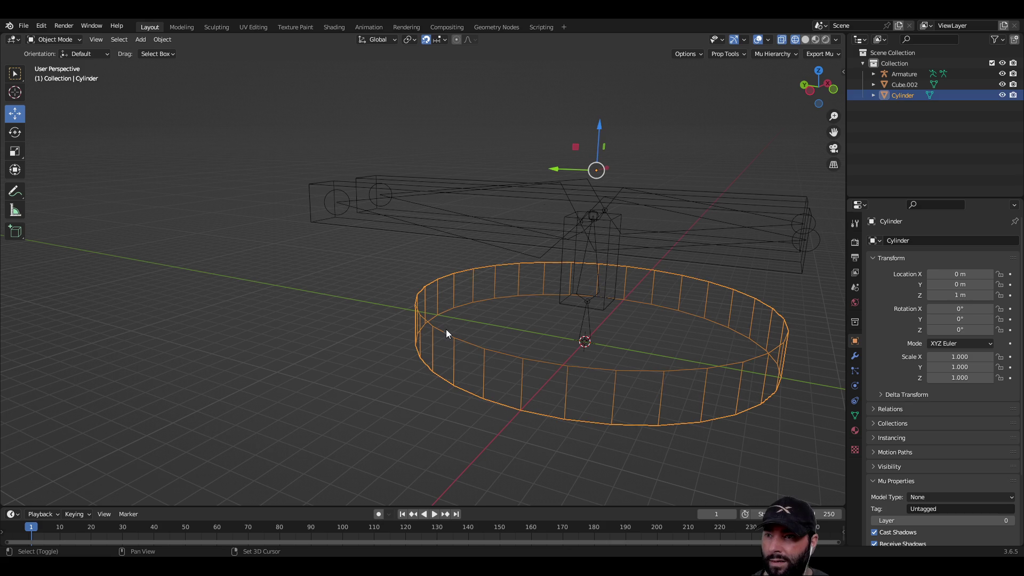
pyautogui.keyDown('shift'); pyautogui.click(315, 215); pyautogui.keyUp('shift')
pyautogui.moveTo(319, 225)
pyautogui.mouseDown(button='middle')
pyautogui.moveTo(484, 314)
pyautogui.moveTo(424, 319)
pyautogui.mouseUp(button='middle')
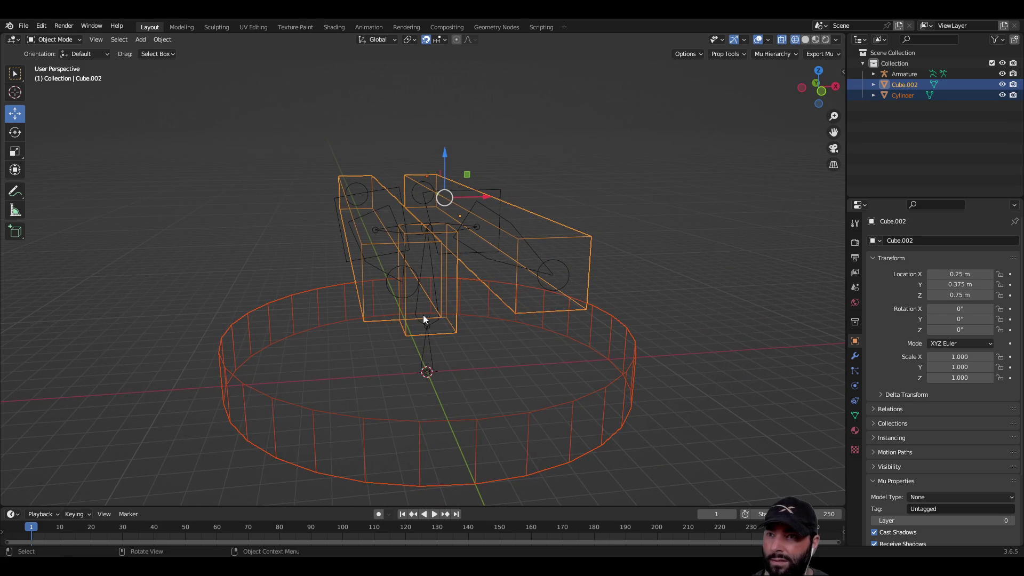
pyautogui.keyDown('shift'); pyautogui.click(555, 278); pyautogui.keyUp('shift')
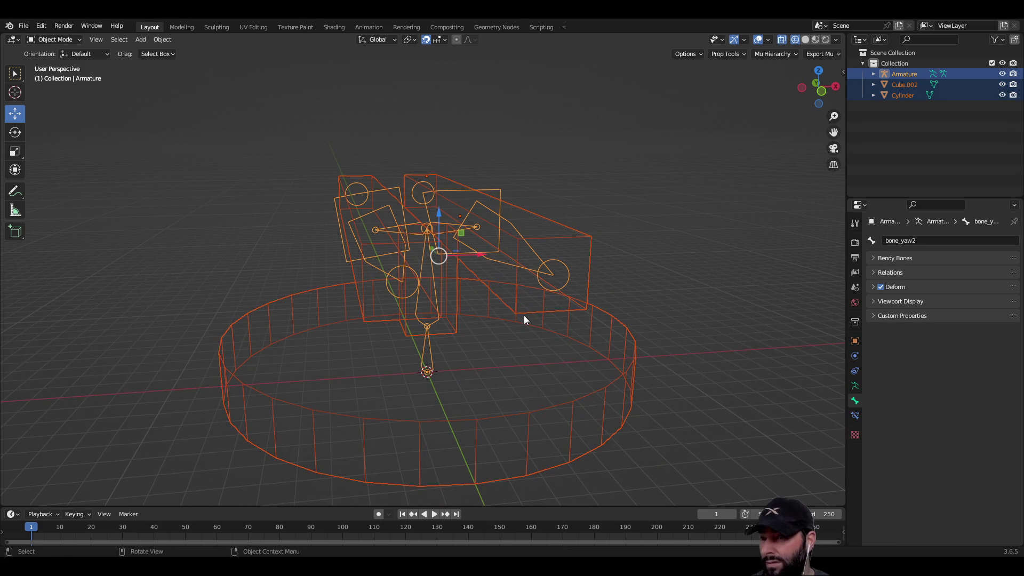
pyautogui.hotkey('ctrl', 'p')
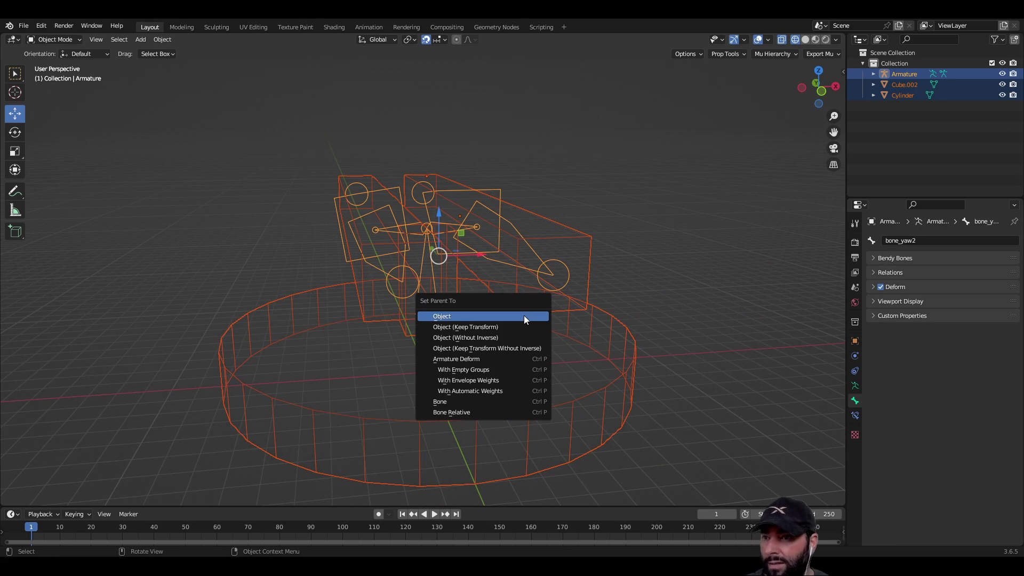
pyautogui.click(488, 391)
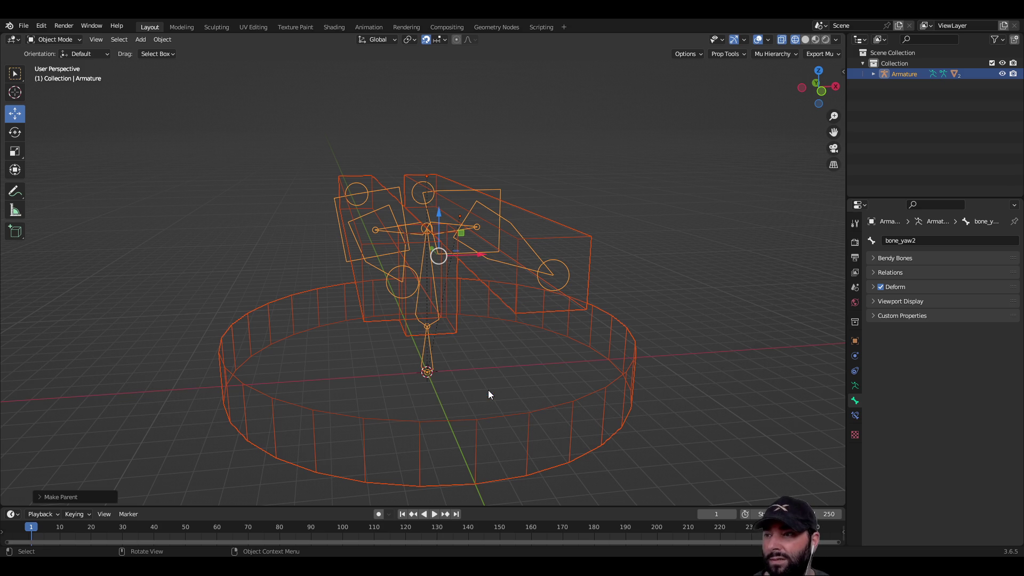
pyautogui.moveTo(168, 248)
pyautogui.mouseDown(button='middle')
pyautogui.moveTo(318, 222)
pyautogui.moveTo(352, 229)
pyautogui.moveTo(343, 254)
pyautogui.moveTo(304, 252)
pyautogui.mouseUp(button='middle')
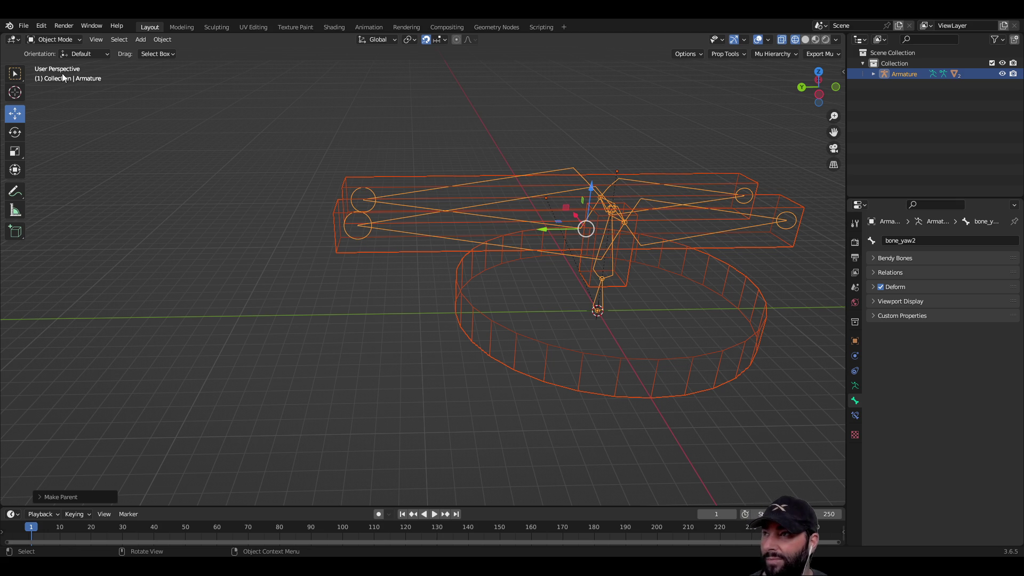
pyautogui.click(23, 28)
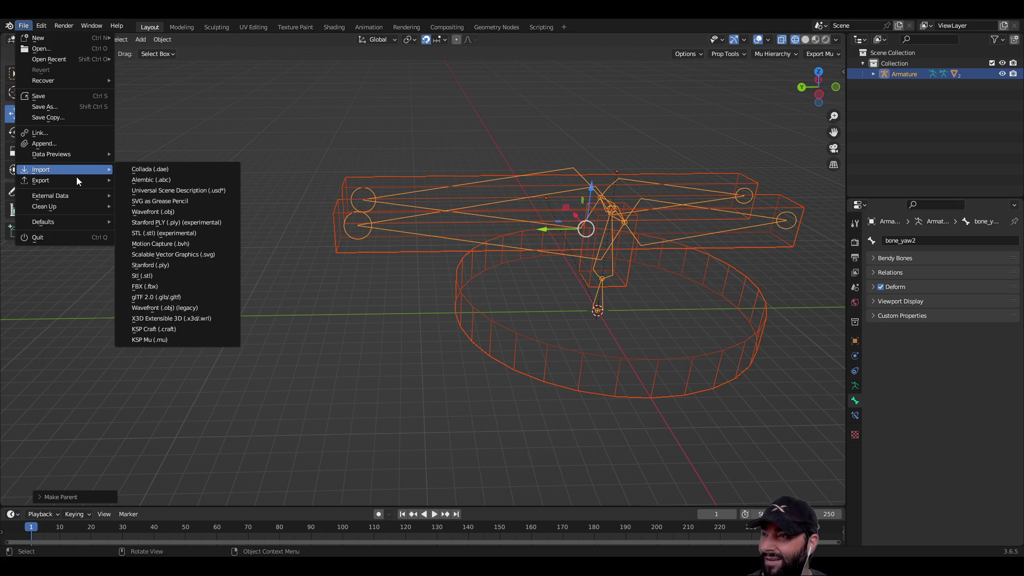
pyautogui.moveTo(76, 180)
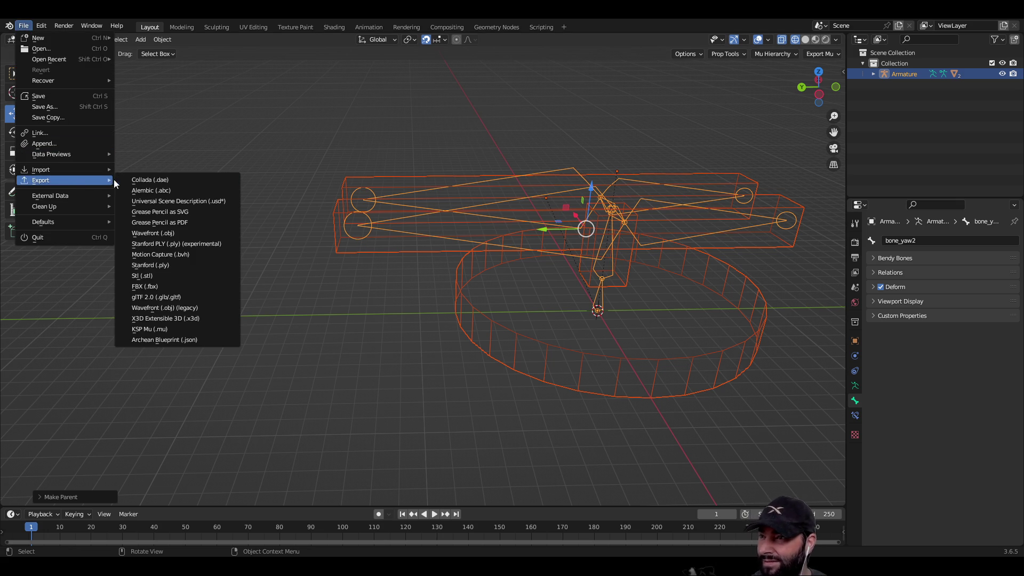
pyautogui.click(182, 298)
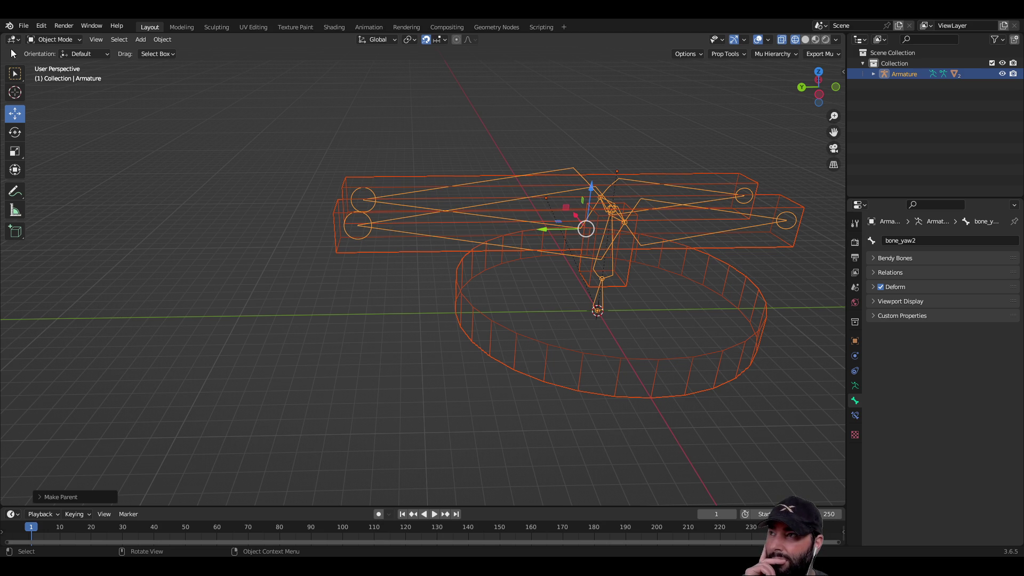
pyautogui.click(21, 25)
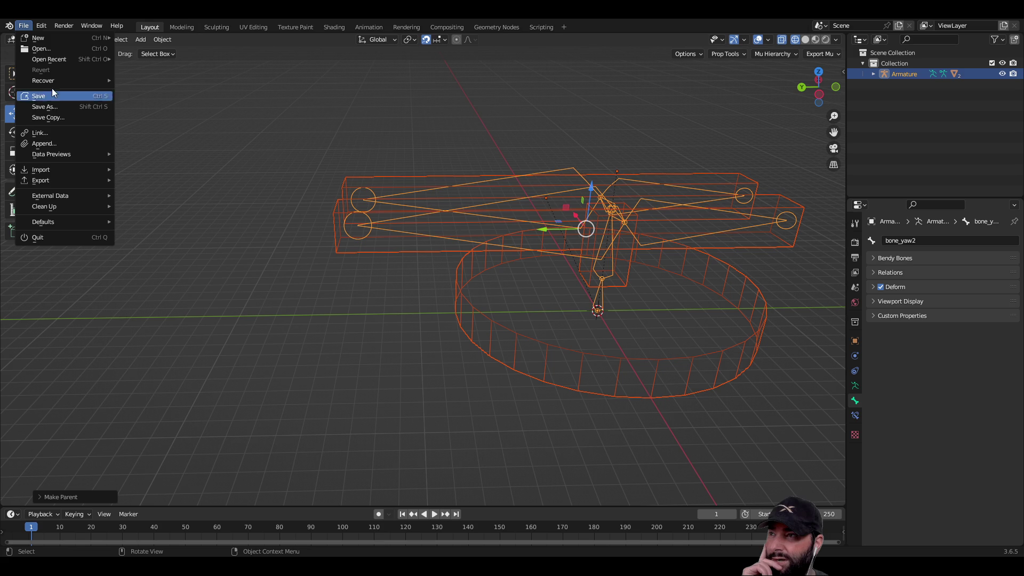
pyautogui.moveTo(65, 184)
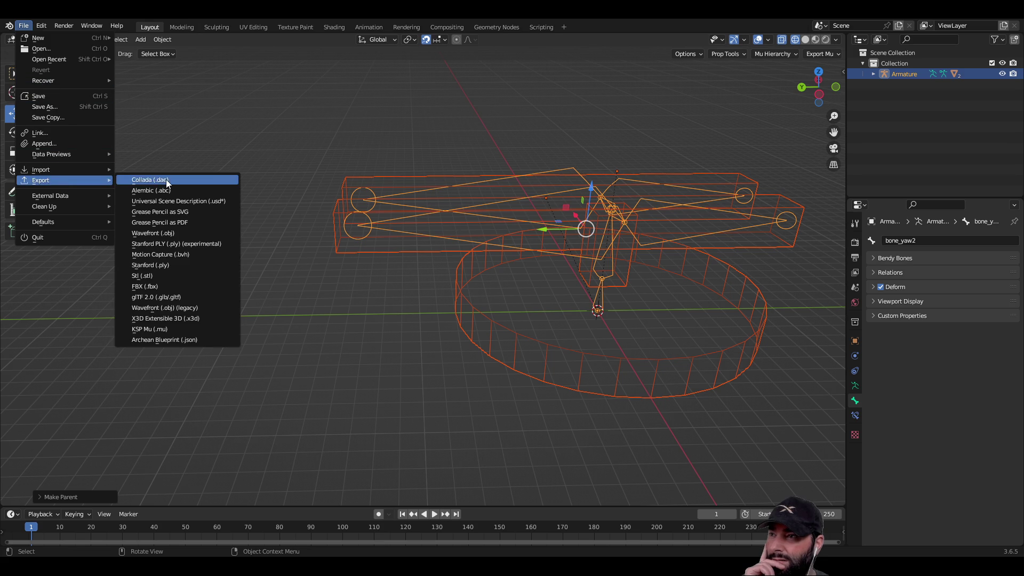
pyautogui.click(188, 296)
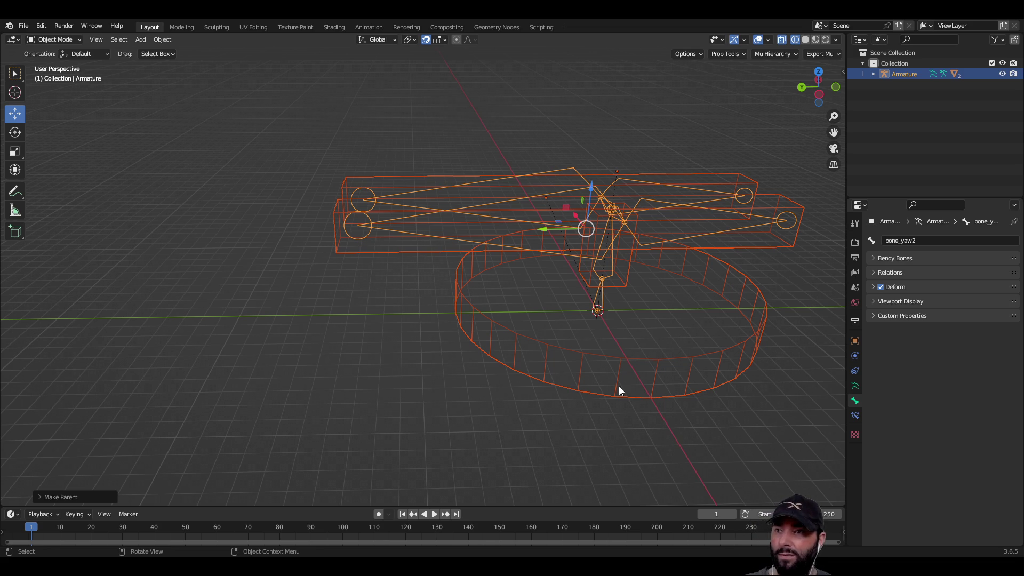
pyautogui.moveTo(409, 347)
pyautogui.mouseDown(button='middle')
pyautogui.moveTo(393, 331)
pyautogui.moveTo(515, 342)
pyautogui.moveTo(406, 348)
pyautogui.mouseUp(button='middle')
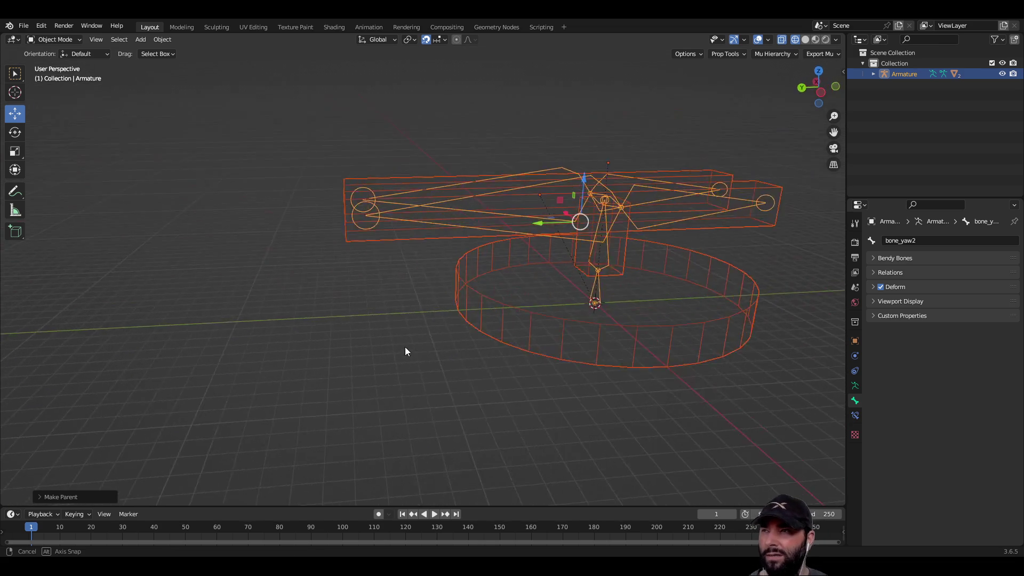
pyautogui.click(78, 40)
# Enter Pose Mode, trackball-rotate the yaw bone, then reset its rotation with Alt+R.
pyautogui.click(69, 76)
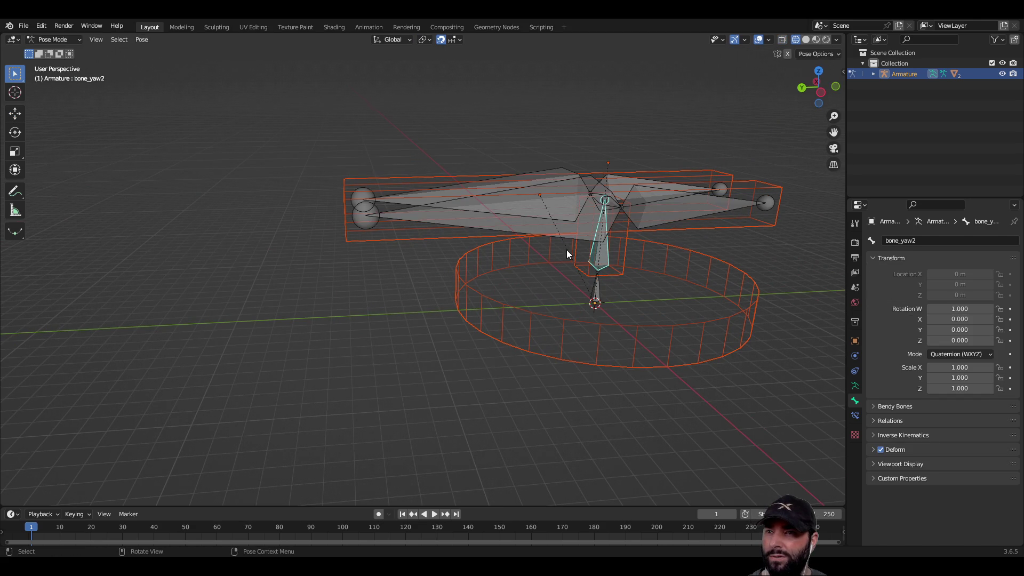
pyautogui.press('r')
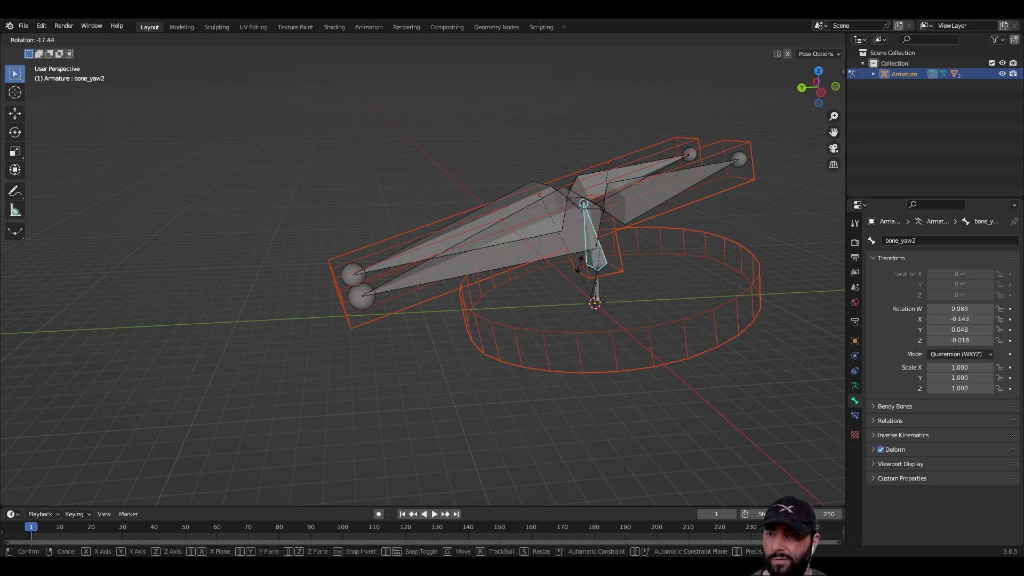
pyautogui.press('r')
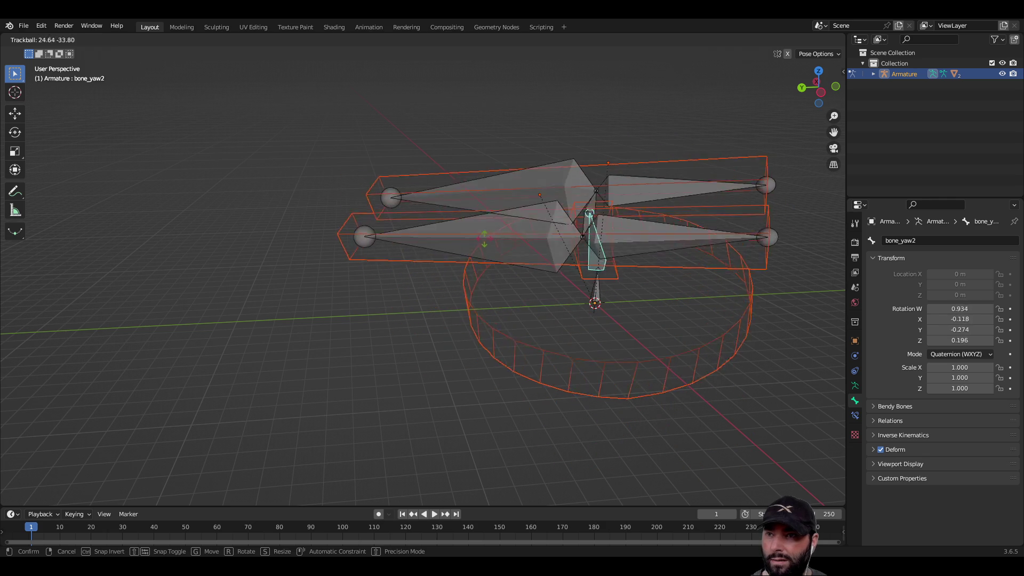
pyautogui.click(395, 296)
pyautogui.moveTo(396, 297)
pyautogui.mouseDown(button='middle')
pyautogui.moveTo(503, 350)
pyautogui.moveTo(657, 319)
pyautogui.moveTo(396, 330)
pyautogui.mouseUp(button='middle')
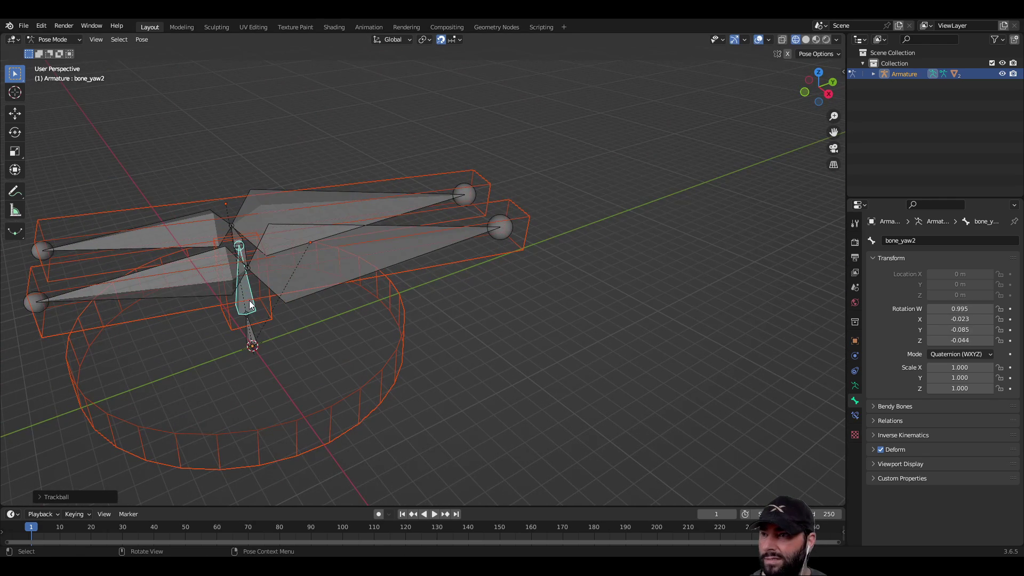
pyautogui.moveTo(250, 302); pyautogui.dragTo(413, 312, button='middle')
pyautogui.hotkey('alt', 'r')
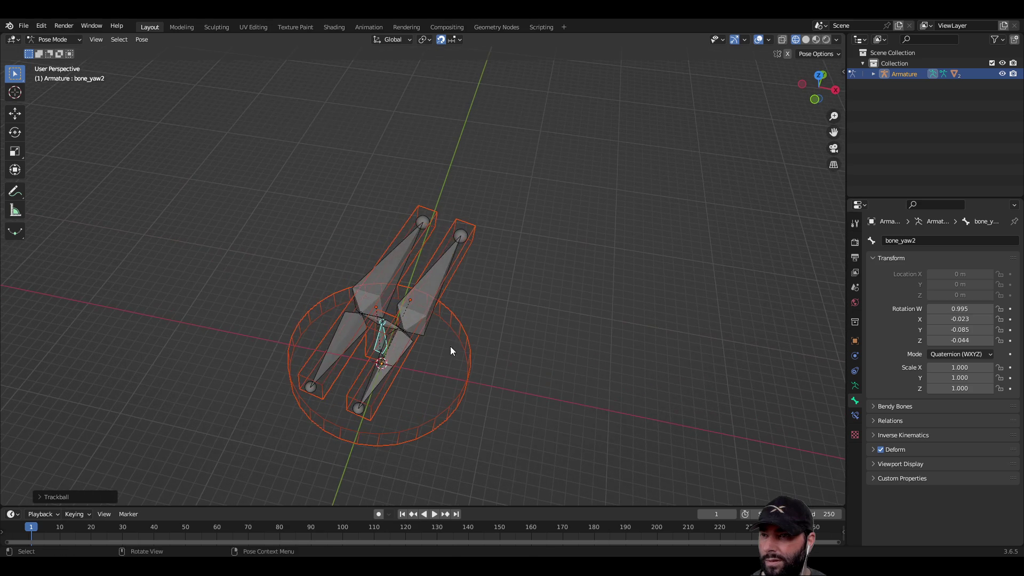
# Rotate the yaw bone constrained to Z, Y and X axes, then again around Y.
pyautogui.press('r')
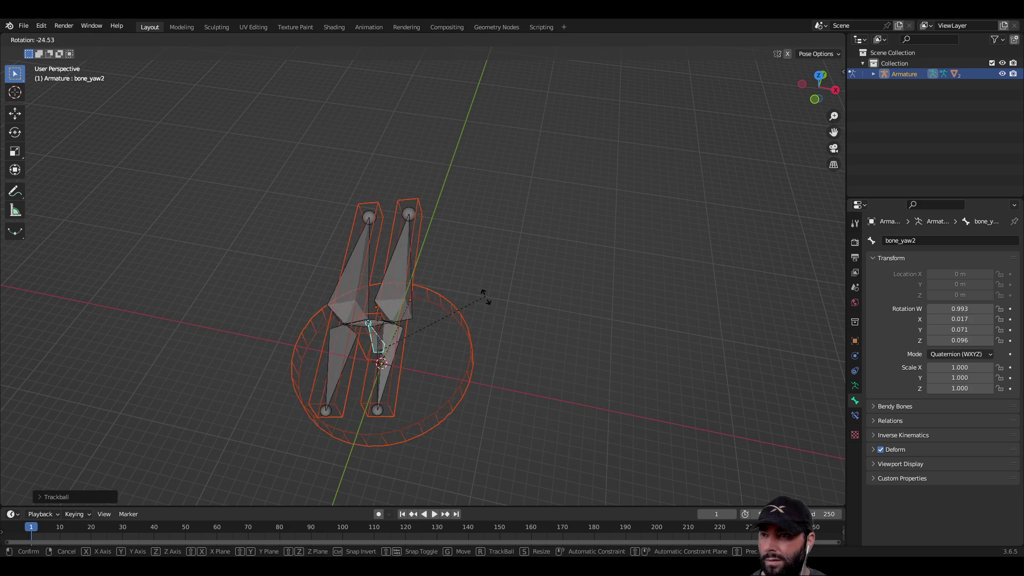
pyautogui.press('z')
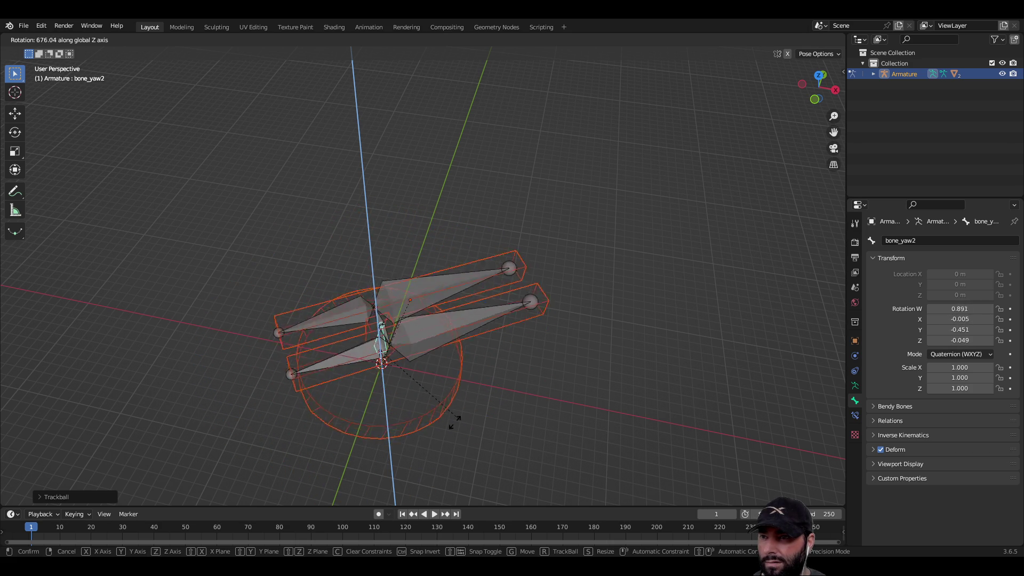
pyautogui.press('y')
pyautogui.press('x')
pyautogui.click(500, 324)
pyautogui.moveTo(549, 370)
pyautogui.mouseDown(button='middle')
pyautogui.moveTo(507, 315)
pyautogui.moveTo(497, 326)
pyautogui.mouseUp(button='middle')
pyautogui.press('r')
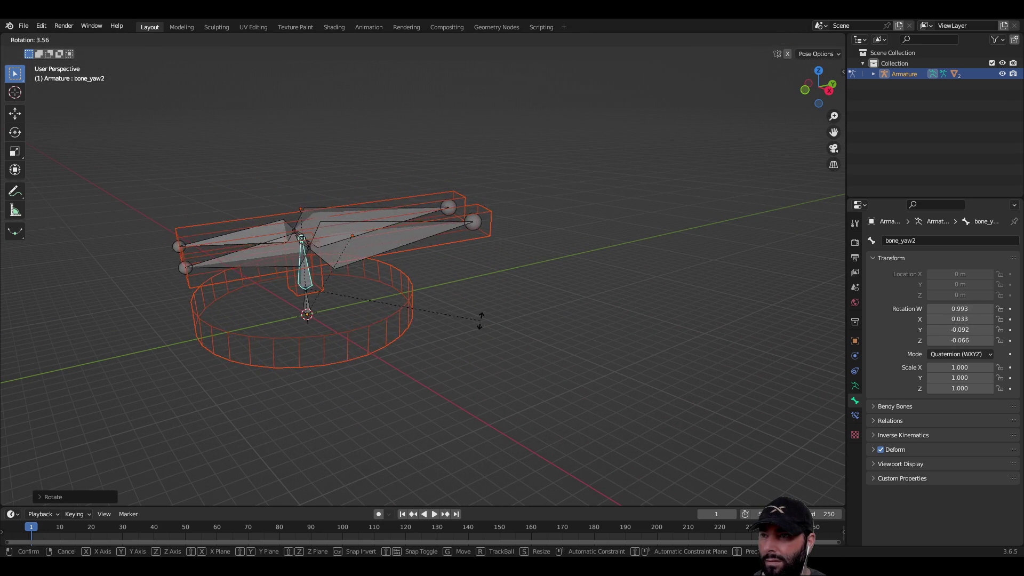
pyautogui.press('y')
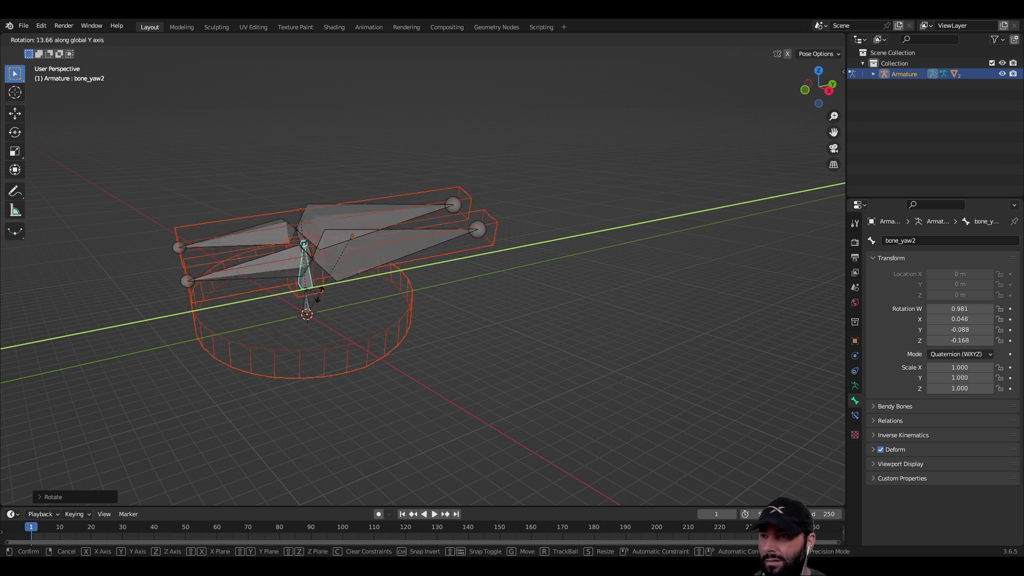
pyautogui.click(446, 317)
pyautogui.moveTo(447, 317); pyautogui.dragTo(480, 343, button='middle')
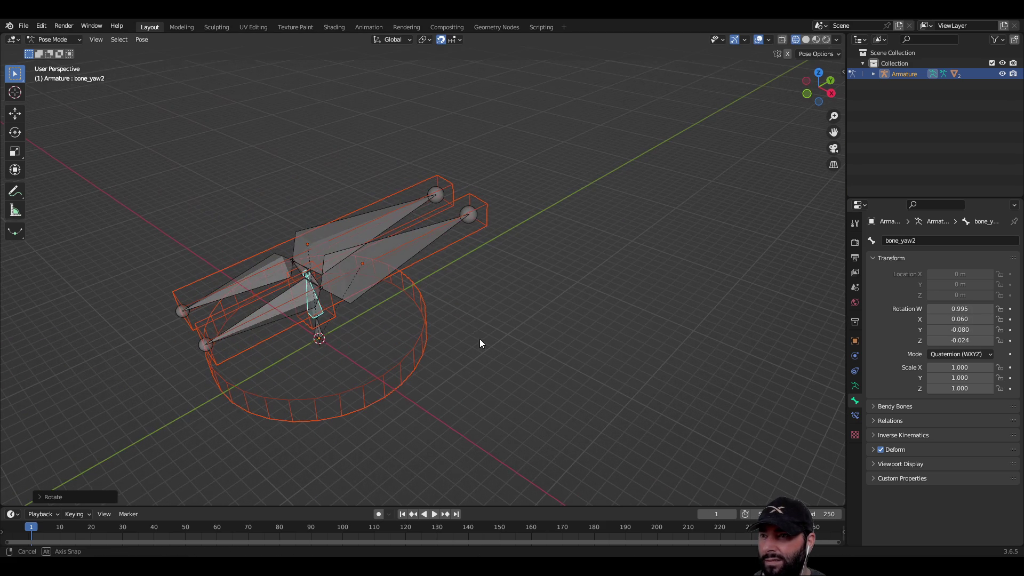
# Rotate the large barrel bone Bone.004, then select the small bone Bone.003.
pyautogui.click(357, 275)
pyautogui.press('r')
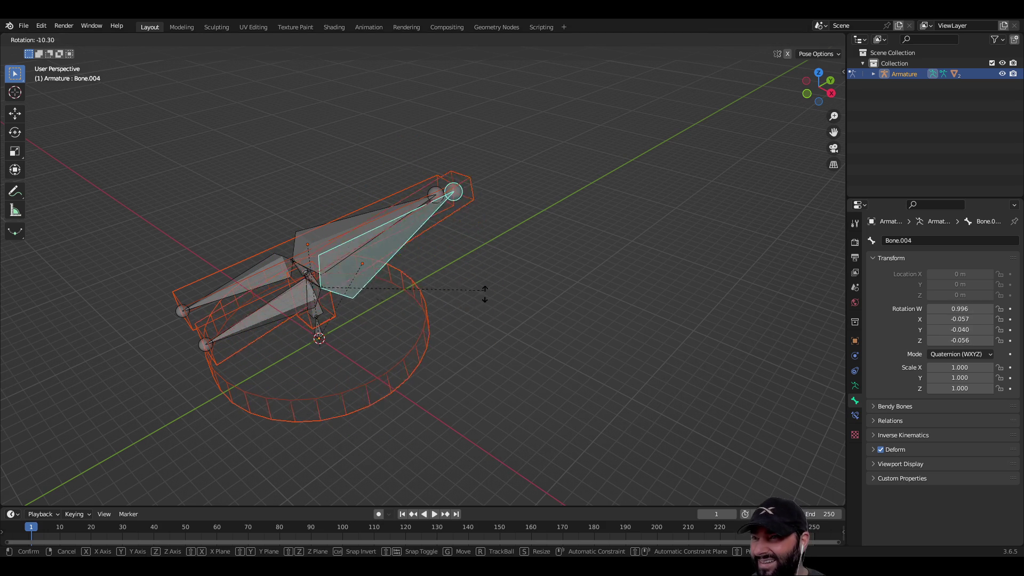
pyautogui.click(464, 336)
pyautogui.moveTo(459, 342)
pyautogui.mouseDown(button='middle')
pyautogui.moveTo(501, 333)
pyautogui.moveTo(437, 278)
pyautogui.mouseUp(button='middle')
pyautogui.click(452, 283)
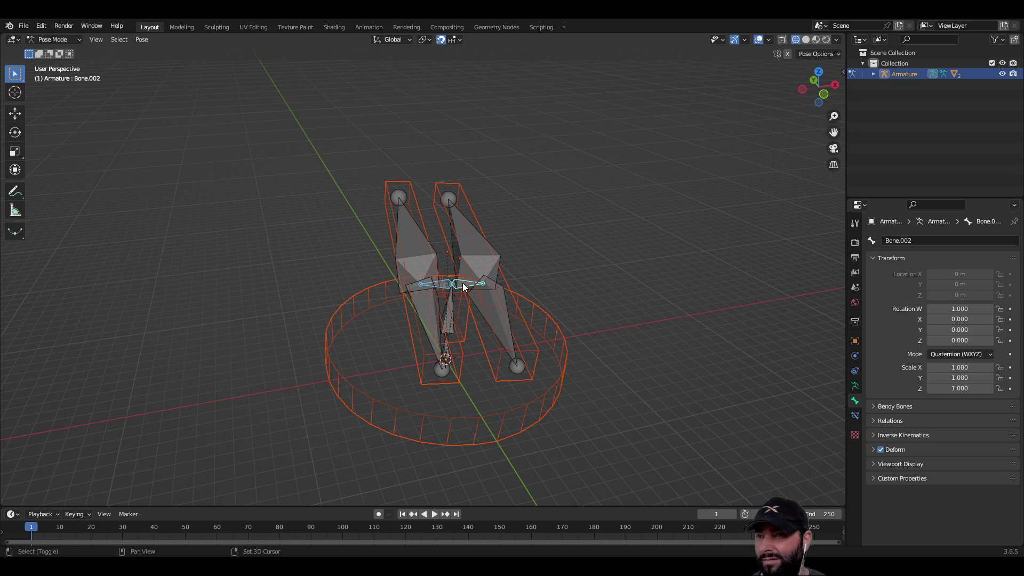
# Rotate Bone.002 to tilt the barrels, return it near level, then deselect all bones.
pyautogui.moveTo(463, 287)
pyautogui.mouseDown(button='middle')
pyautogui.moveTo(580, 263)
pyautogui.moveTo(561, 264)
pyautogui.mouseUp(button='middle')
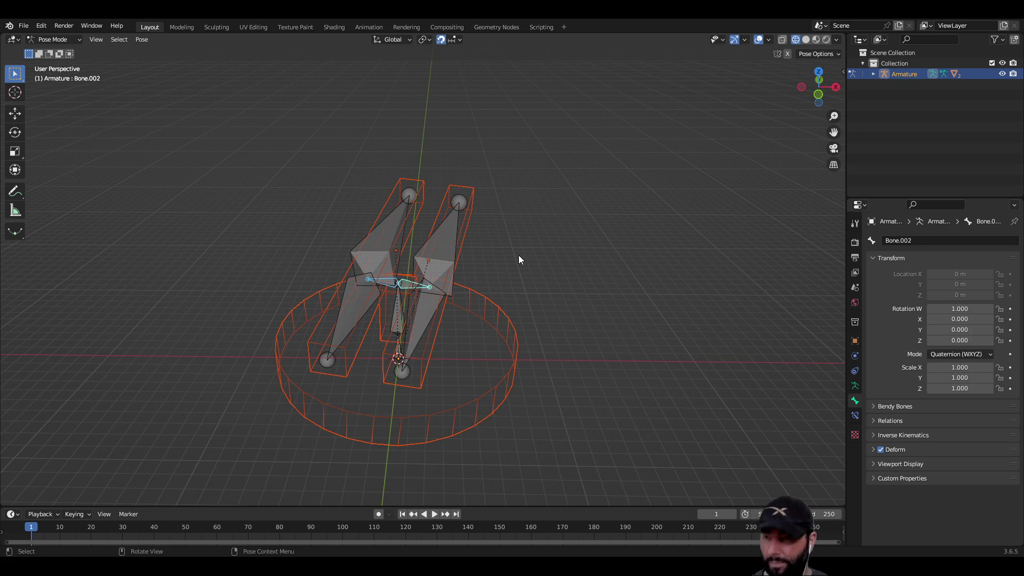
pyautogui.press('r')
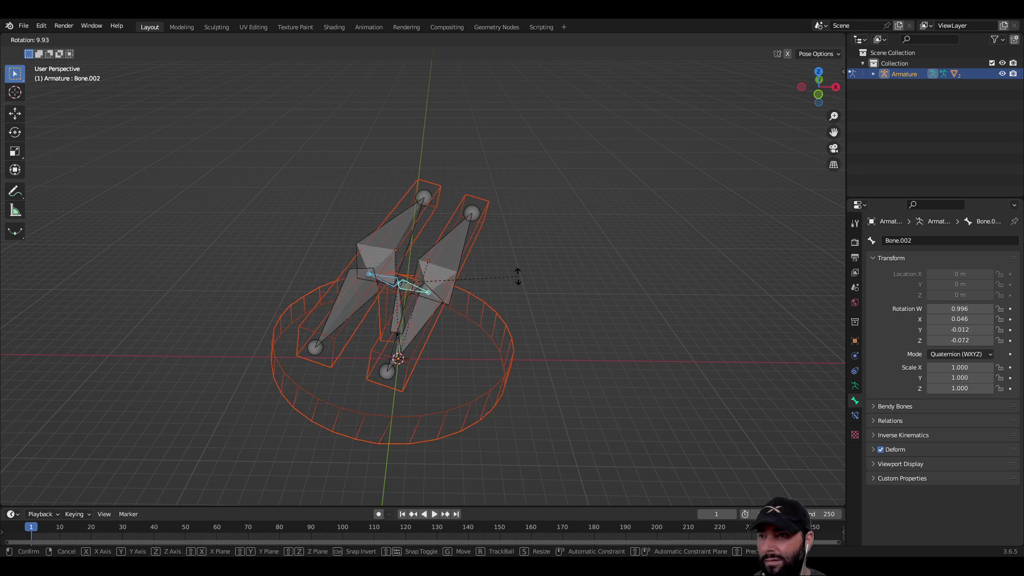
pyautogui.click(517, 259)
pyautogui.moveTo(528, 274); pyautogui.dragTo(428, 249, button='middle')
pyautogui.press('r')
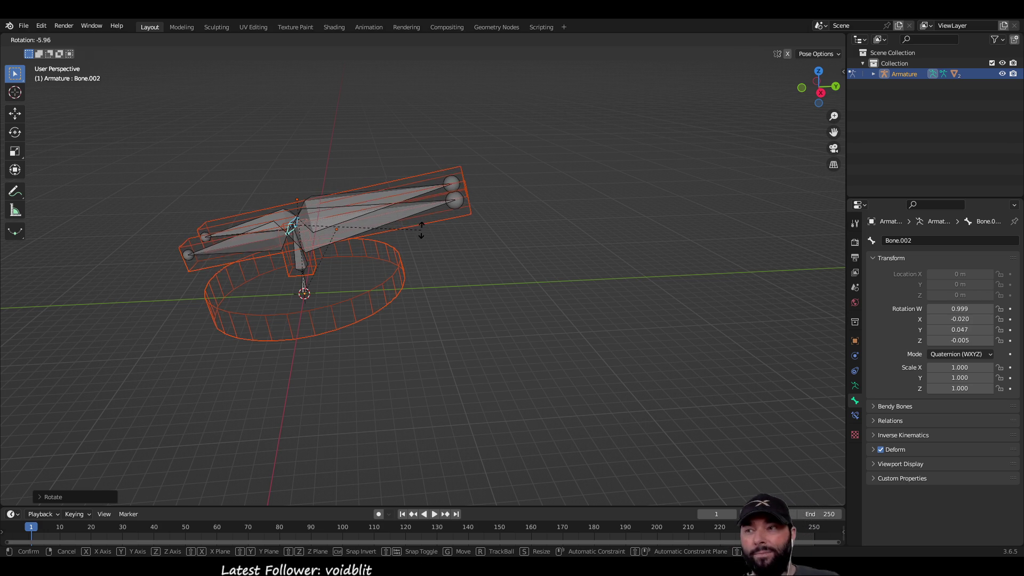
pyautogui.click(420, 247)
pyautogui.moveTo(322, 330)
pyautogui.mouseDown(button='middle')
pyautogui.moveTo(437, 316)
pyautogui.moveTo(426, 297)
pyautogui.mouseUp(button='middle')
pyautogui.moveTo(583, 249)
pyautogui.mouseDown(button='middle')
pyautogui.moveTo(479, 248)
pyautogui.moveTo(464, 277)
pyautogui.moveTo(465, 315)
pyautogui.moveTo(390, 215)
pyautogui.mouseUp(button='middle')
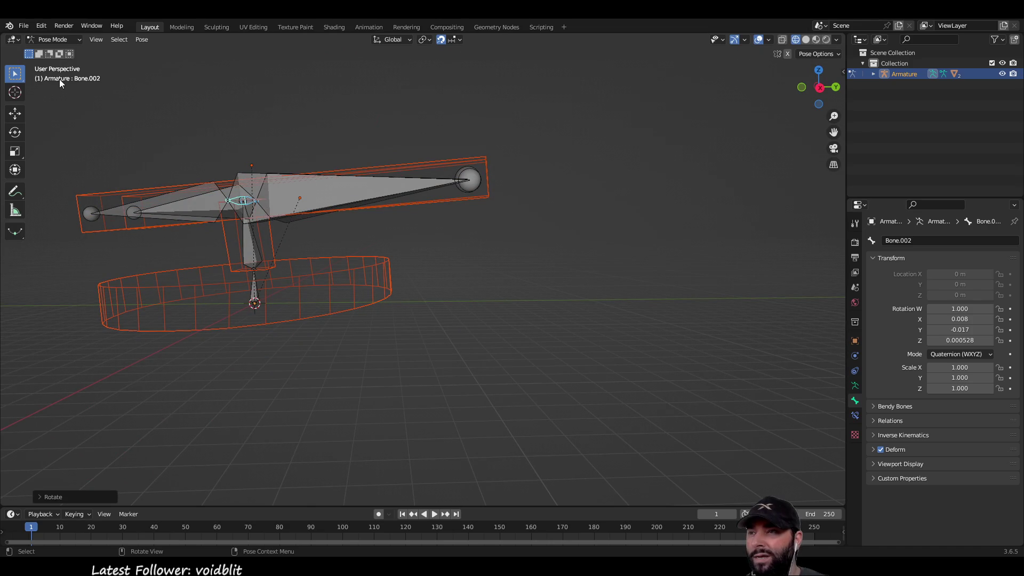
pyautogui.moveTo(421, 255)
pyautogui.mouseDown(button='middle')
pyautogui.moveTo(459, 290)
pyautogui.moveTo(489, 284)
pyautogui.mouseUp(button='middle')
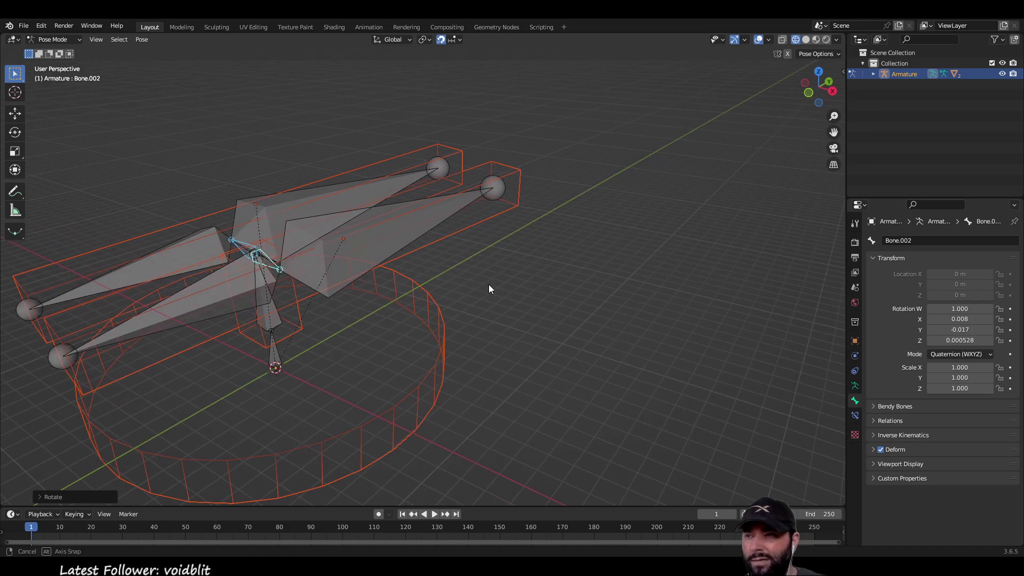
pyautogui.click(283, 264)
pyautogui.click(446, 308)
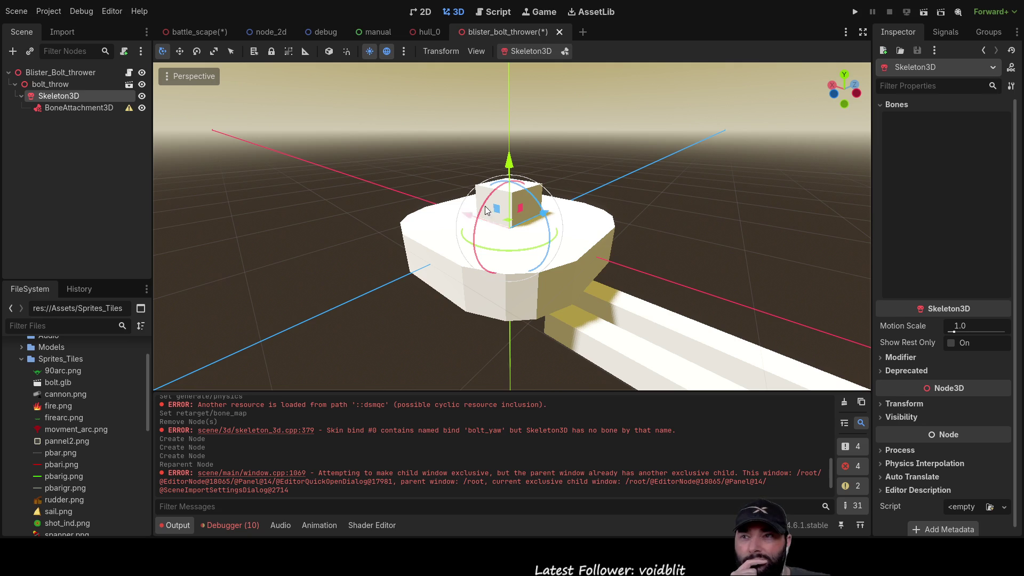
# Delete the bolt_throw node and its children from the Scene dock.
pyautogui.scroll(-4, 517, 198)
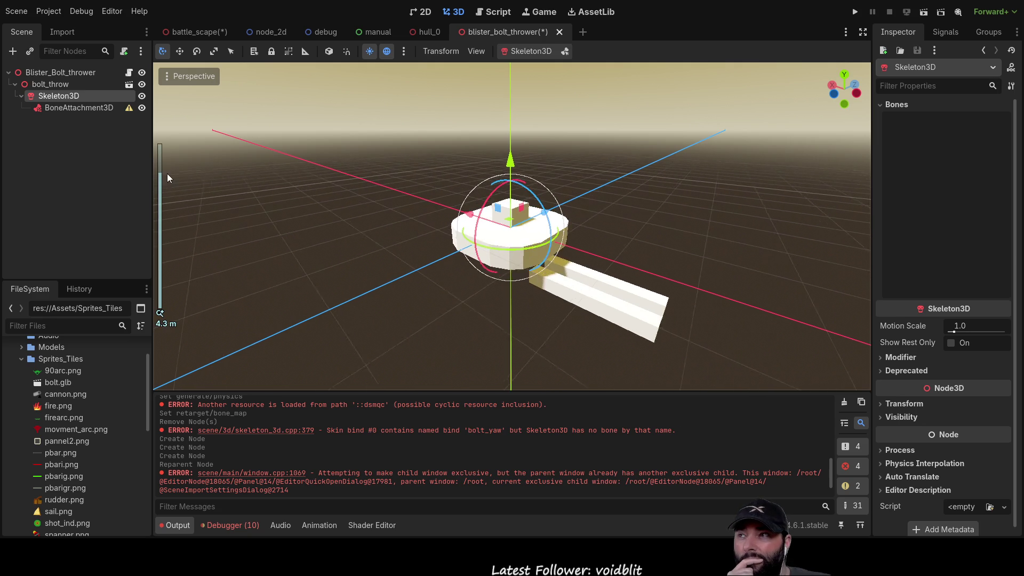
pyautogui.click(40, 84)
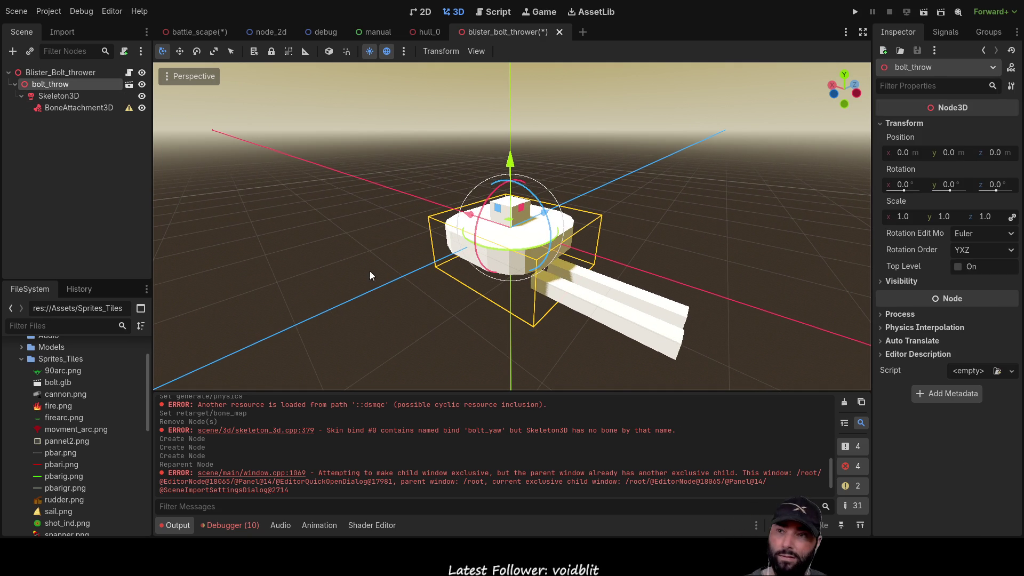
pyautogui.press('Delete')
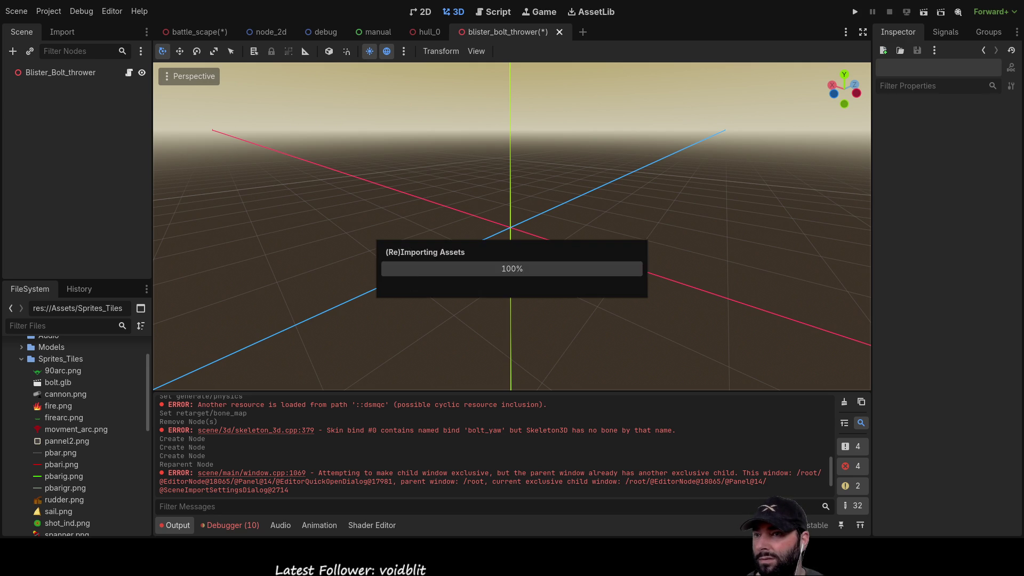
# Drag mod1.glb from the FileSystem dock into the 3D viewport, then select its Skeleton3D.
pyautogui.scroll(-2, 37, 527)
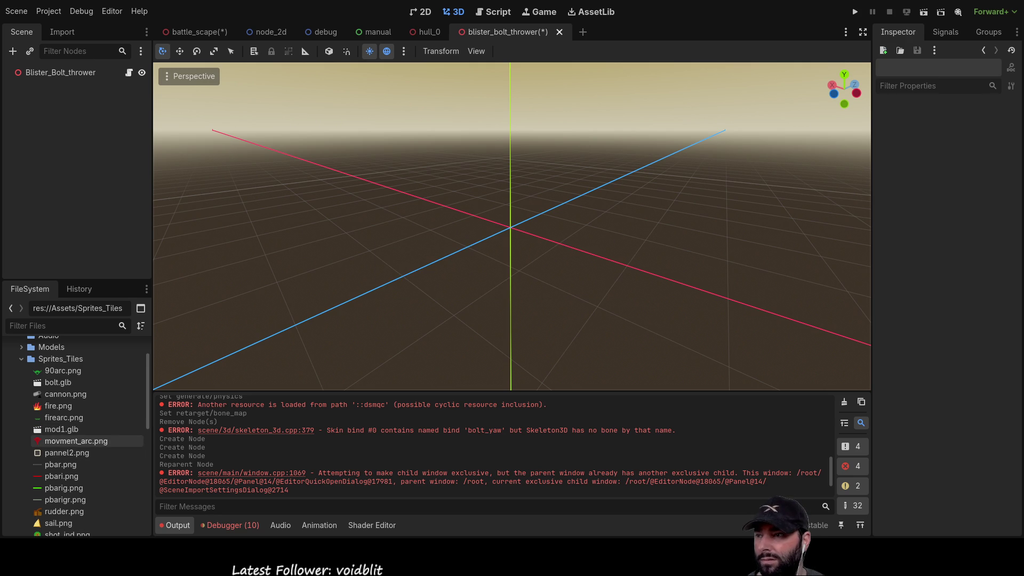
pyautogui.scroll(-3, 75, 475)
pyautogui.scroll(8, 74, 434)
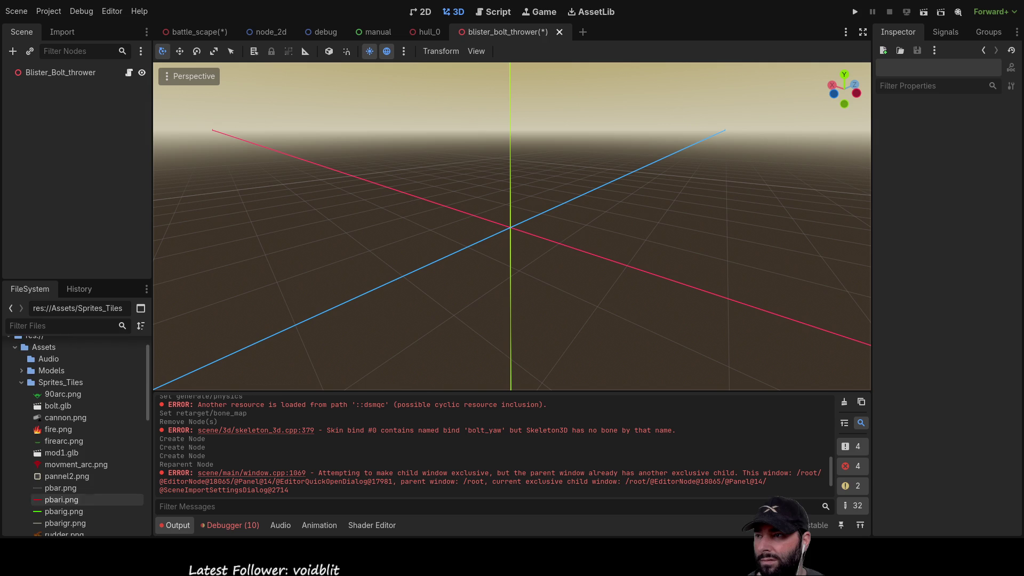
pyautogui.moveTo(56, 452)
pyautogui.mouseDown()
pyautogui.moveTo(485, 223)
pyautogui.moveTo(508, 216)
pyautogui.moveTo(507, 227)
pyautogui.mouseUp()
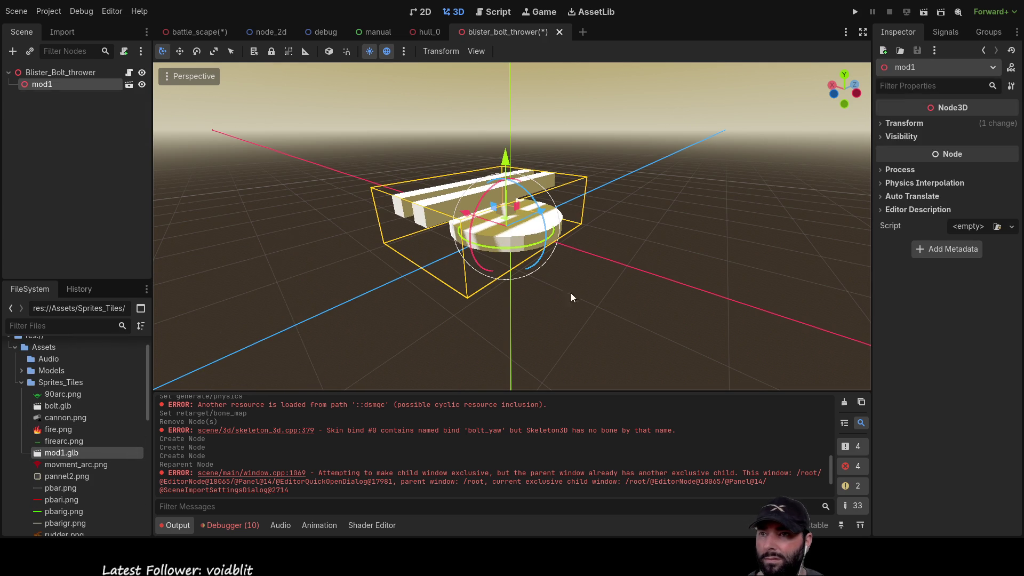
pyautogui.moveTo(668, 259)
pyautogui.mouseDown(button='middle')
pyautogui.moveTo(520, 269)
pyautogui.moveTo(530, 254)
pyautogui.mouseUp(button='middle')
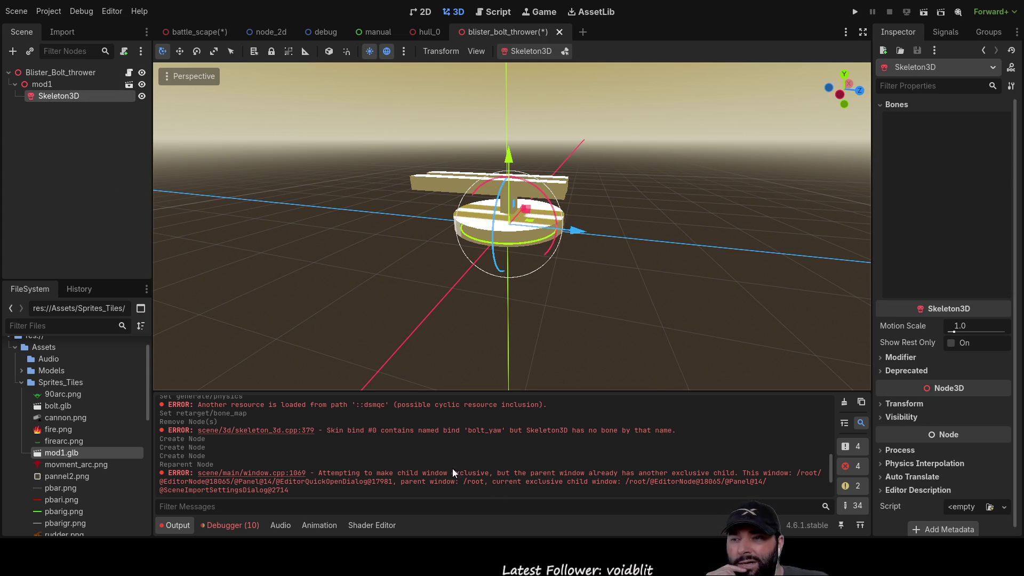
pyautogui.click(81, 95)
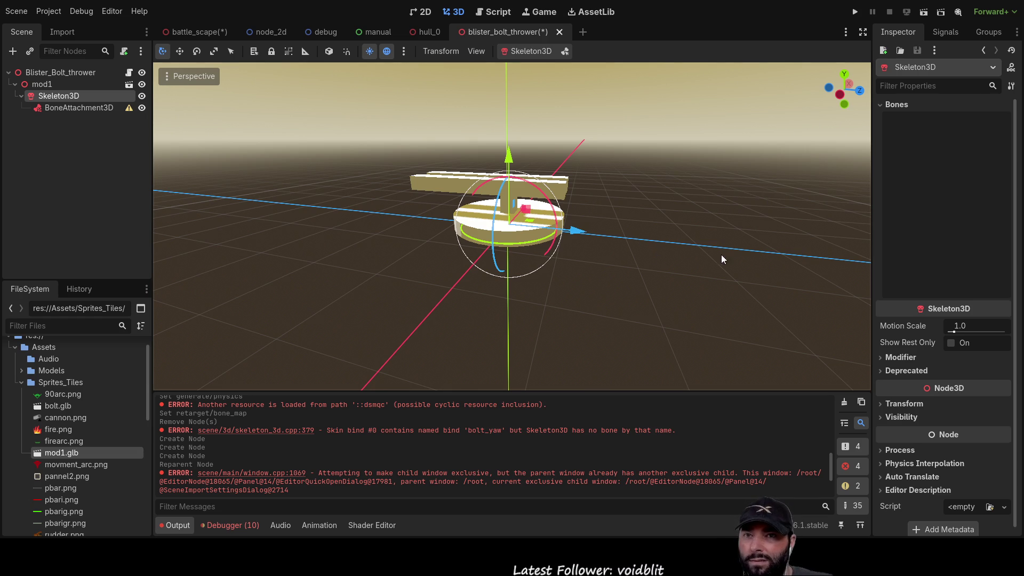
pyautogui.click(59, 109)
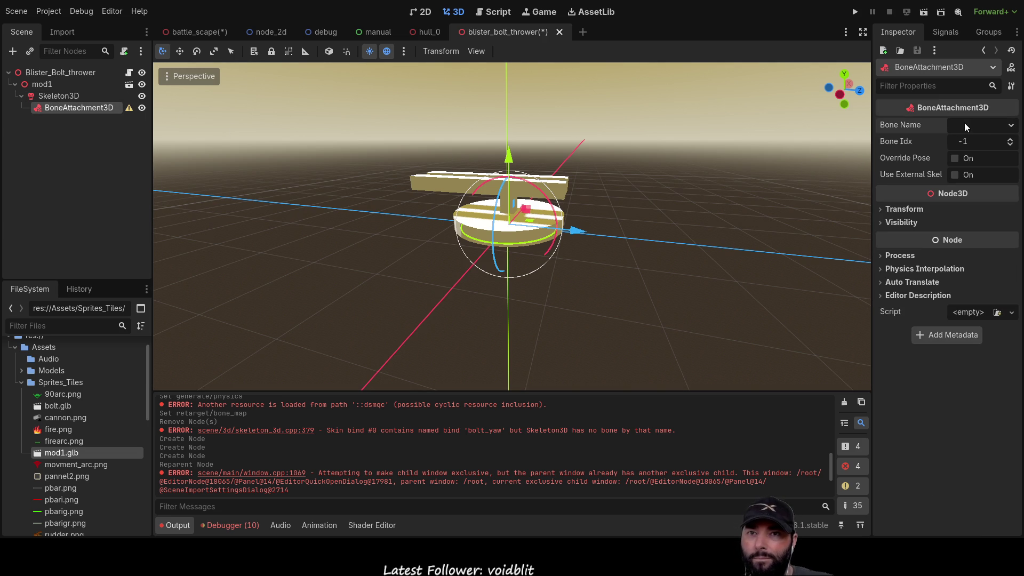
pyautogui.click(63, 95)
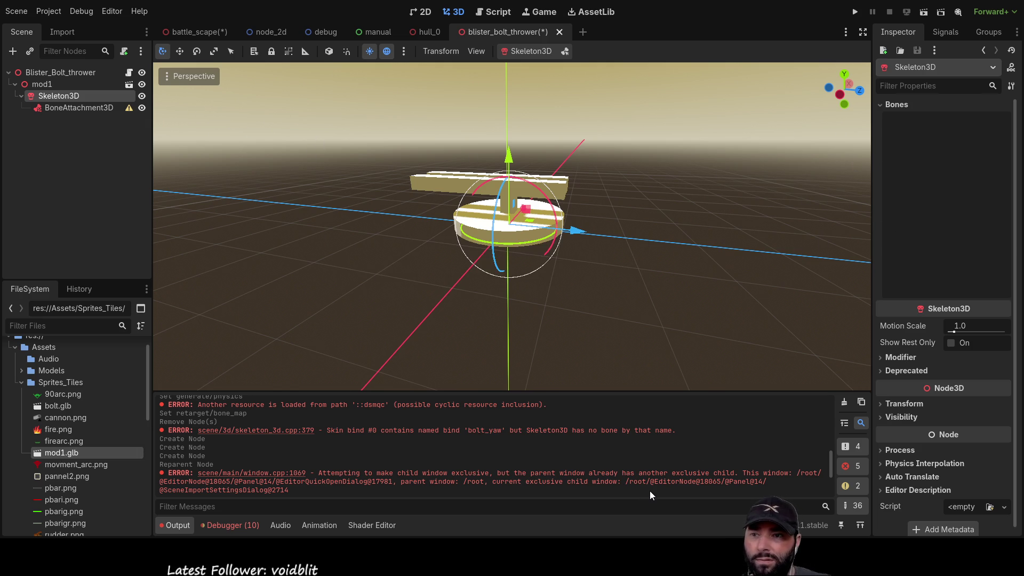
pyautogui.click(90, 106)
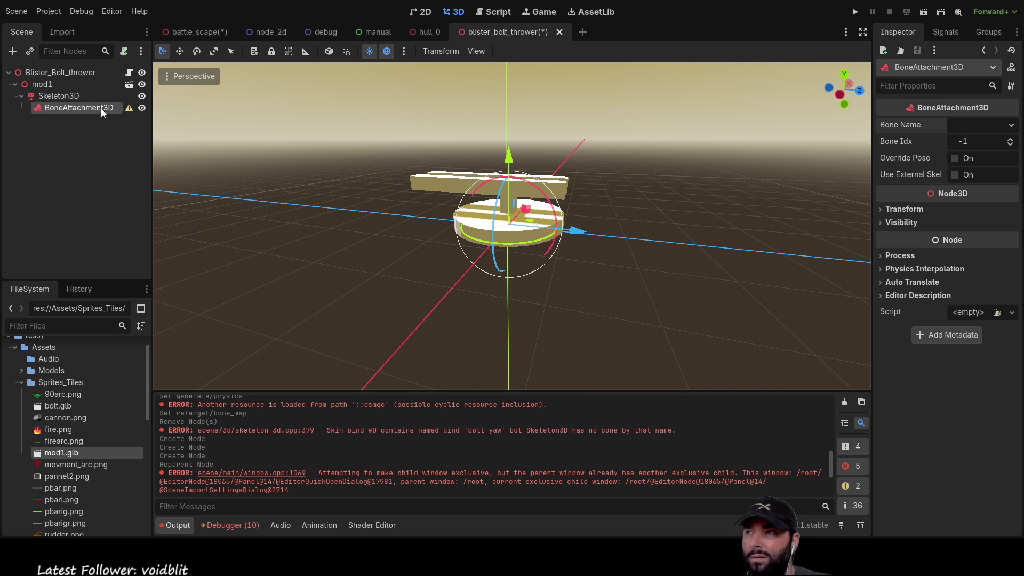
pyautogui.click(43, 84)
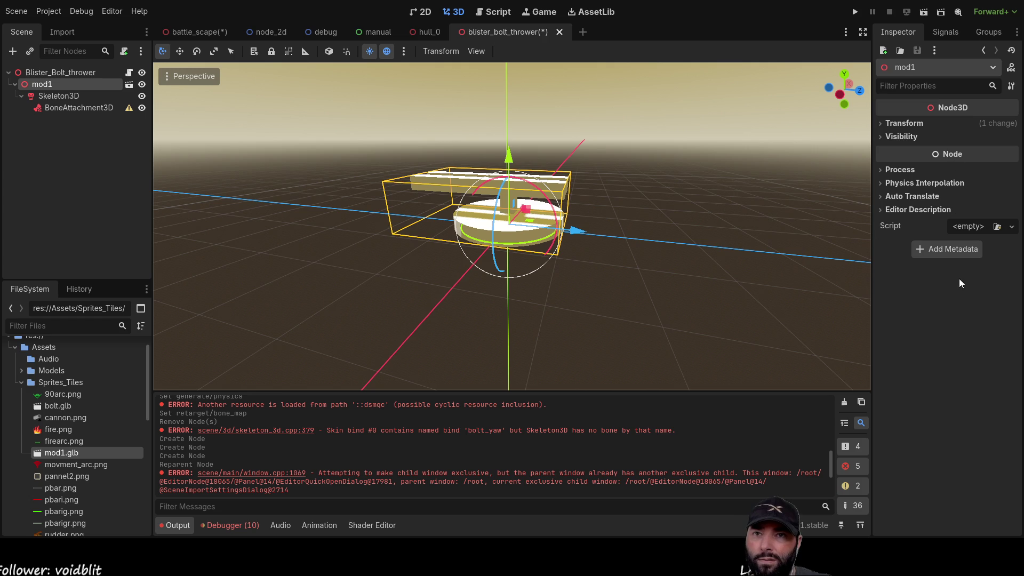
pyautogui.click(95, 97)
# Focus the Inspector's property filter field for the Skeleton3D.
pyautogui.click(941, 83)
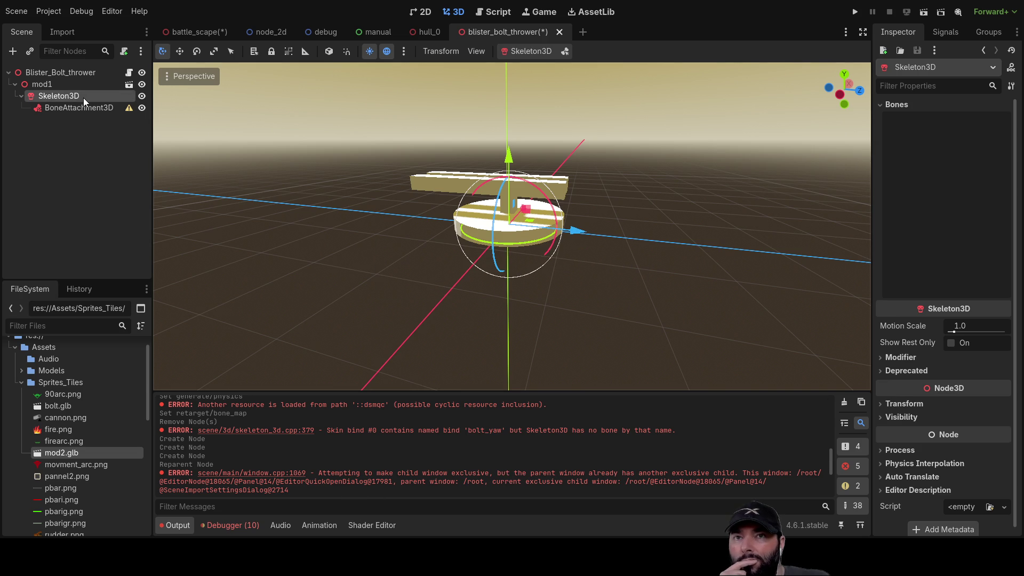
pyautogui.click(57, 108)
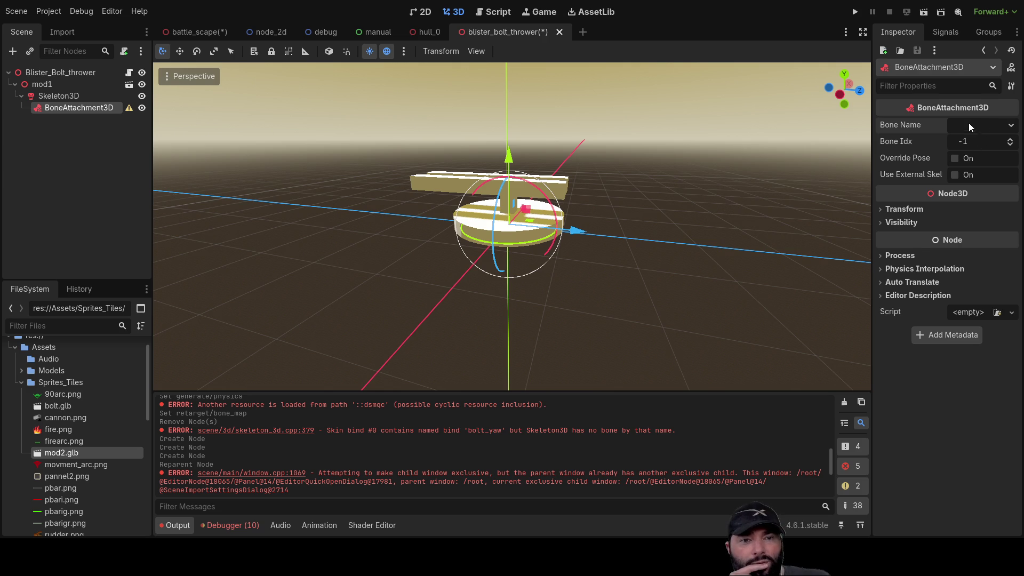
pyautogui.click(62, 94)
pyautogui.click(51, 84)
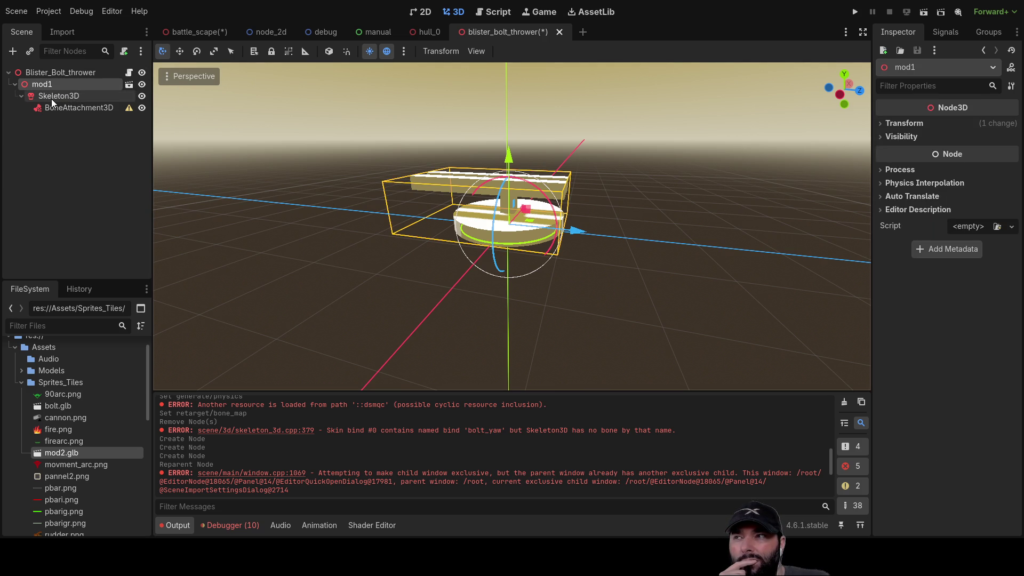
pyautogui.click(54, 97)
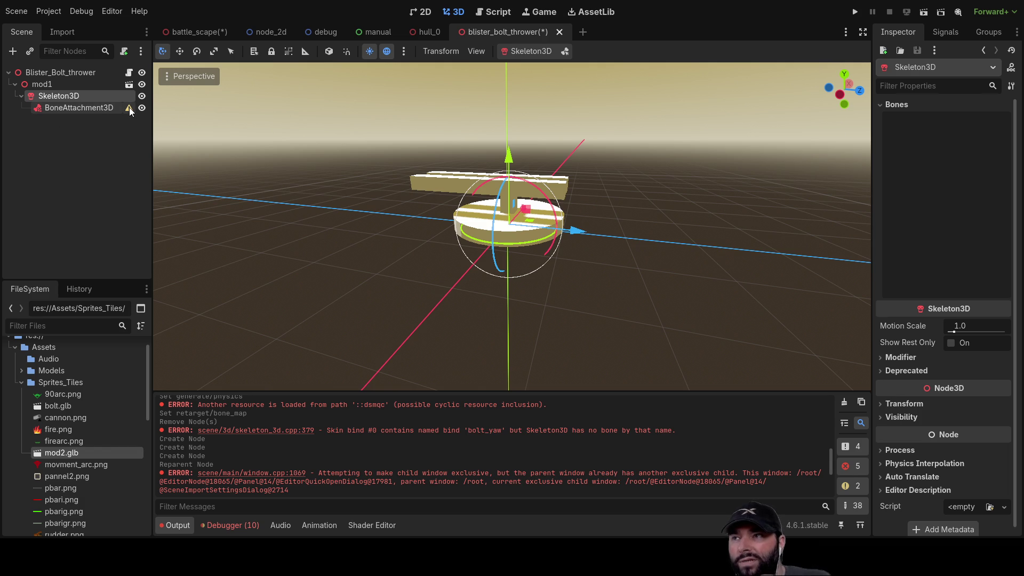
pyautogui.click(89, 107)
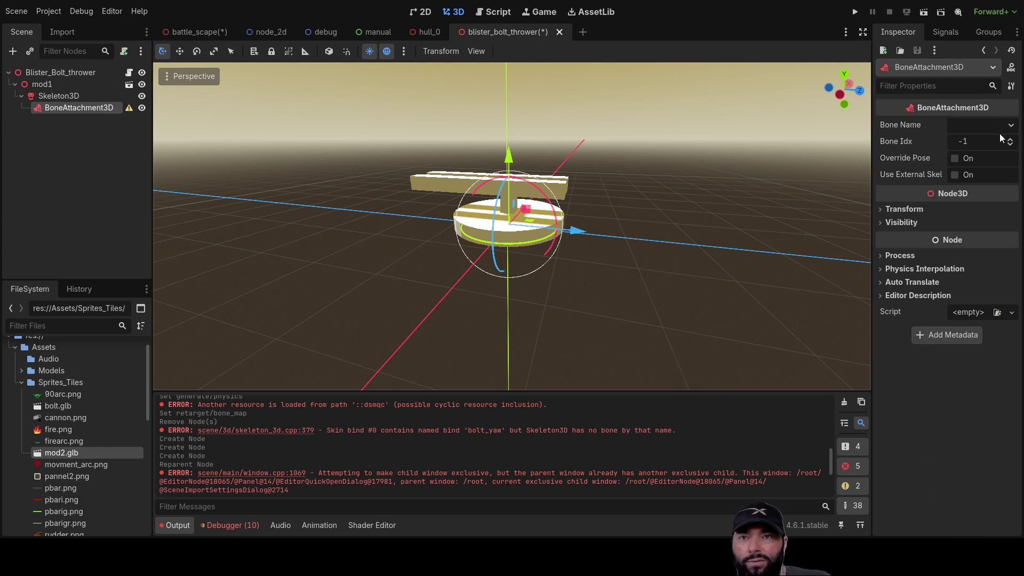
pyautogui.click(886, 210)
pyautogui.click(882, 208)
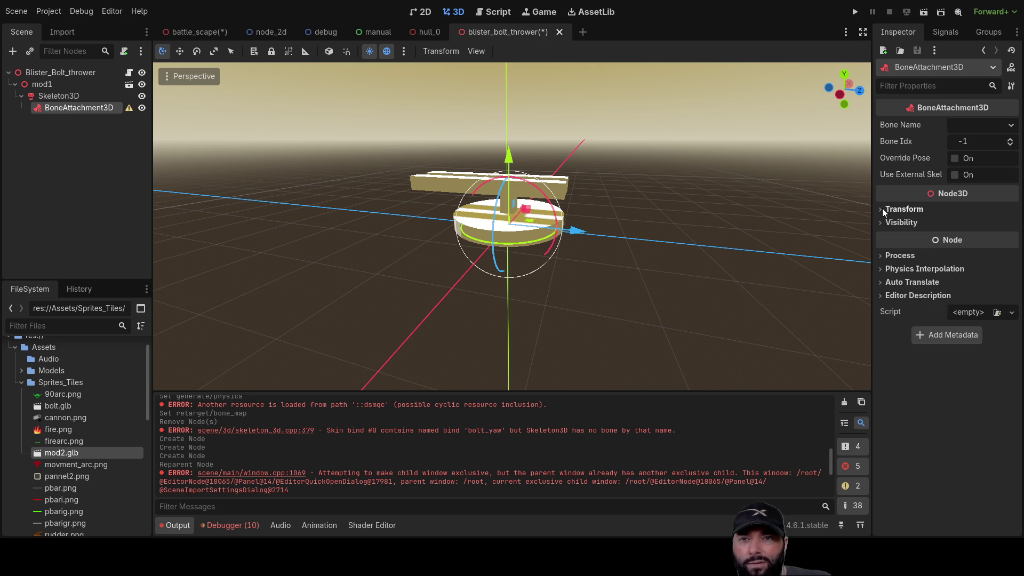
pyautogui.click(62, 93)
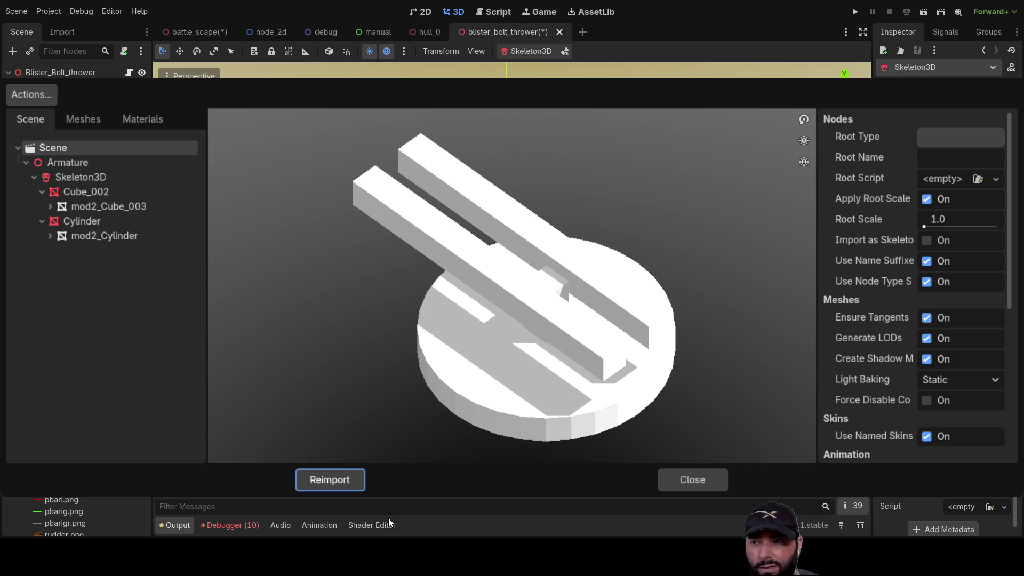
# Close the Advanced Import Settings window for mod2.glb.
pyautogui.click(702, 479)
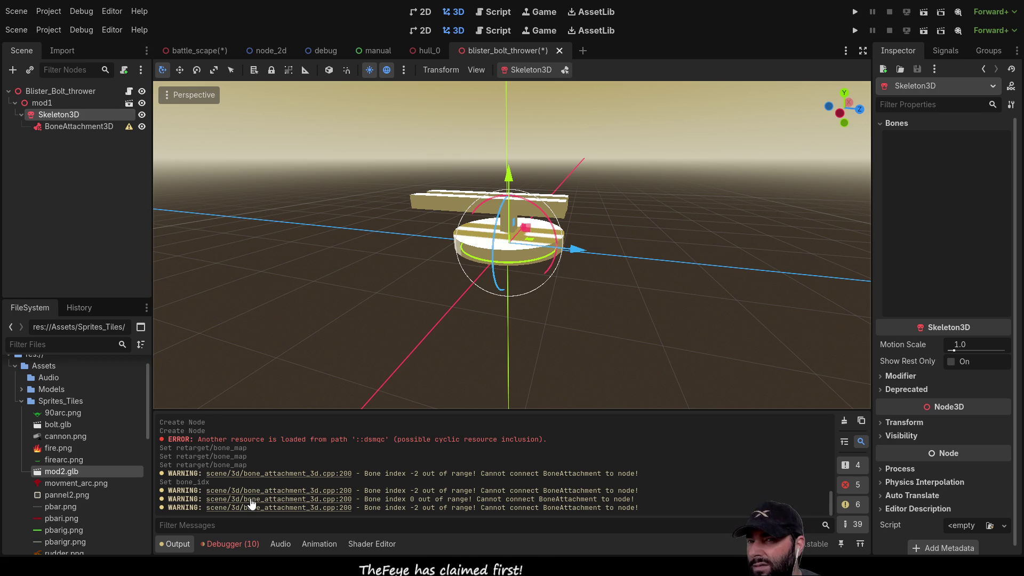
# Delete the Skeleton3D and BoneAttachment3D under mod1, then select mod1.
pyautogui.scroll(3, 252, 504)
pyautogui.click(49, 101)
pyautogui.click(53, 117)
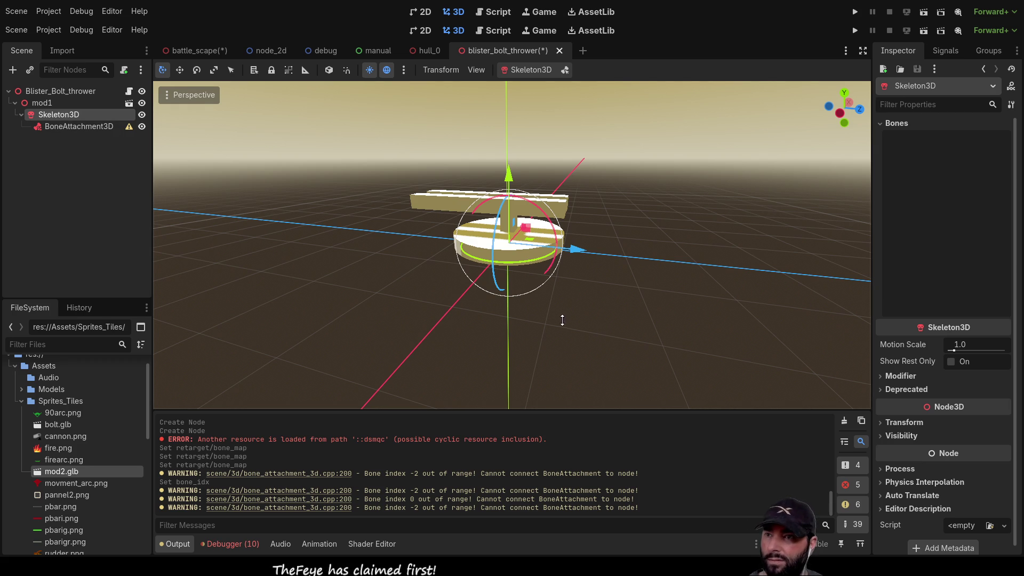
pyautogui.press('Delete')
pyautogui.click(35, 106)
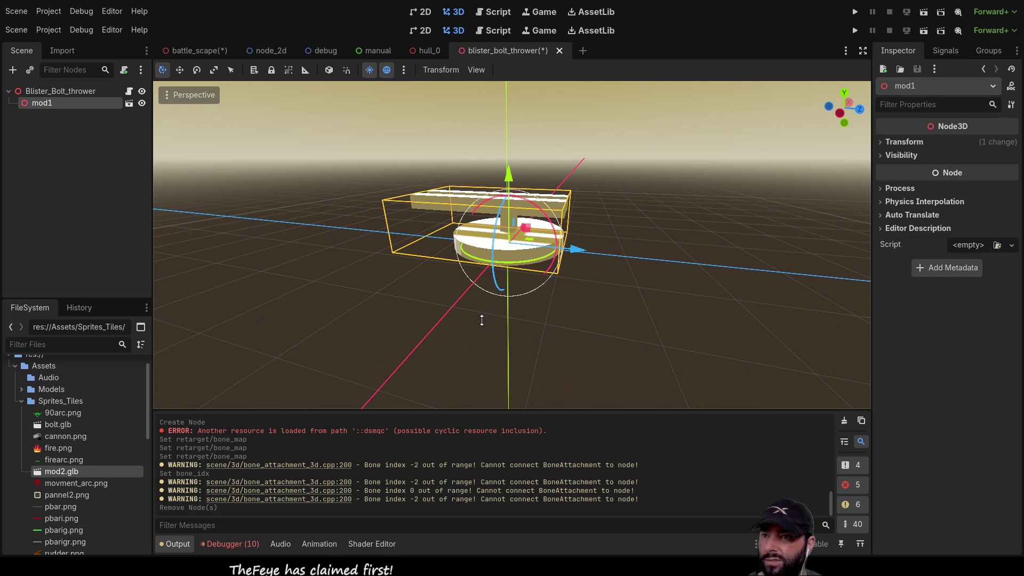
# Delete mod1 and drop mod2.glb into the viewport under Blister_Bolt_thrower.
pyautogui.press('Delete')
pyautogui.moveTo(57, 470)
pyautogui.mouseDown()
pyautogui.moveTo(535, 229)
pyautogui.moveTo(501, 243)
pyautogui.mouseUp()
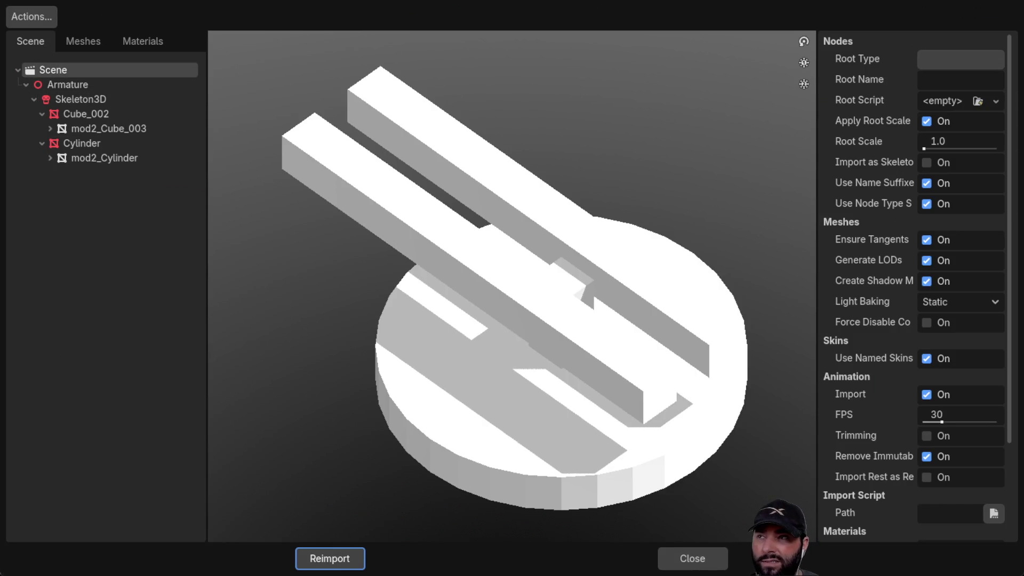
# Select the Armature's skeleton and orbit its import preview from low side and top angles.
pyautogui.click(73, 86)
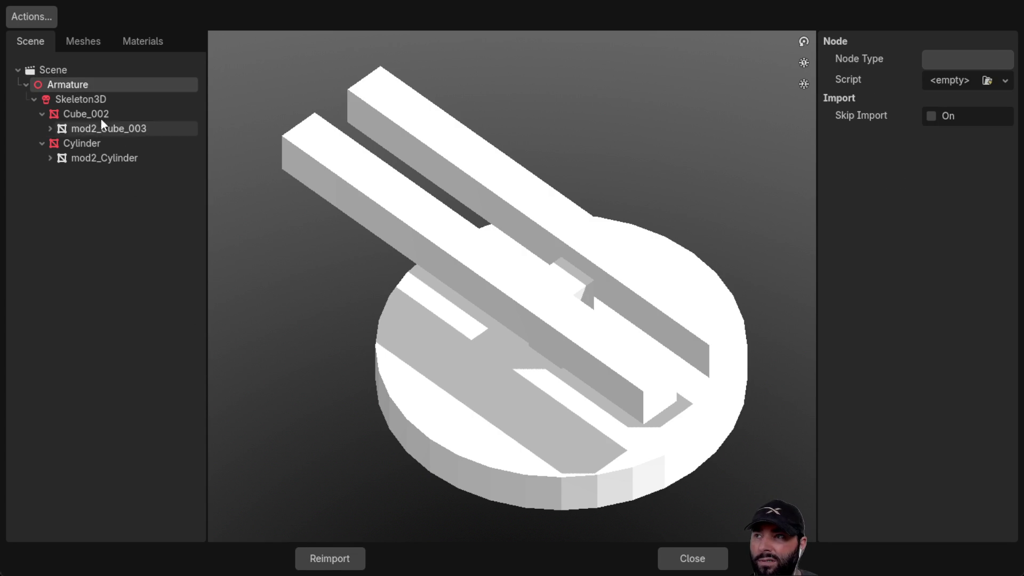
pyautogui.click(79, 106)
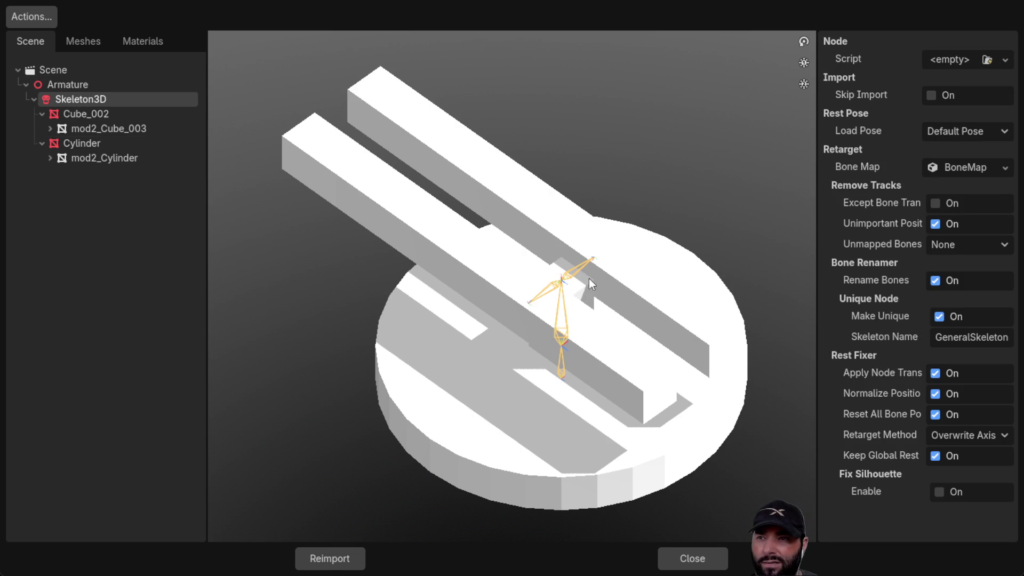
pyautogui.moveTo(540, 331)
pyautogui.mouseDown()
pyautogui.moveTo(489, 267)
pyautogui.moveTo(530, 289)
pyautogui.mouseUp()
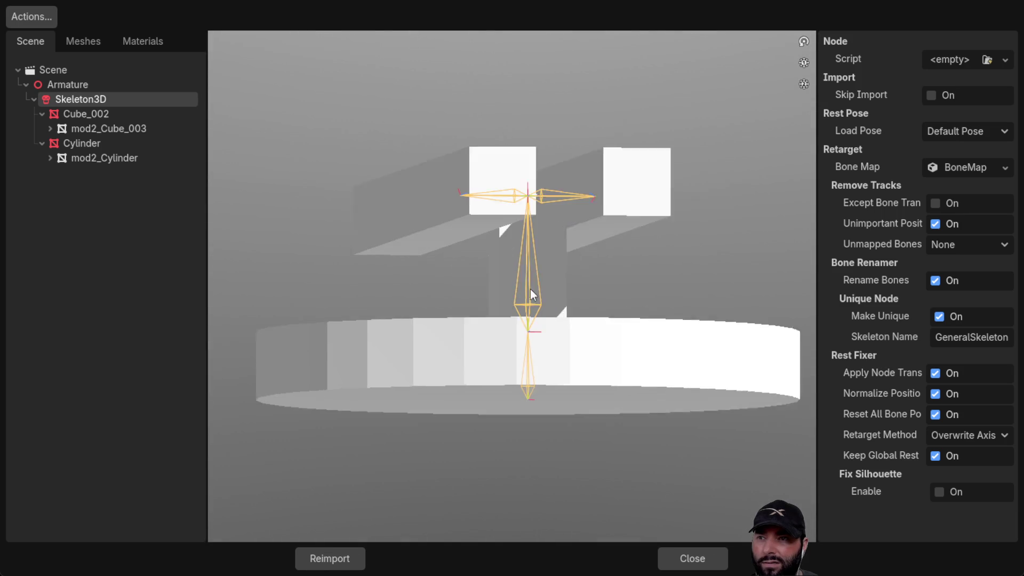
pyautogui.scroll(5, 413, 213)
pyautogui.scroll(-3, 471, 234)
pyautogui.moveTo(470, 235)
pyautogui.mouseDown()
pyautogui.moveTo(591, 253)
pyautogui.moveTo(543, 277)
pyautogui.moveTo(543, 206)
pyautogui.mouseUp()
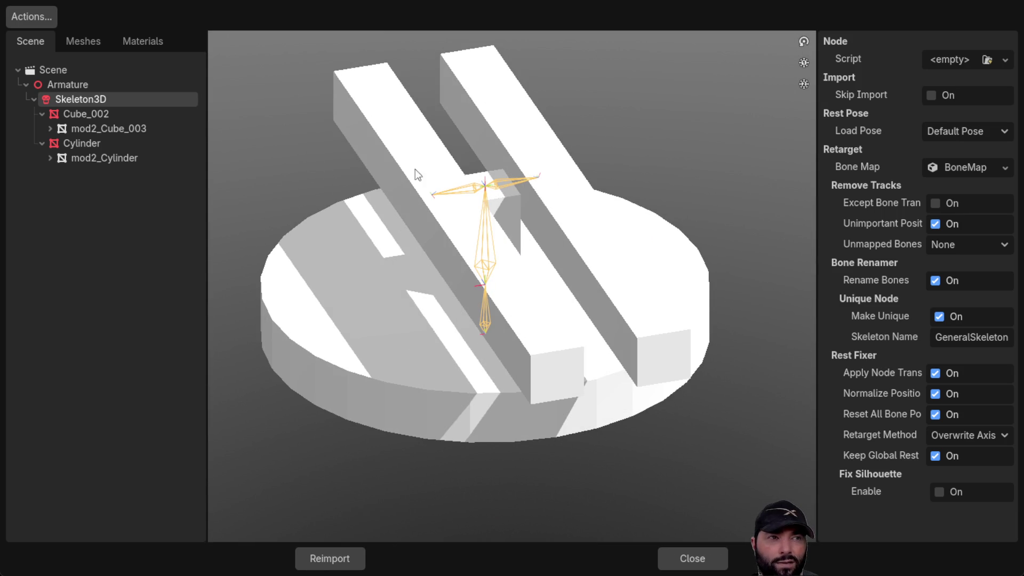
pyautogui.moveTo(589, 309)
pyautogui.mouseDown()
pyautogui.moveTo(430, 245)
pyautogui.moveTo(523, 264)
pyautogui.mouseUp()
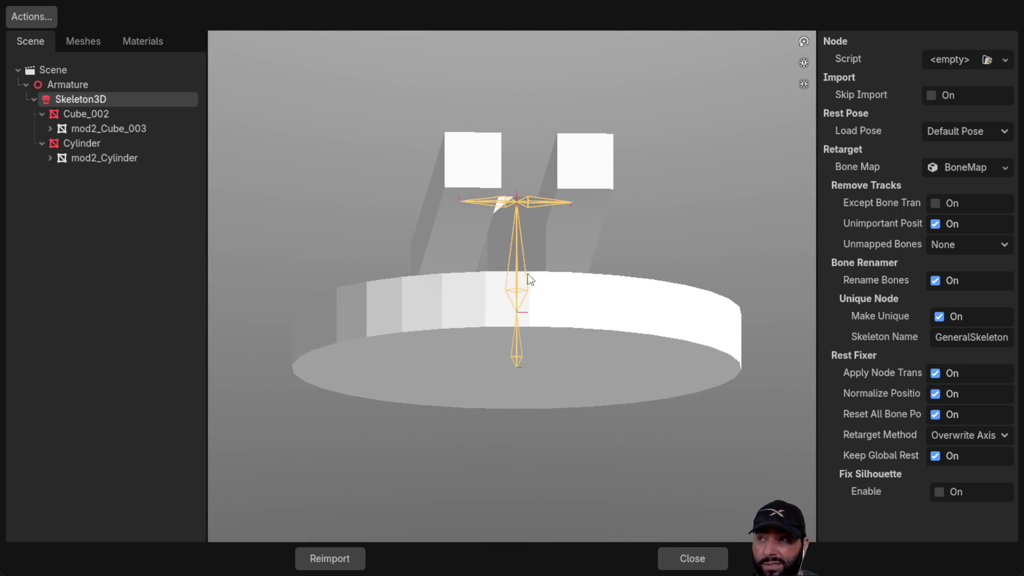
pyautogui.moveTo(545, 299)
pyautogui.mouseDown()
pyautogui.moveTo(544, 336)
pyautogui.moveTo(555, 310)
pyautogui.mouseUp()
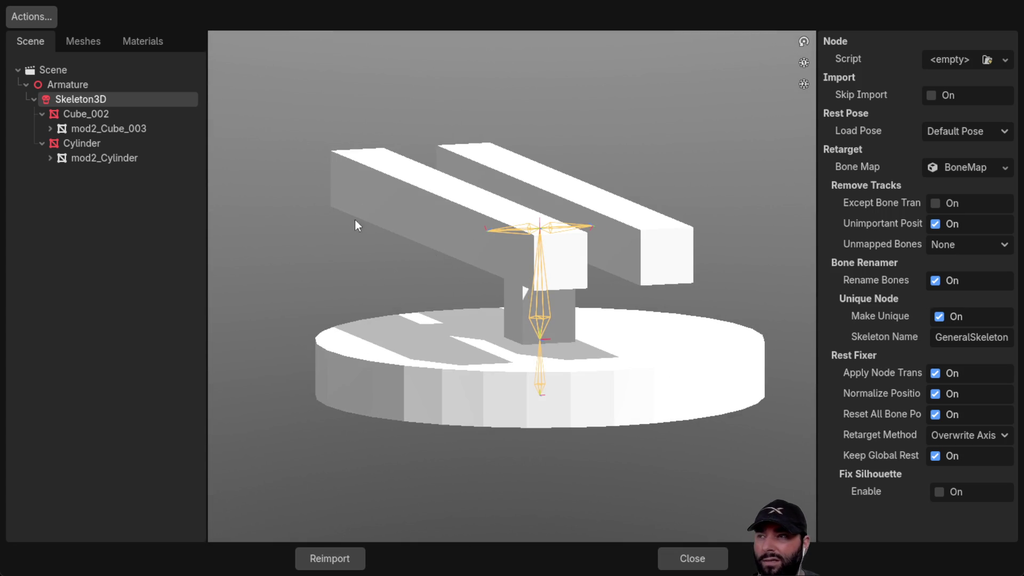
# Inspect the import options of the Cube_002 and Cylinder meshes.
pyautogui.click(98, 113)
pyautogui.moveTo(368, 283)
pyautogui.mouseDown()
pyautogui.moveTo(521, 307)
pyautogui.moveTo(585, 277)
pyautogui.moveTo(580, 314)
pyautogui.moveTo(624, 231)
pyautogui.mouseUp()
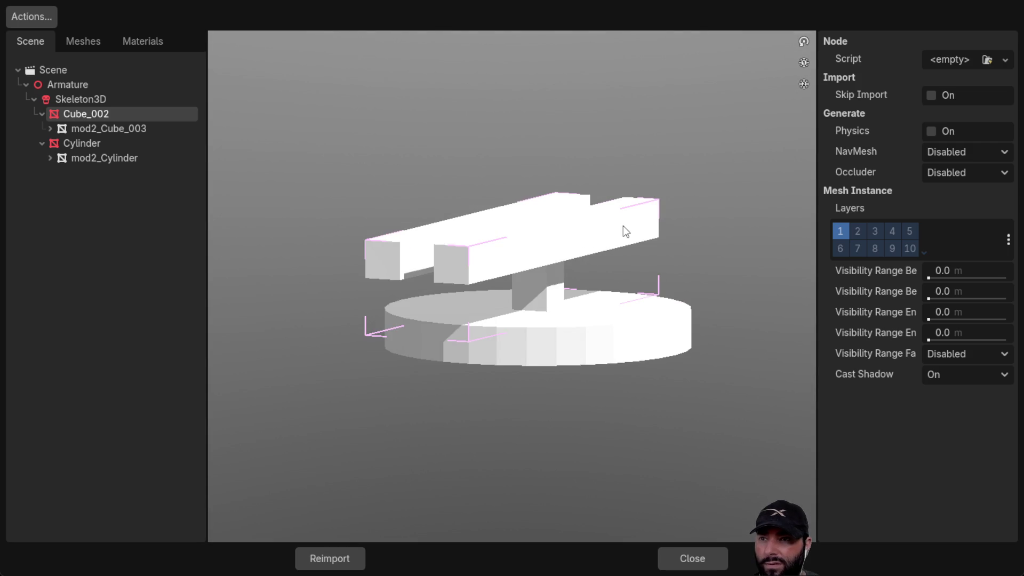
pyautogui.click(75, 143)
pyautogui.moveTo(219, 267)
pyautogui.mouseDown()
pyautogui.moveTo(543, 338)
pyautogui.moveTo(476, 339)
pyautogui.moveTo(459, 361)
pyautogui.moveTo(440, 363)
pyautogui.moveTo(467, 349)
pyautogui.mouseUp()
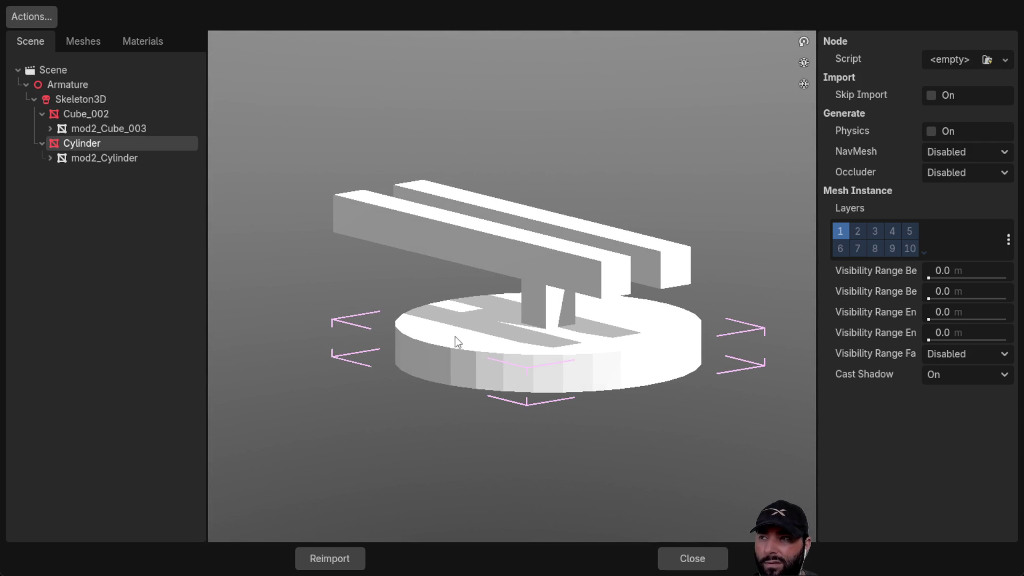
# Review the skeleton bones up close from the front, then close the import settings.
pyautogui.click(90, 98)
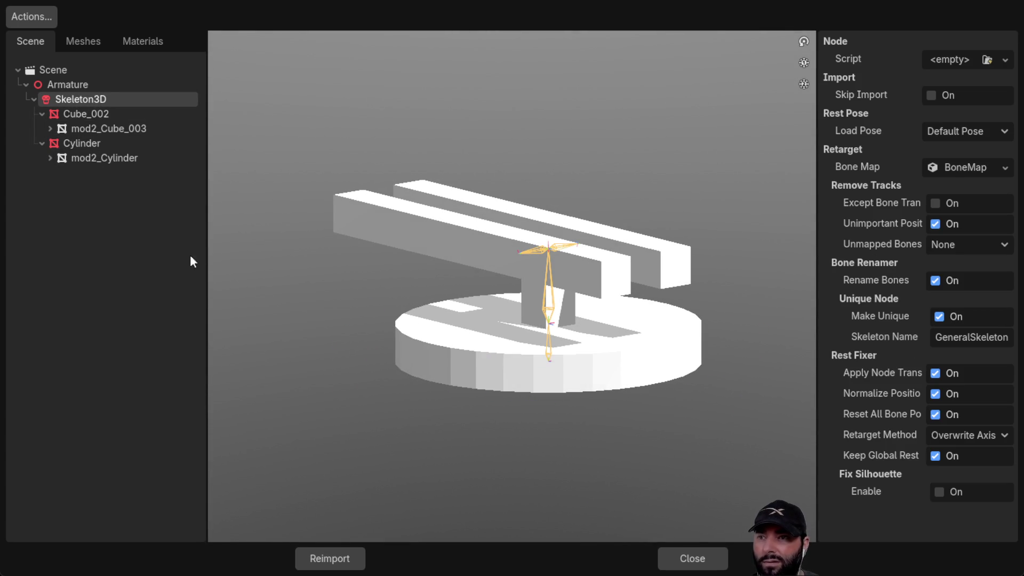
pyautogui.moveTo(485, 280); pyautogui.dragTo(482, 291)
pyautogui.scroll(6, 574, 330)
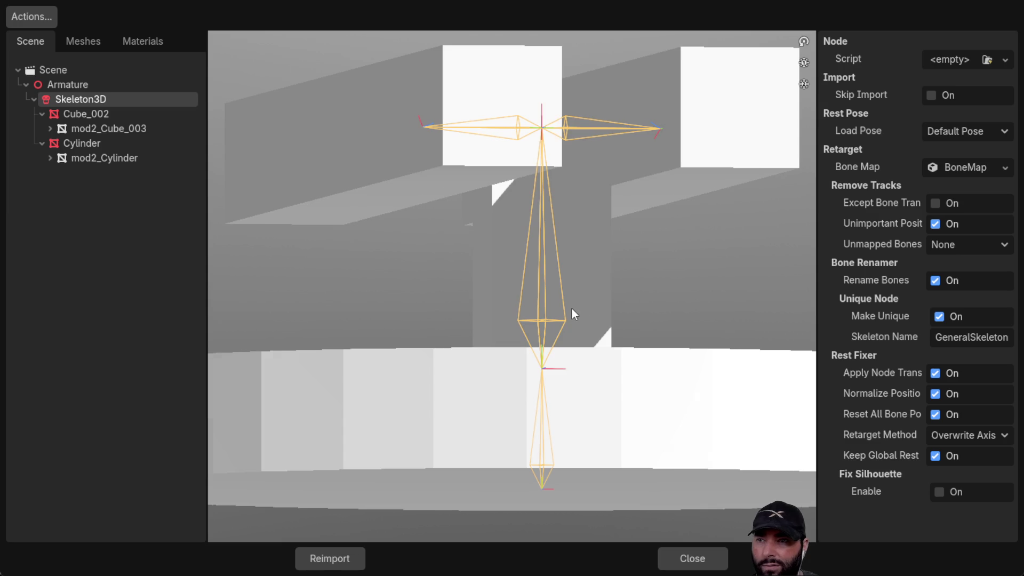
pyautogui.moveTo(523, 318)
pyautogui.mouseDown()
pyautogui.moveTo(485, 333)
pyautogui.moveTo(481, 367)
pyautogui.moveTo(486, 316)
pyautogui.moveTo(480, 338)
pyautogui.moveTo(546, 324)
pyautogui.moveTo(651, 327)
pyautogui.moveTo(637, 298)
pyautogui.mouseUp()
pyautogui.scroll(-3, 634, 294)
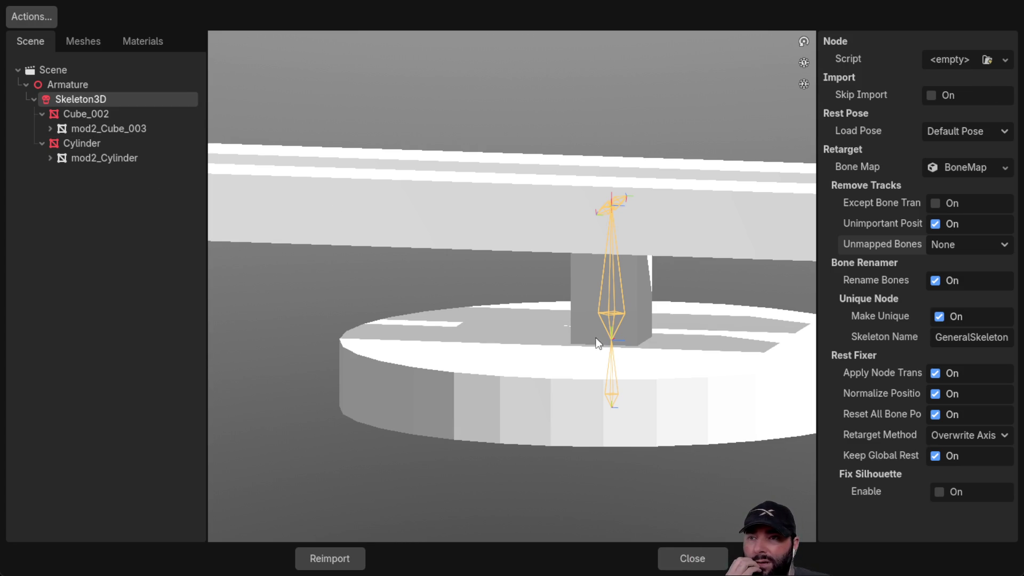
pyautogui.click(692, 559)
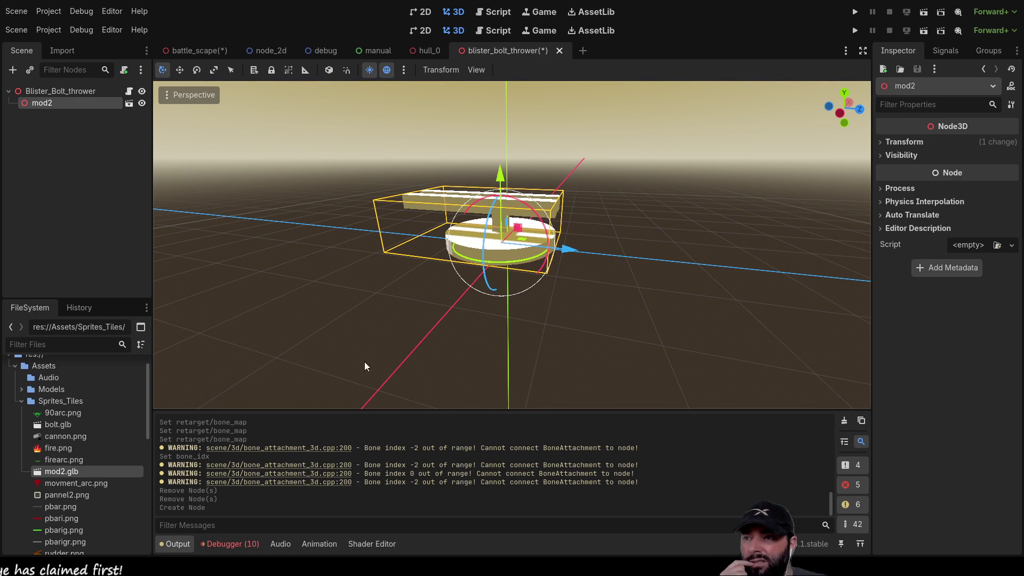
# Undo to bring back the Skeleton3D node under mod2.
pyautogui.hotkey('ctrl', 'z')
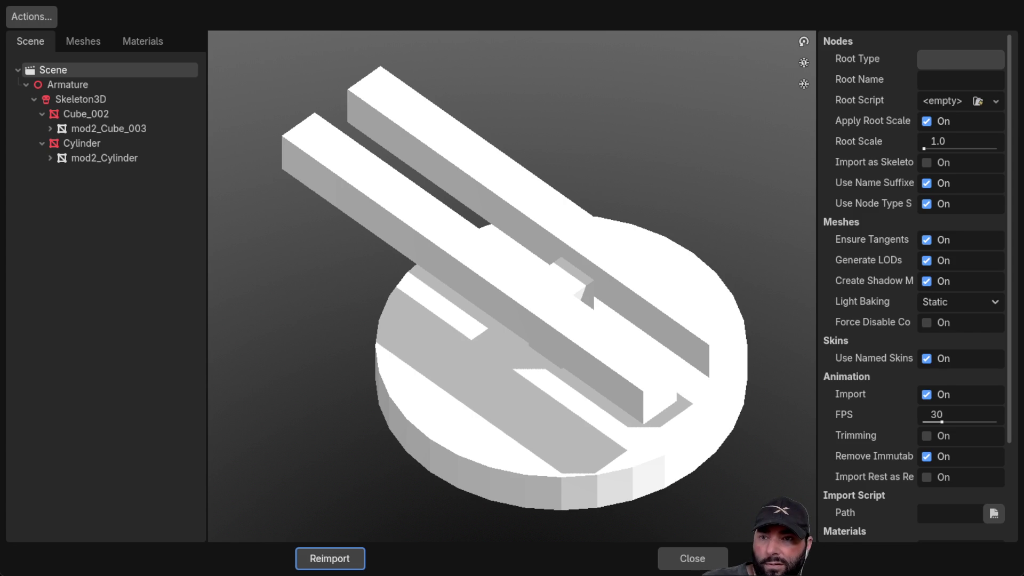
# Review mod2.glb's Meshes and Materials lists and the scene tree, then close the import settings.
pyautogui.scroll(-3, 912, 283)
pyautogui.scroll(3, 912, 283)
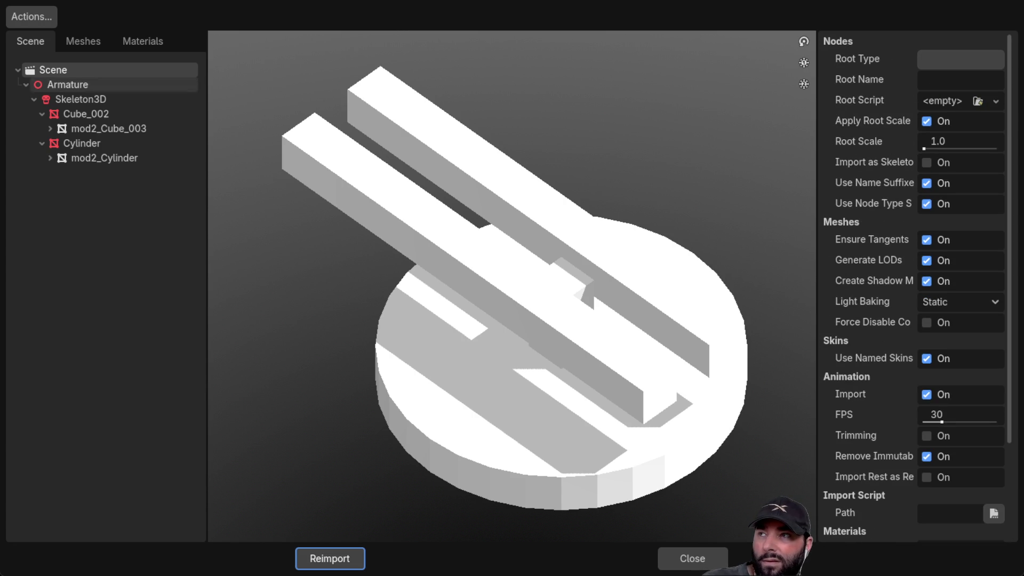
pyautogui.click(102, 46)
pyautogui.click(160, 40)
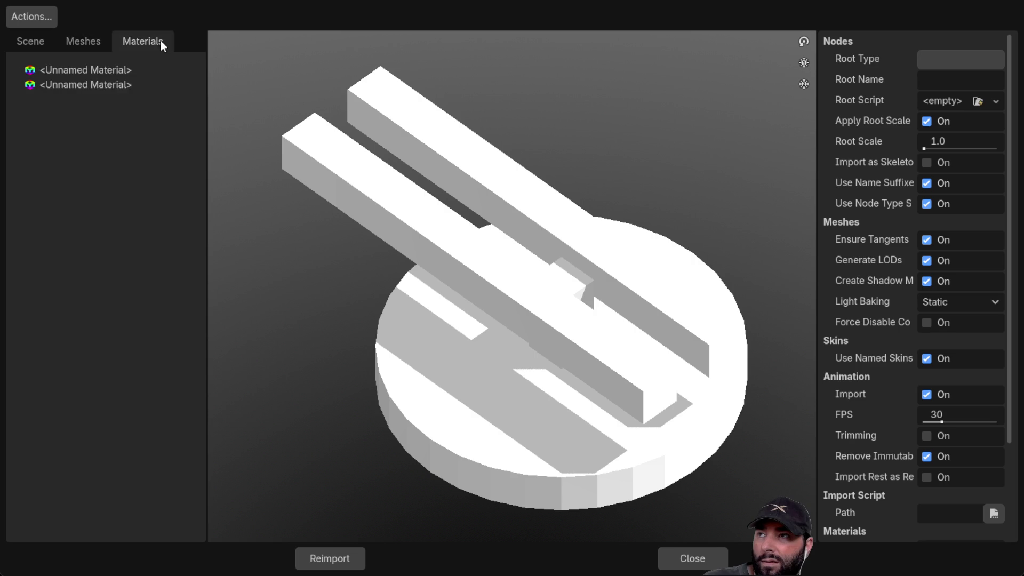
pyautogui.click(64, 40)
pyautogui.click(32, 42)
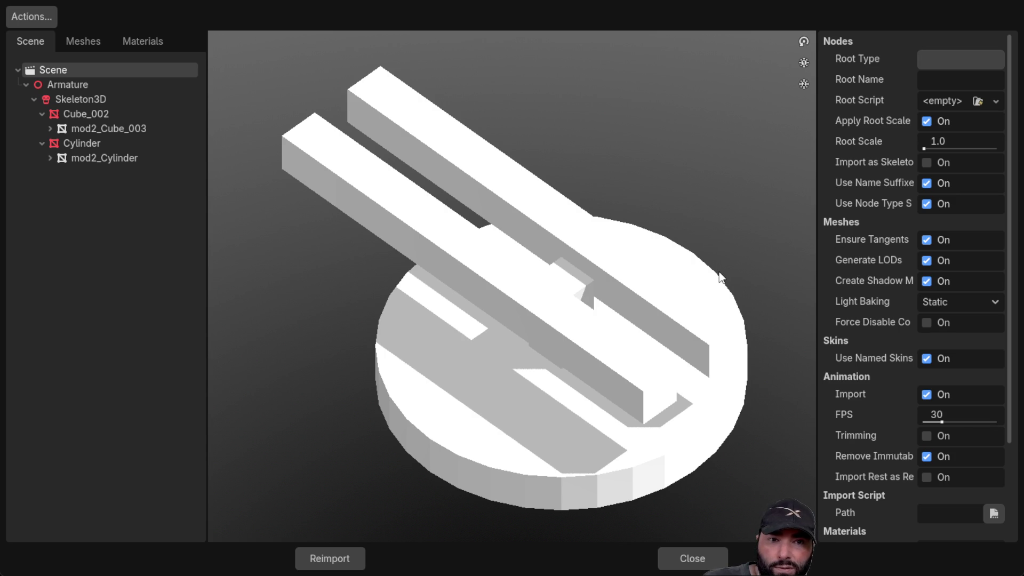
pyautogui.click(692, 558)
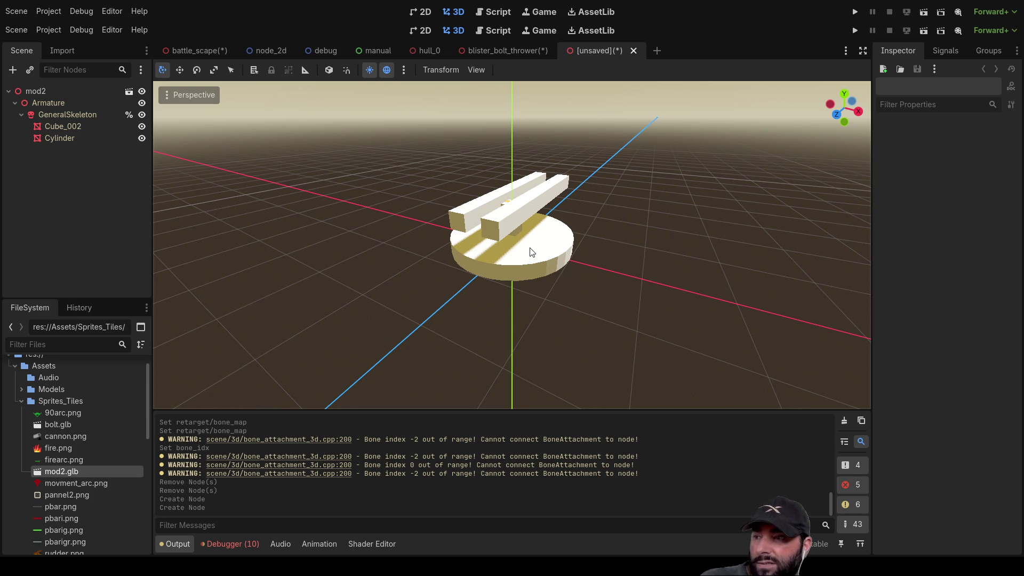
# Select the Cube_002 barrel mesh and expand its Transform properties.
pyautogui.click(59, 115)
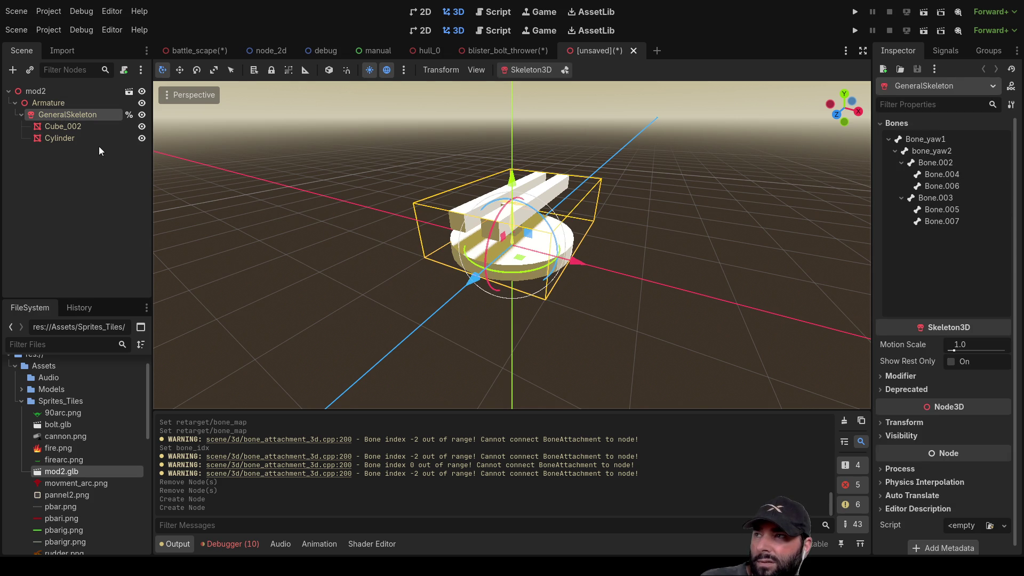
pyautogui.click(61, 126)
pyautogui.click(56, 139)
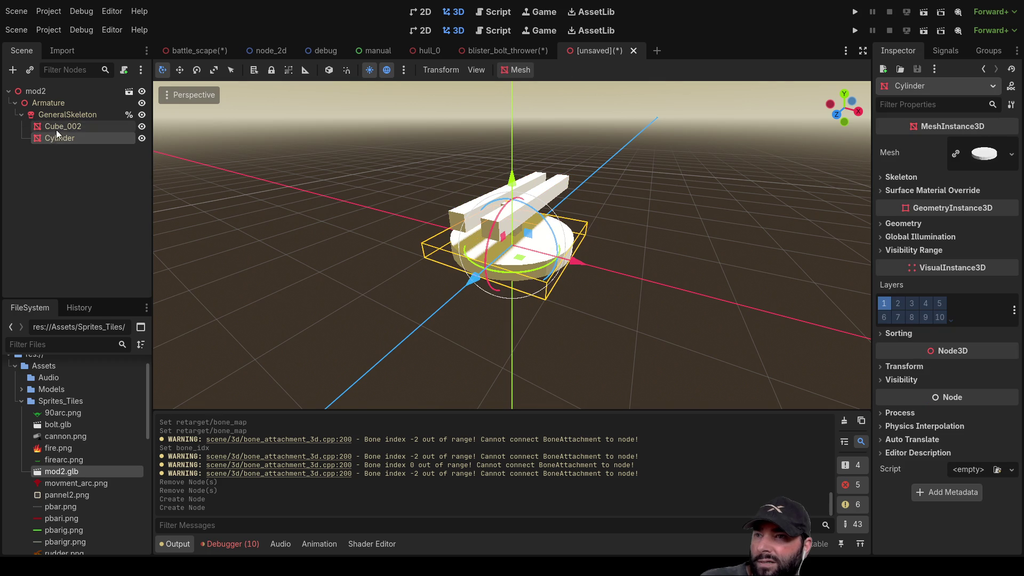
pyautogui.click(56, 128)
pyautogui.click(56, 116)
pyautogui.click(57, 131)
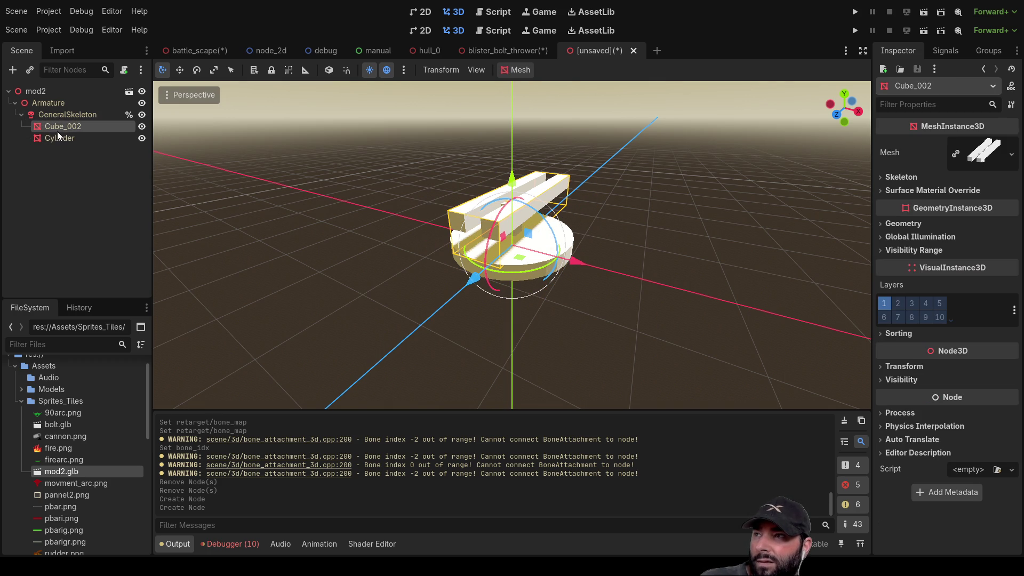
pyautogui.moveTo(656, 297)
pyautogui.mouseDown(button='middle')
pyautogui.moveTo(513, 245)
pyautogui.moveTo(524, 287)
pyautogui.mouseUp(button='middle')
pyautogui.click(886, 367)
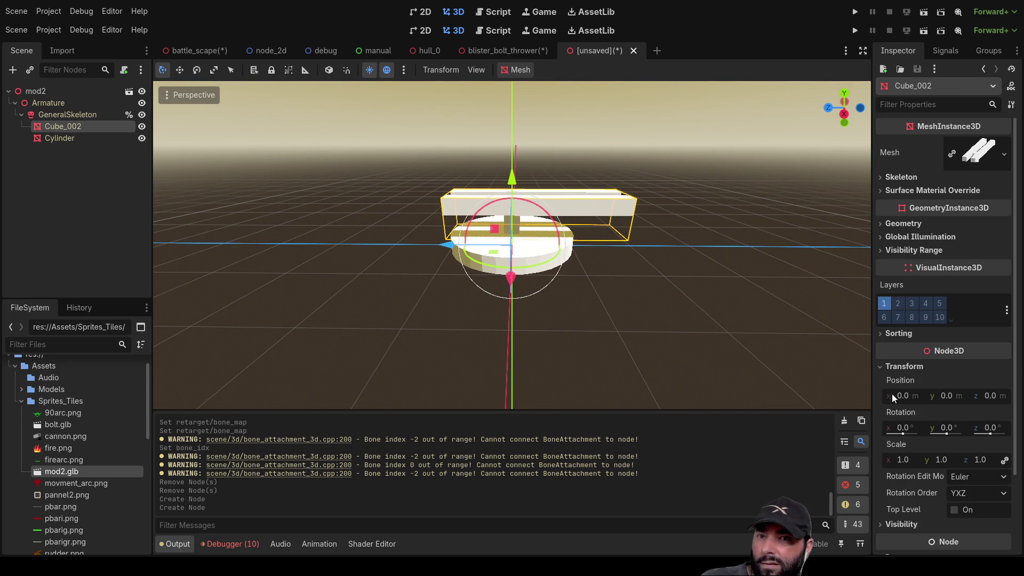
# Try out barrel rotations, turning Y to 62.1° and tilting X to 24.8°.
pyautogui.moveTo(945, 433)
pyautogui.mouseDown()
pyautogui.moveTo(965, 433)
pyautogui.moveTo(940, 434)
pyautogui.moveTo(957, 428)
pyautogui.moveTo(948, 430)
pyautogui.mouseUp()
pyautogui.moveTo(711, 337)
pyautogui.mouseDown(button='middle')
pyautogui.moveTo(656, 266)
pyautogui.moveTo(656, 315)
pyautogui.mouseUp(button='middle')
pyautogui.scroll(5, 656, 271)
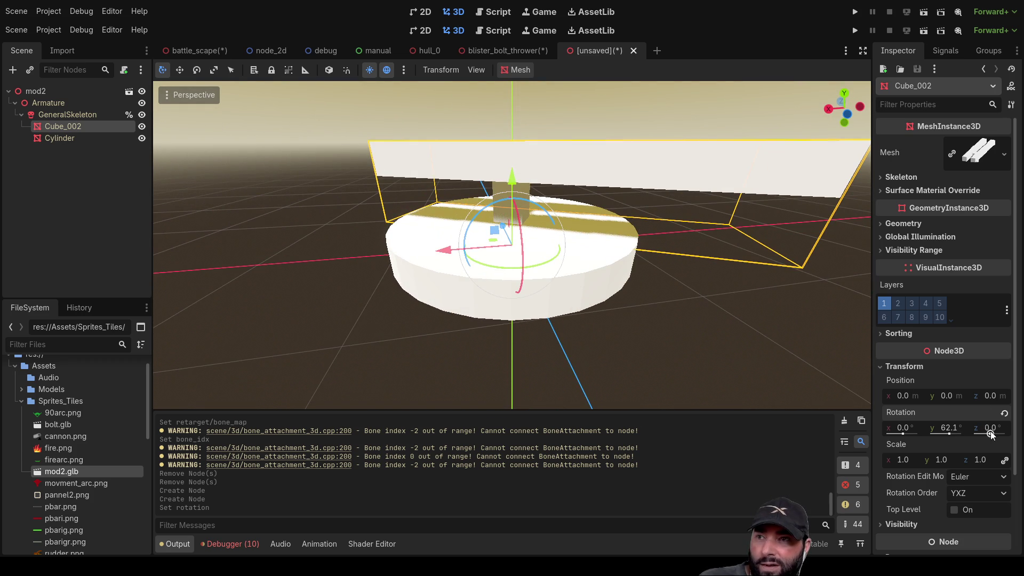
pyautogui.moveTo(990, 432); pyautogui.dragTo(991, 436)
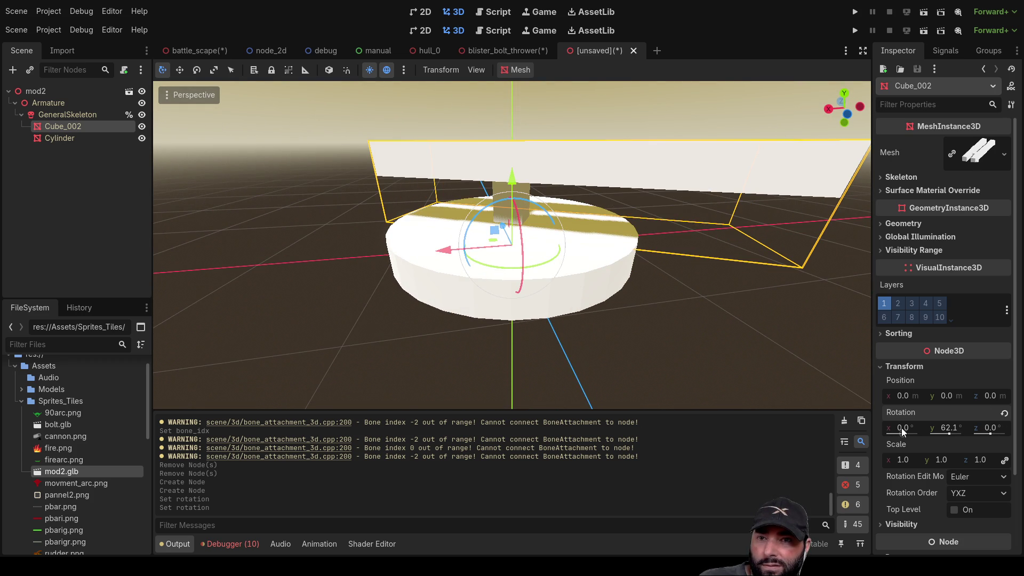
pyautogui.moveTo(903, 430)
pyautogui.mouseDown()
pyautogui.moveTo(928, 430)
pyautogui.moveTo(903, 431)
pyautogui.mouseUp()
pyautogui.hotkey('ctrl', 'z')
pyautogui.moveTo(453, 230); pyautogui.dragTo(373, 224, button='middle')
# Settle the barrels at 12.4° X tilt and 37.3° Y rotation, then view the whole turret.
pyautogui.click(50, 139)
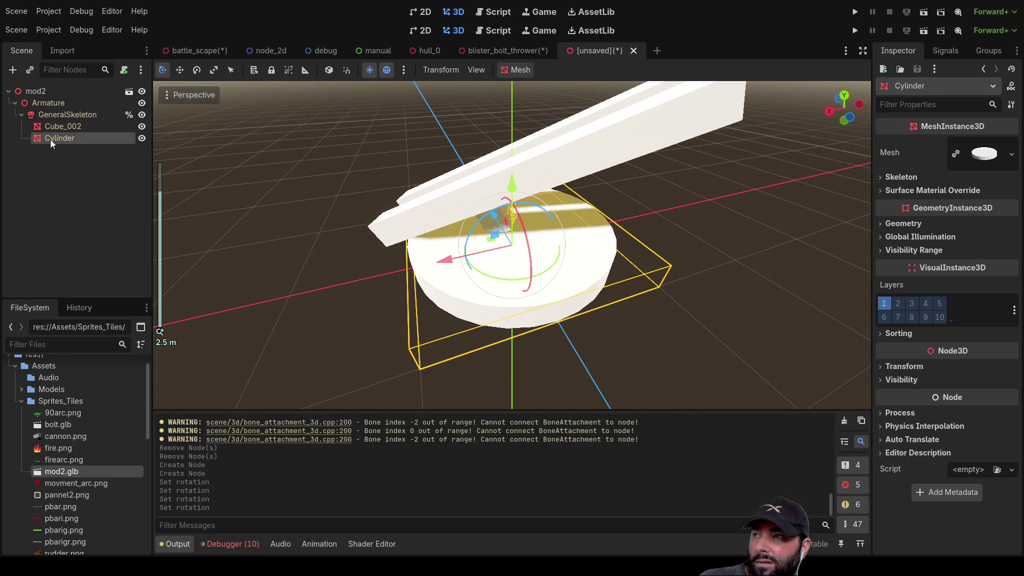
pyautogui.click(52, 128)
pyautogui.moveTo(395, 218)
pyautogui.mouseDown(button='middle')
pyautogui.moveTo(491, 143)
pyautogui.moveTo(725, 156)
pyautogui.moveTo(751, 178)
pyautogui.moveTo(438, 165)
pyautogui.mouseUp(button='middle')
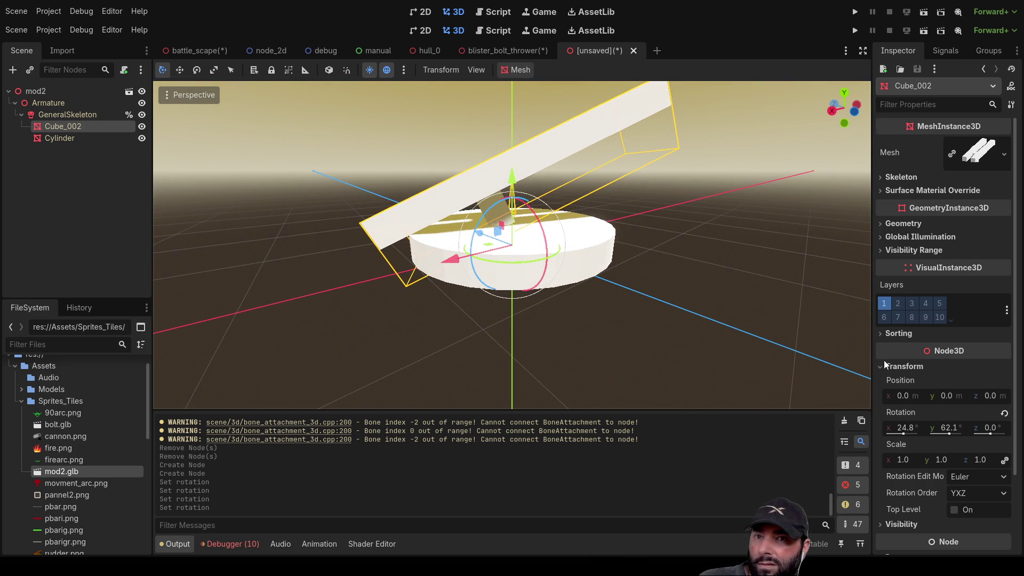
pyautogui.moveTo(905, 434); pyautogui.dragTo(904, 434)
pyautogui.moveTo(771, 366)
pyautogui.mouseDown(button='middle')
pyautogui.moveTo(550, 307)
pyautogui.moveTo(518, 319)
pyautogui.moveTo(704, 384)
pyautogui.moveTo(523, 297)
pyautogui.moveTo(632, 280)
pyautogui.moveTo(652, 251)
pyautogui.moveTo(662, 256)
pyautogui.mouseUp(button='middle')
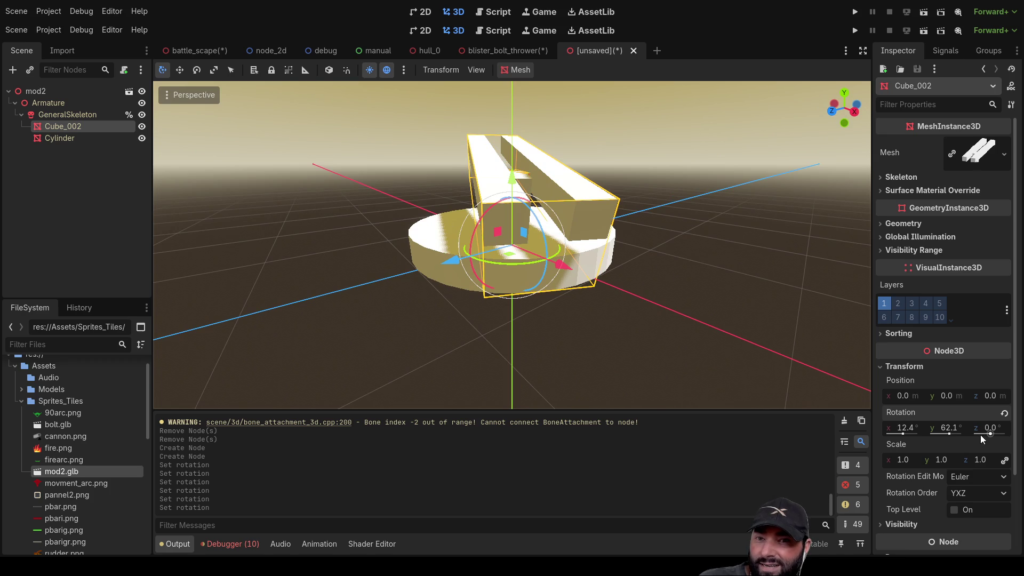
pyautogui.moveTo(952, 432); pyautogui.dragTo(853, 421)
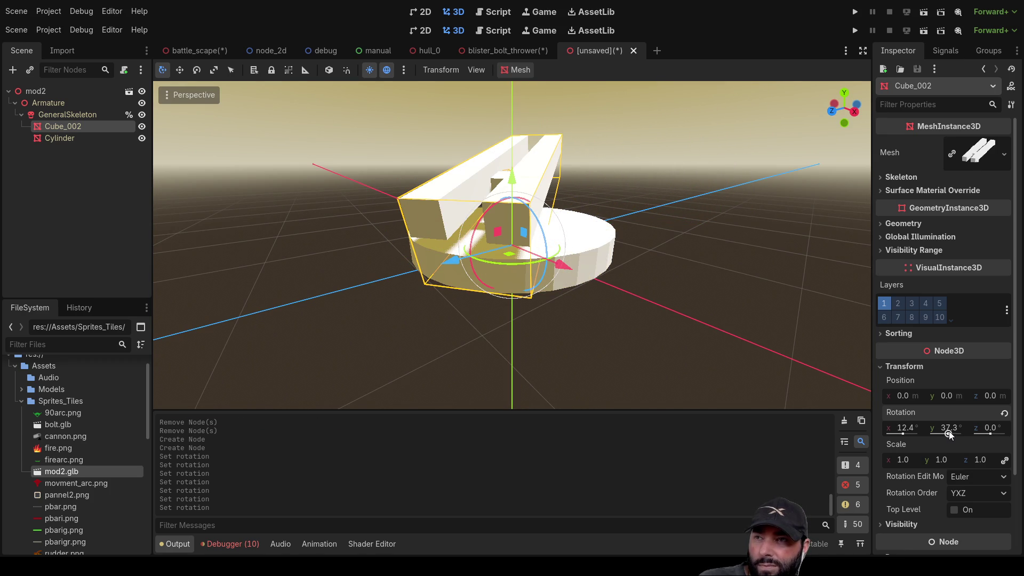
pyautogui.click(341, 267)
pyautogui.scroll(-5, 342, 268)
pyautogui.moveTo(372, 289)
pyautogui.mouseDown(button='middle')
pyautogui.moveTo(633, 265)
pyautogui.moveTo(575, 353)
pyautogui.moveTo(575, 298)
pyautogui.moveTo(624, 475)
pyautogui.mouseUp(button='middle')
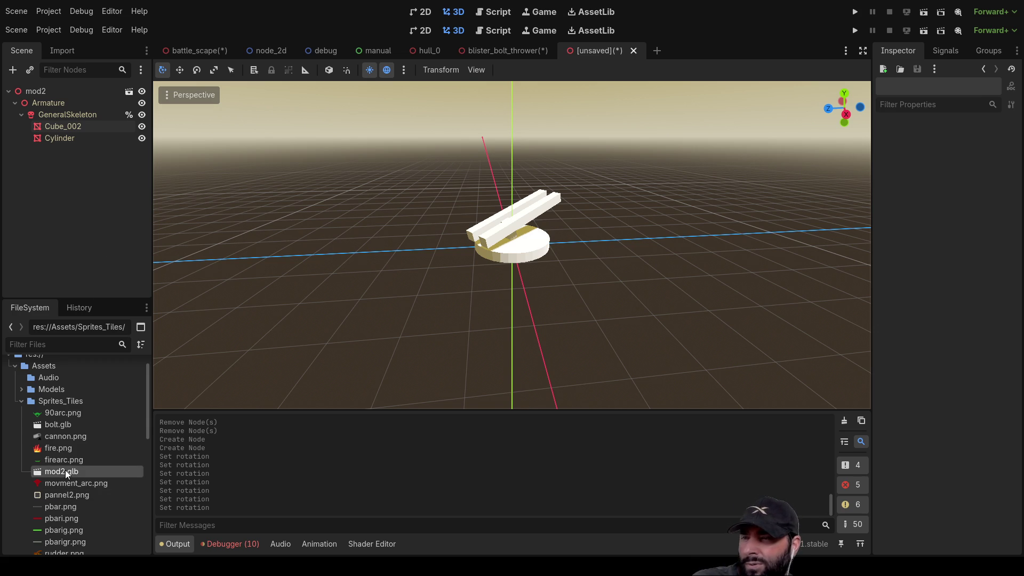
# Switch to the blister_bolt_thrower scene and inspect its mod2 and Skeleton3D nodes.
pyautogui.click(521, 53)
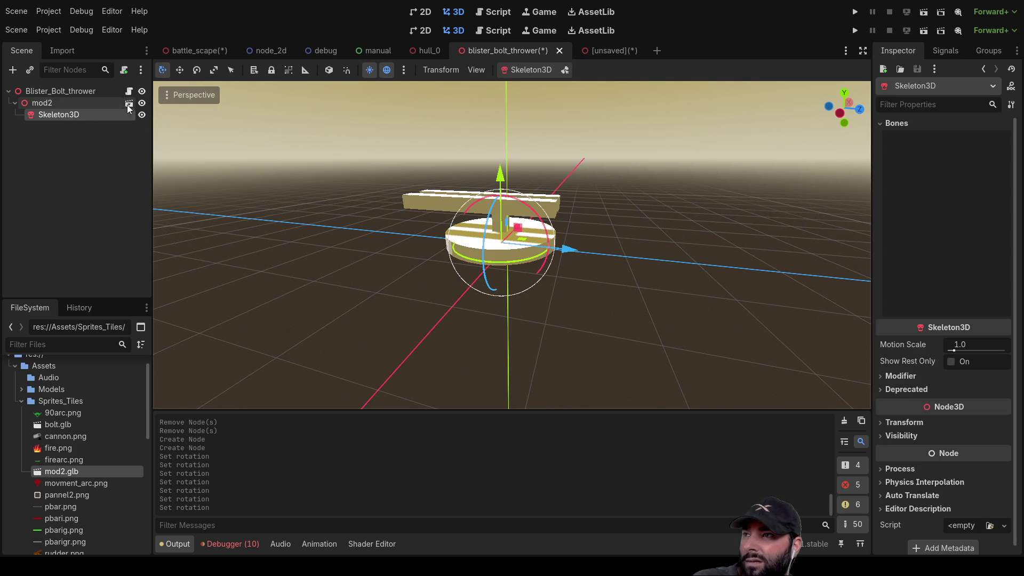
pyautogui.click(51, 104)
pyautogui.click(54, 113)
pyautogui.scroll(4, 566, 272)
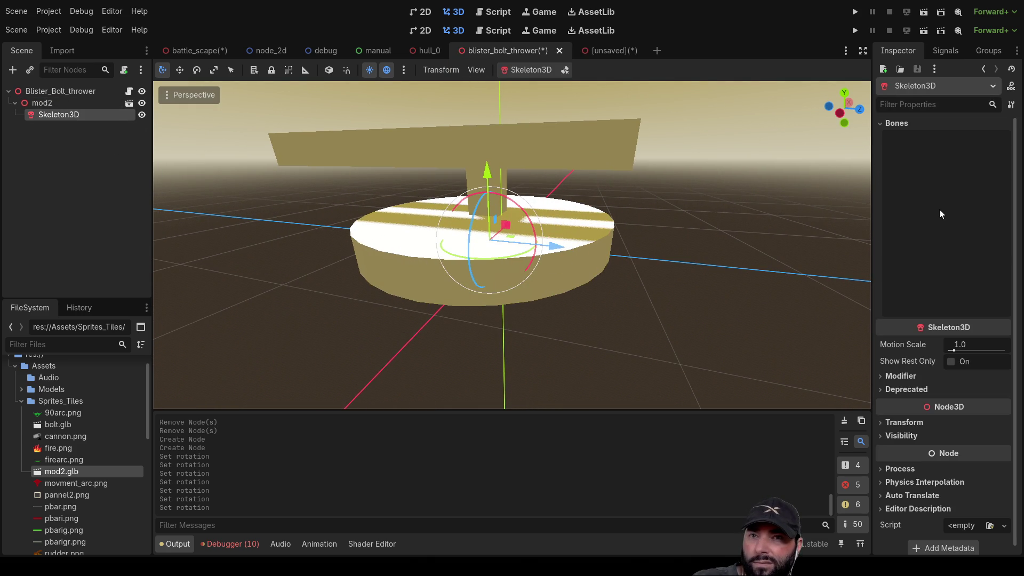
pyautogui.click(45, 102)
pyautogui.click(49, 113)
pyautogui.click(45, 106)
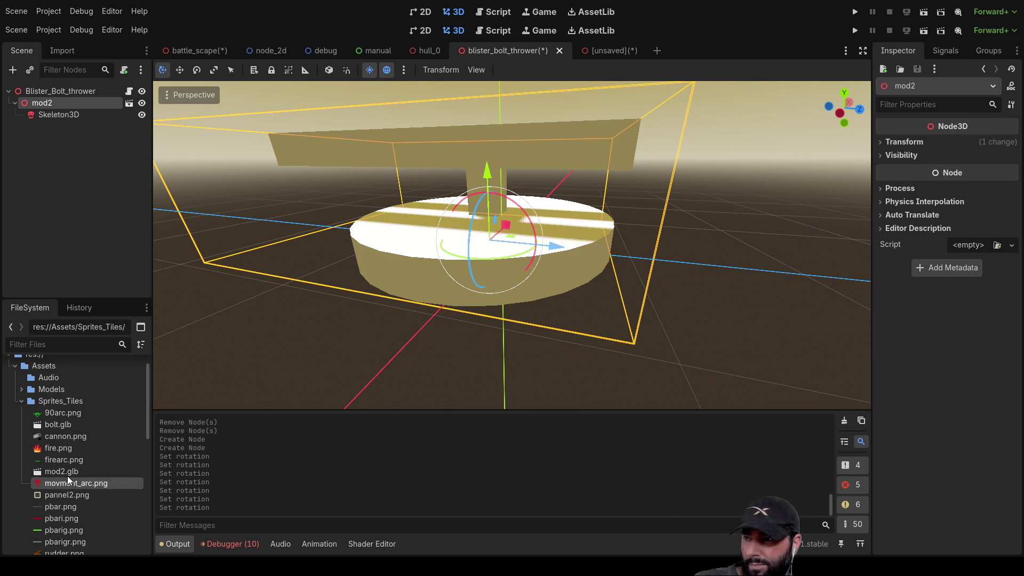
# Return to the unsaved turret scene and orbit around the cylinder base.
pyautogui.click(636, 55)
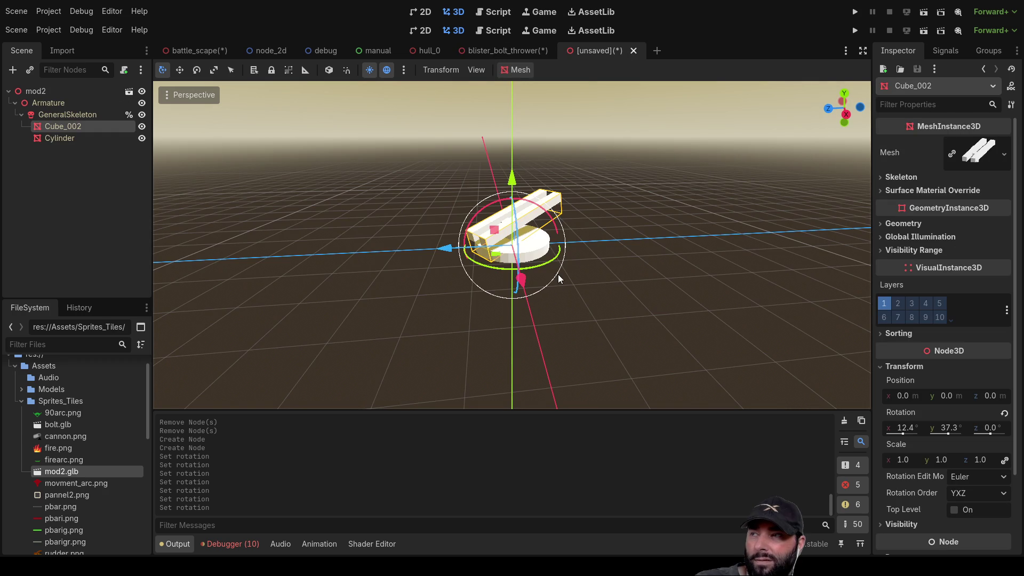
pyautogui.moveTo(558, 274); pyautogui.dragTo(632, 295)
pyautogui.scroll(4, 735, 268)
pyautogui.scroll(3, 735, 268)
pyautogui.moveTo(732, 256); pyautogui.dragTo(633, 231, button='middle')
pyautogui.scroll(3, 633, 233)
# Slide the barrels about 2.4 m out along Z with the gizmo, then back toward the cylinder.
pyautogui.moveTo(466, 233)
pyautogui.mouseDown()
pyautogui.moveTo(486, 244)
pyautogui.moveTo(513, 206)
pyautogui.mouseUp()
pyautogui.scroll(-5, 509, 216)
pyautogui.moveTo(513, 206)
pyautogui.mouseDown(button='middle')
pyautogui.moveTo(664, 293)
pyautogui.moveTo(478, 242)
pyautogui.mouseUp(button='middle')
pyautogui.scroll(3, 479, 241)
pyautogui.moveTo(470, 235)
pyautogui.mouseDown()
pyautogui.moveTo(368, 216)
pyautogui.moveTo(344, 184)
pyautogui.mouseUp()
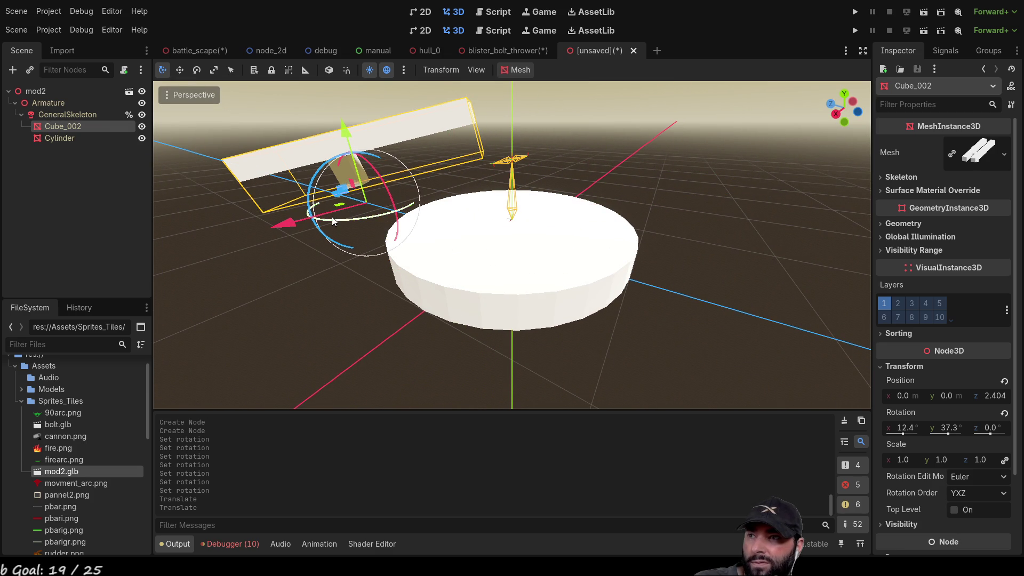
pyautogui.moveTo(322, 204)
pyautogui.mouseDown(button='middle')
pyautogui.moveTo(442, 213)
pyautogui.moveTo(244, 296)
pyautogui.mouseUp(button='middle')
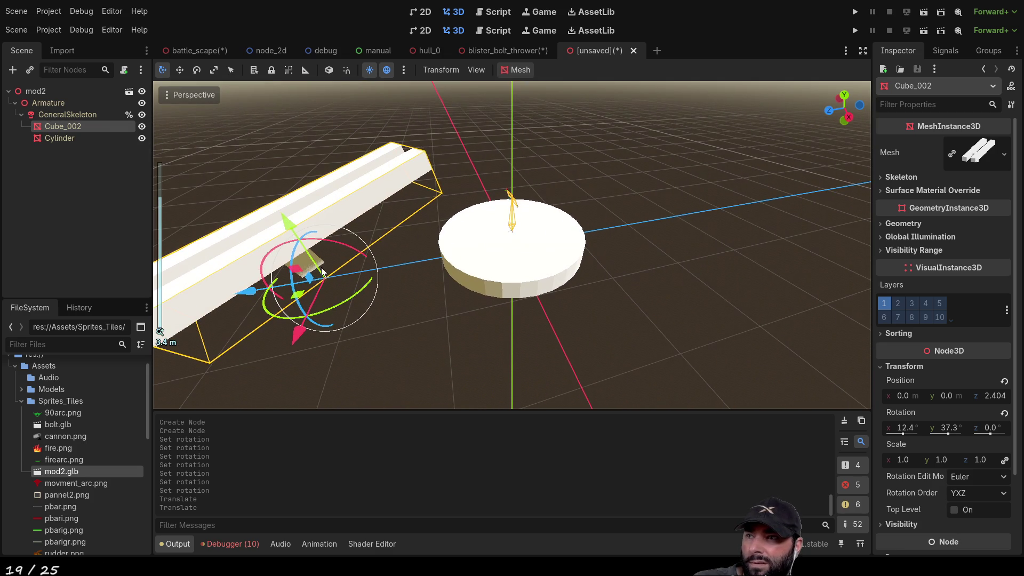
pyautogui.moveTo(242, 296); pyautogui.dragTo(457, 287)
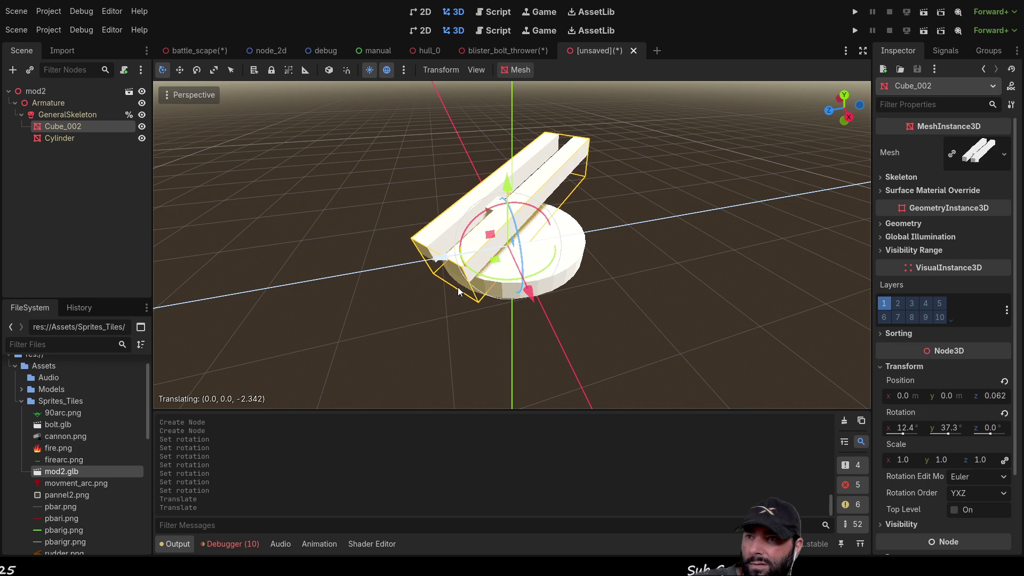
pyautogui.scroll(5, 634, 310)
pyautogui.scroll(-4, 634, 310)
pyautogui.moveTo(634, 311)
pyautogui.mouseDown(button='middle')
pyautogui.moveTo(534, 286)
pyautogui.moveTo(454, 240)
pyautogui.mouseUp(button='middle')
pyautogui.moveTo(451, 238); pyautogui.dragTo(459, 235)
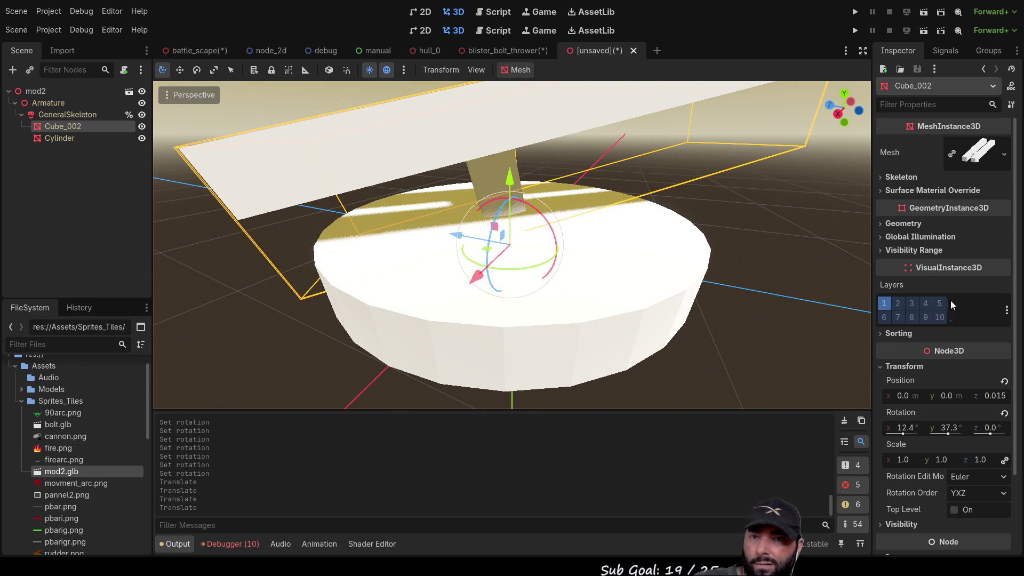
# Set Cube_002's Z position to 0.
pyautogui.click(995, 395)
pyautogui.write('0')
pyautogui.press('Return')
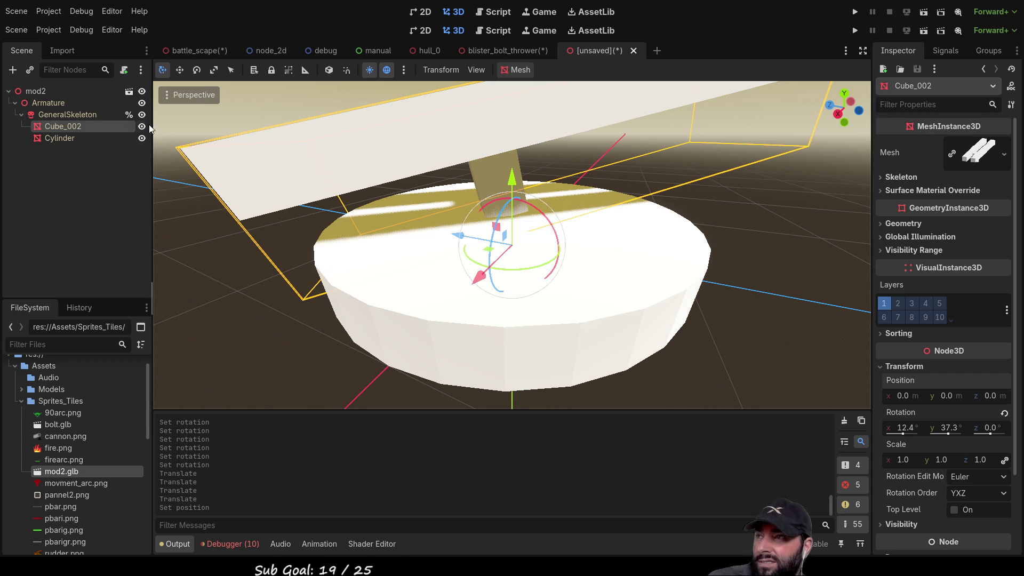
# Browse the GeneralSkeleton, Cube_002 and Cylinder nodes and orbit to a near top-down view.
pyautogui.click(85, 114)
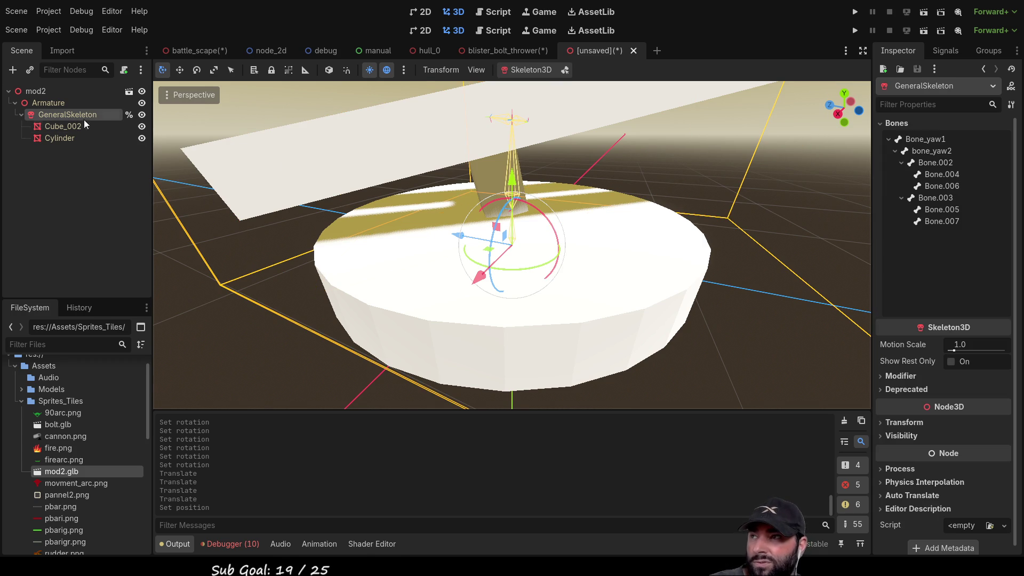
pyautogui.click(61, 126)
pyautogui.click(59, 136)
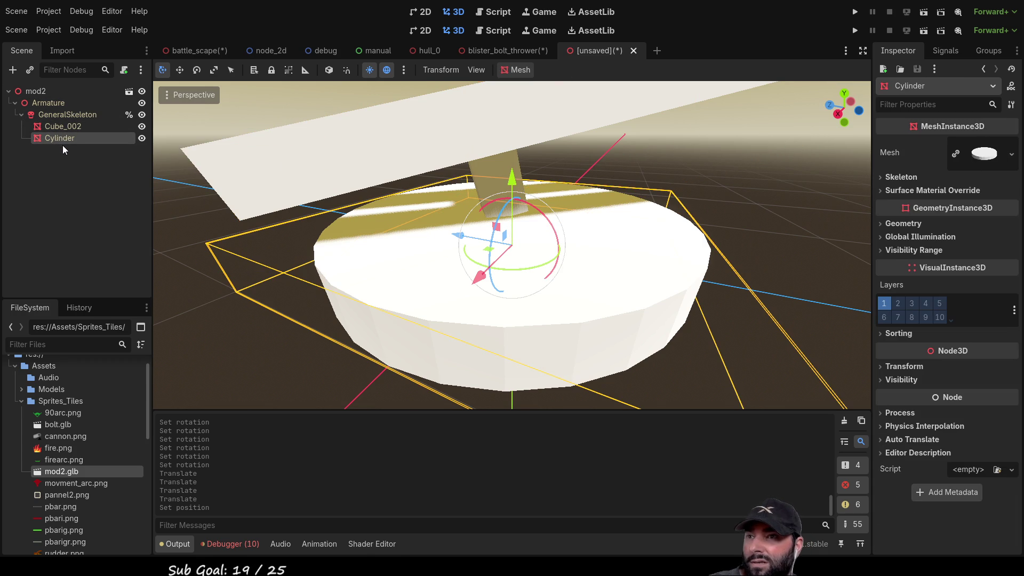
pyautogui.click(60, 127)
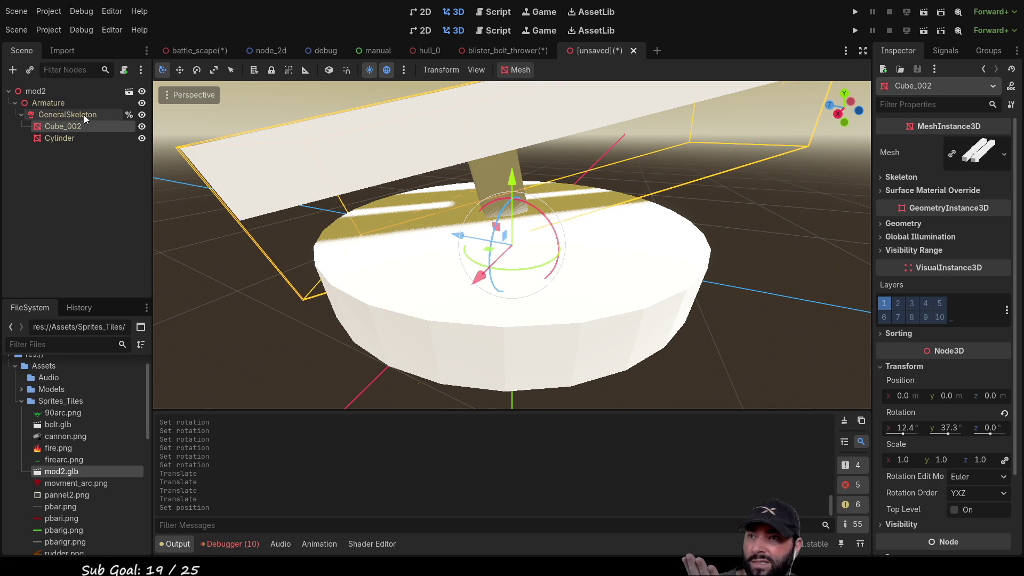
pyautogui.click(84, 114)
pyautogui.scroll(-3, 552, 206)
pyautogui.moveTo(552, 207)
pyautogui.mouseDown(button='middle')
pyautogui.moveTo(692, 293)
pyautogui.moveTo(496, 203)
pyautogui.moveTo(689, 238)
pyautogui.moveTo(567, 158)
pyautogui.mouseUp(button='middle')
pyautogui.scroll(2, 559, 191)
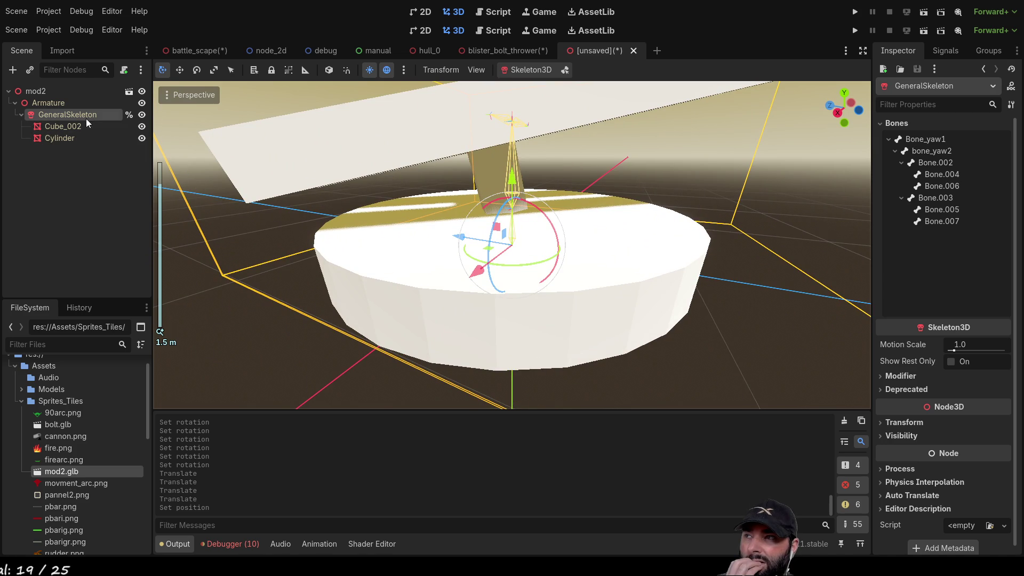
# Check the Cylinder base mesh's position, rotation and scale values.
pyautogui.click(71, 129)
pyautogui.click(62, 134)
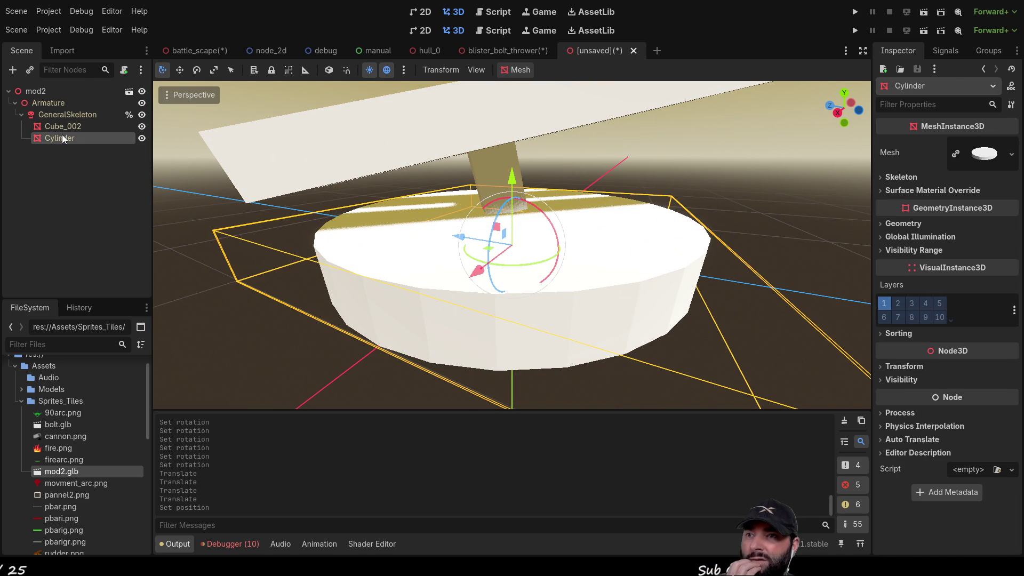
pyautogui.click(62, 127)
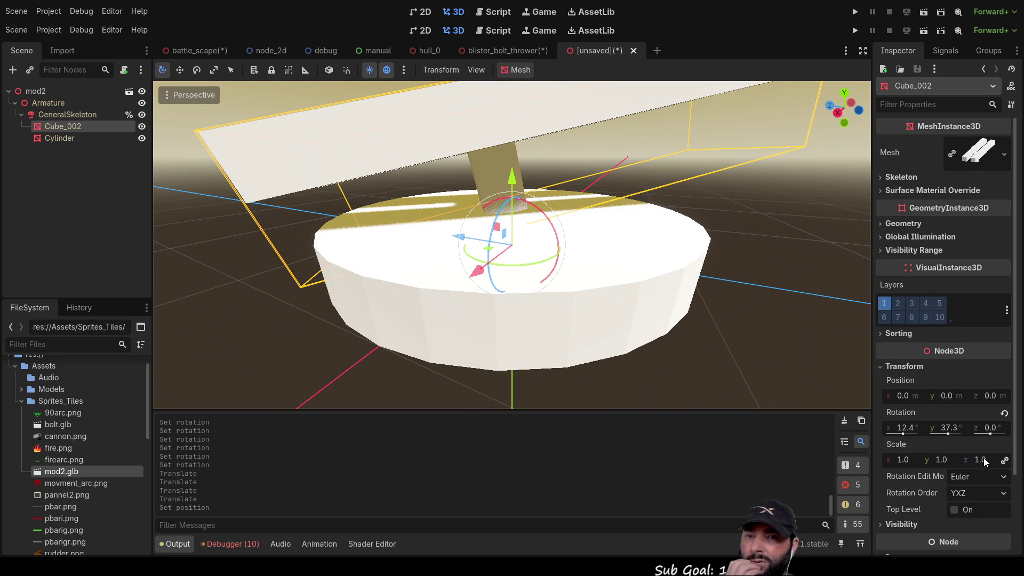
pyautogui.click(85, 140)
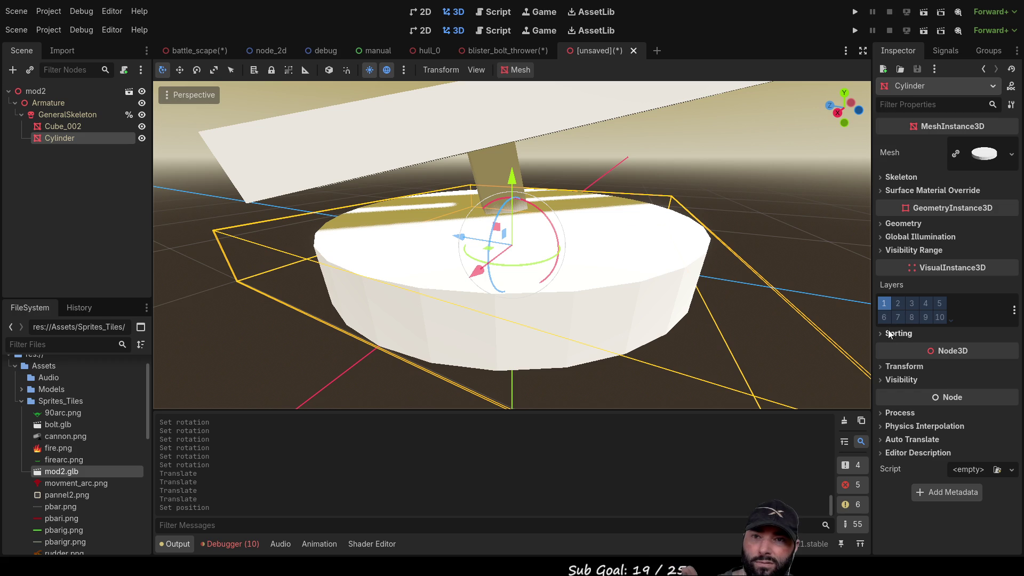
pyautogui.click(880, 367)
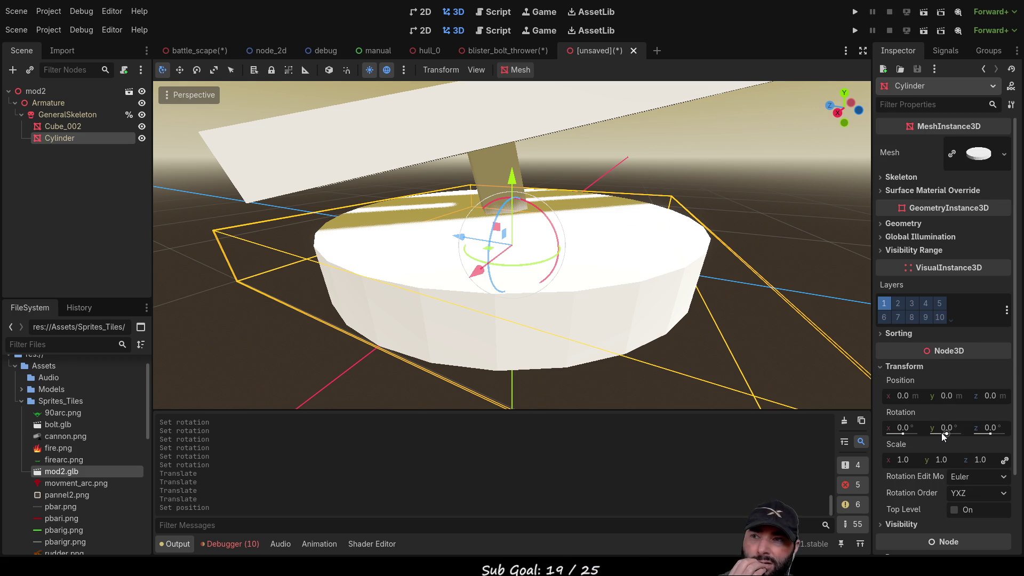
# Zero Cube_002's Y and X rotation so the barrels sit level, then select GeneralSkeleton.
pyautogui.click(80, 126)
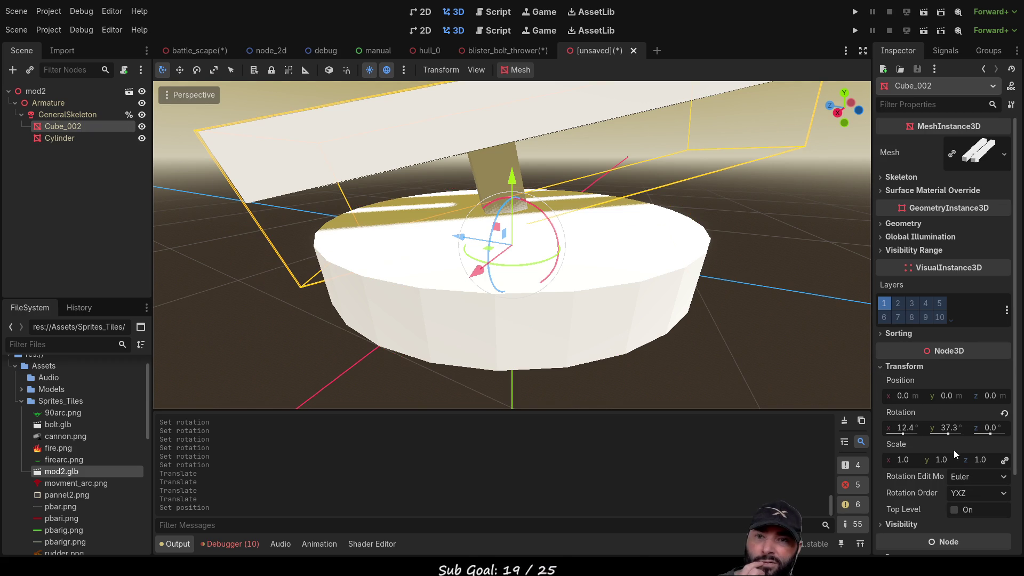
pyautogui.moveTo(949, 435); pyautogui.dragTo(950, 434)
pyautogui.click(952, 428)
pyautogui.write('0')
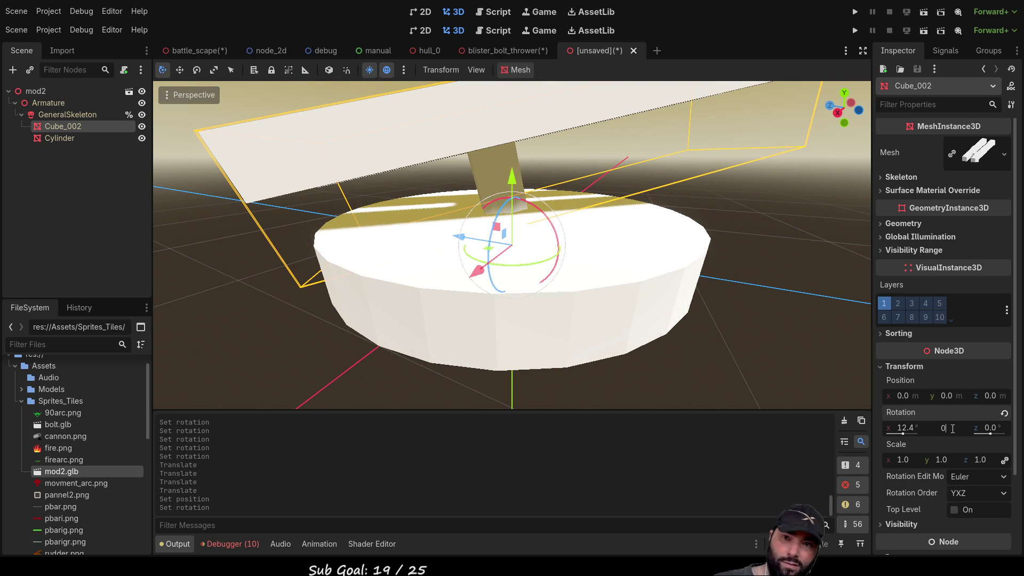
pyautogui.hotkey('shift', 'Tab')
pyautogui.write('0')
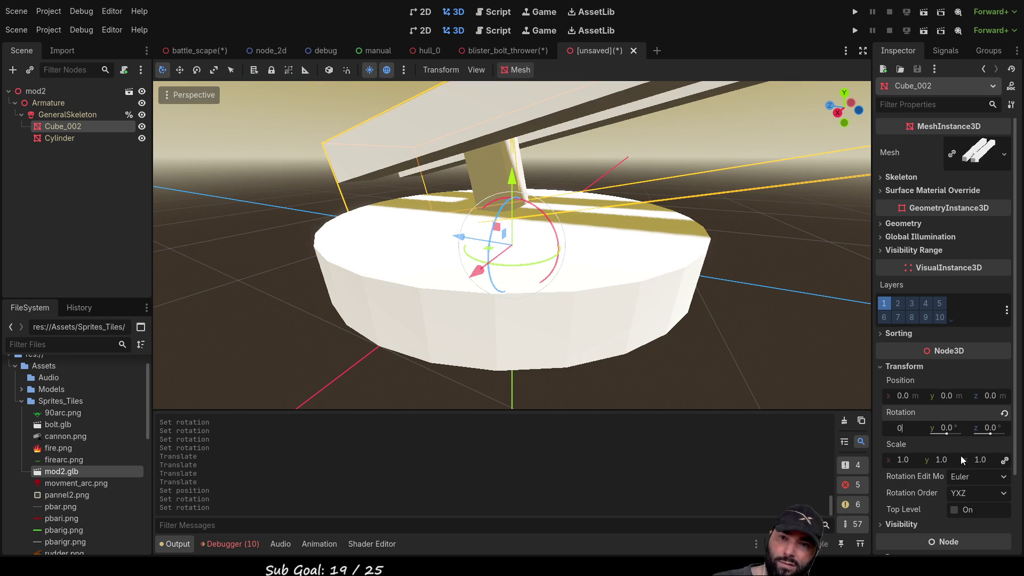
pyautogui.press('Return')
pyautogui.scroll(-3, 395, 241)
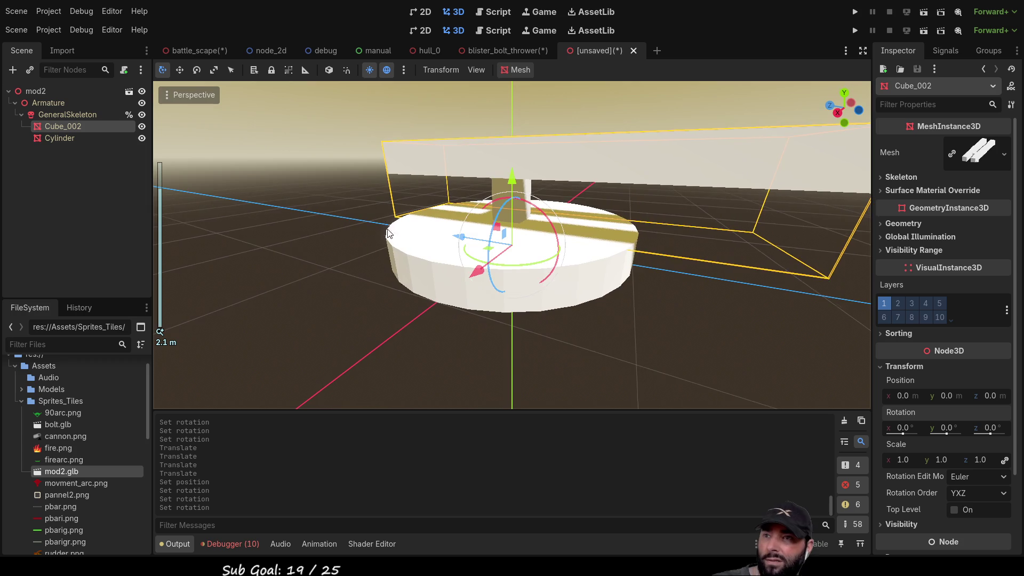
pyautogui.click(53, 114)
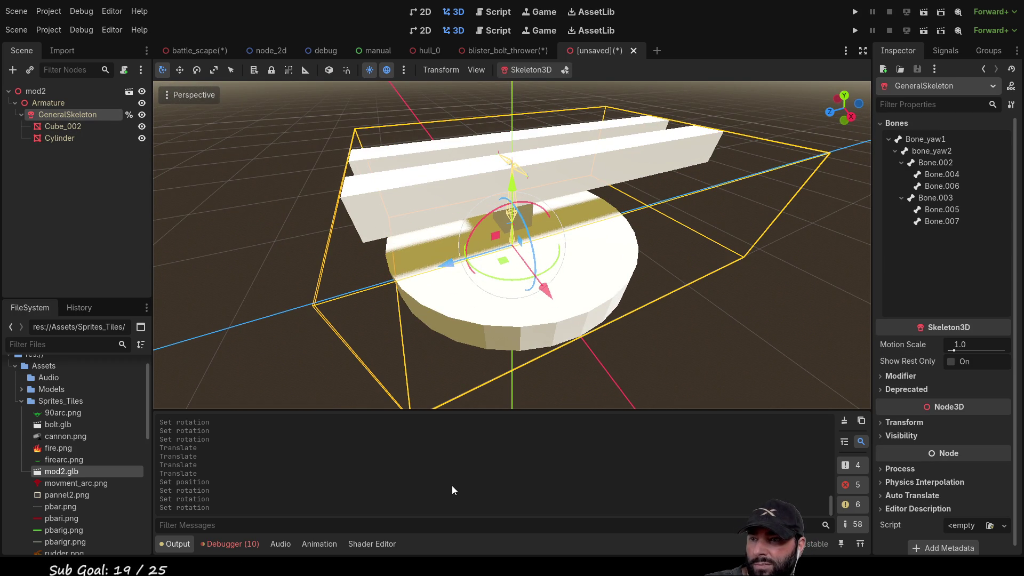
# Add a BoneAttachment3D child to GeneralSkeleton and bind it to bone Bone_yaw1.
pyautogui.hotkey('ctrl', 'a')
pyautogui.press('Return')
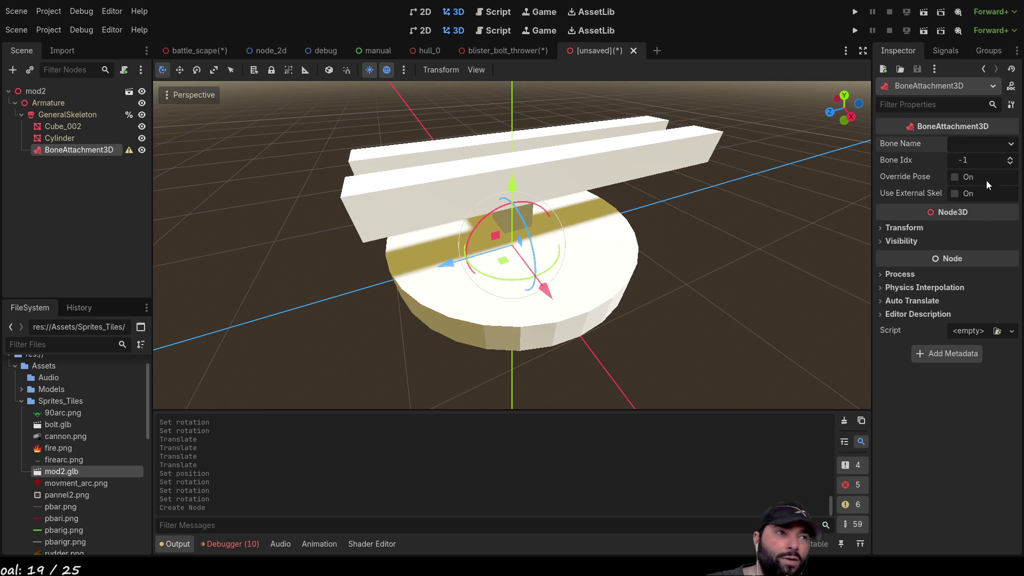
pyautogui.click(977, 166)
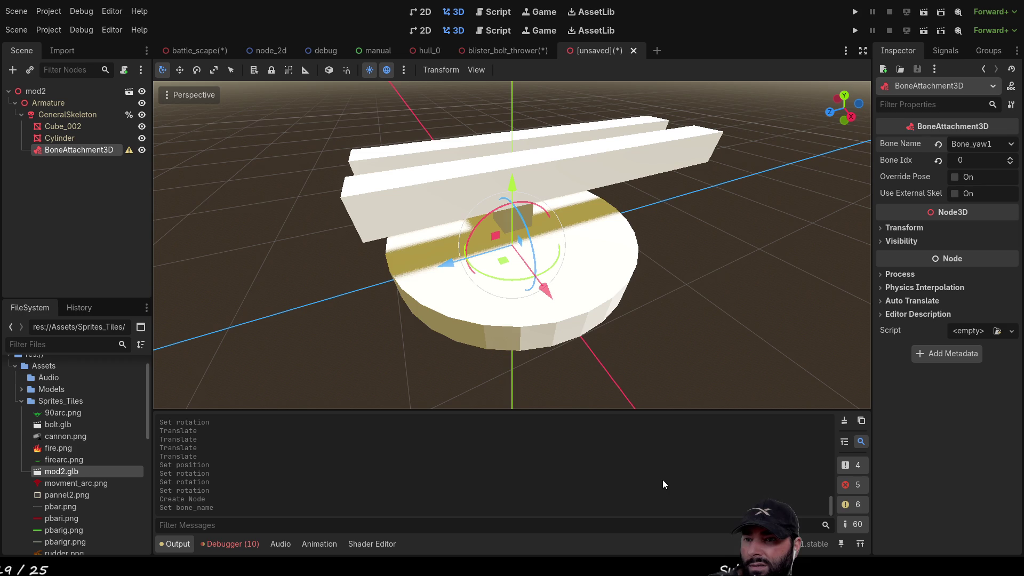
# Add an AnimationPlayer with a 4-second new_animation and select the Cube_002 barrels.
pyautogui.click(320, 545)
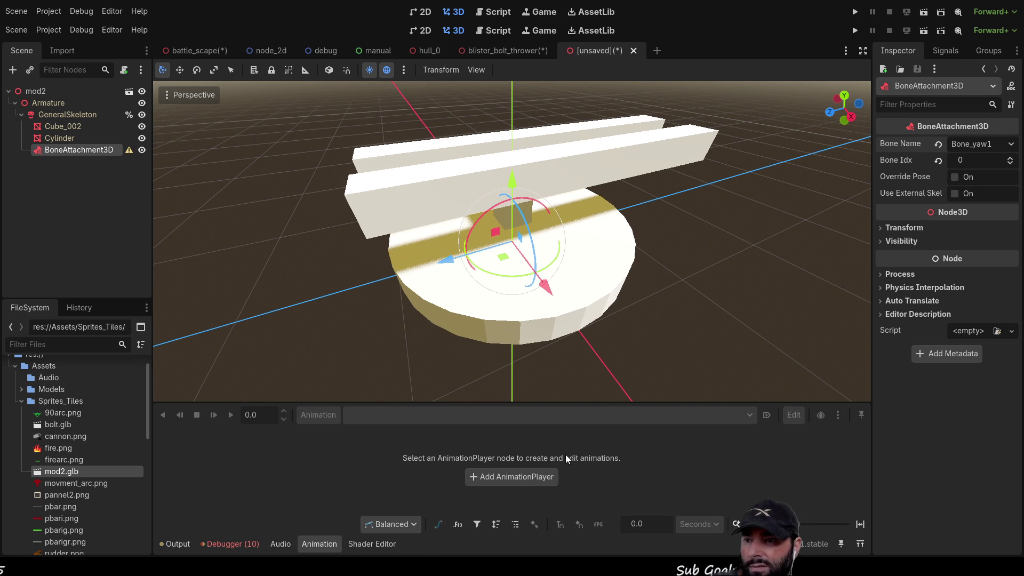
pyautogui.click(526, 477)
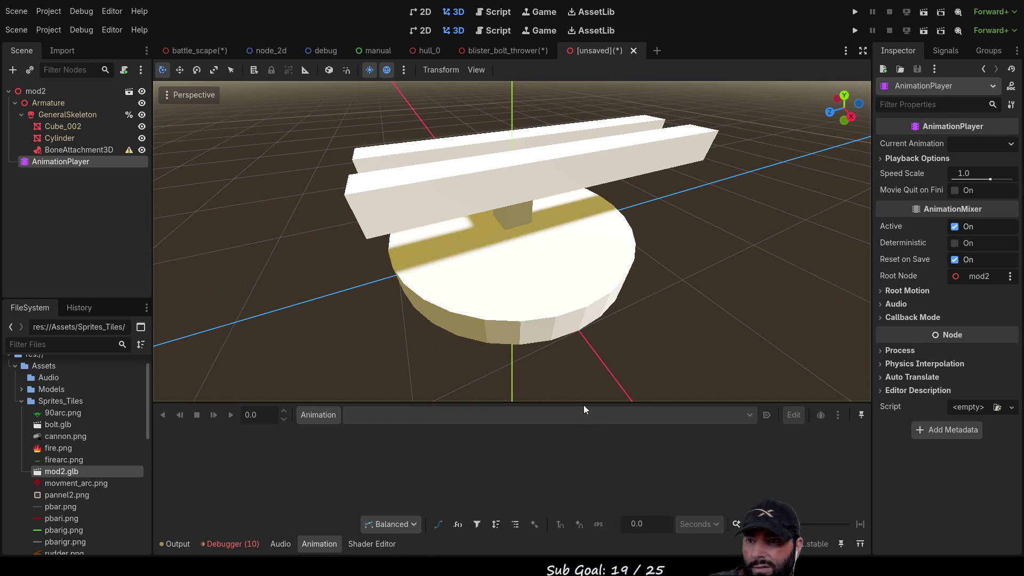
pyautogui.moveTo(584, 403)
pyautogui.mouseDown()
pyautogui.moveTo(558, 272)
pyautogui.moveTo(566, 304)
pyautogui.mouseUp()
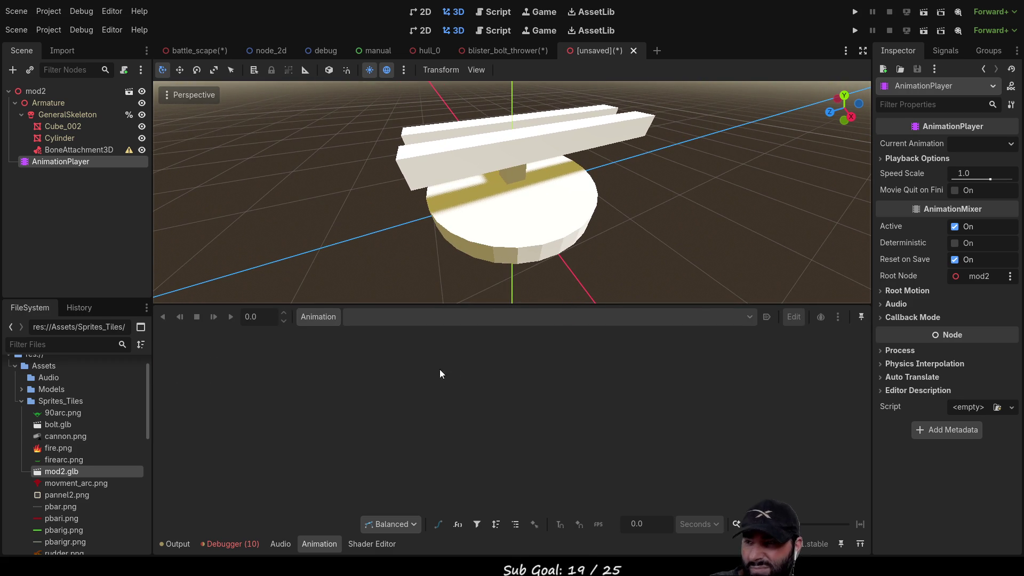
pyautogui.click(257, 317)
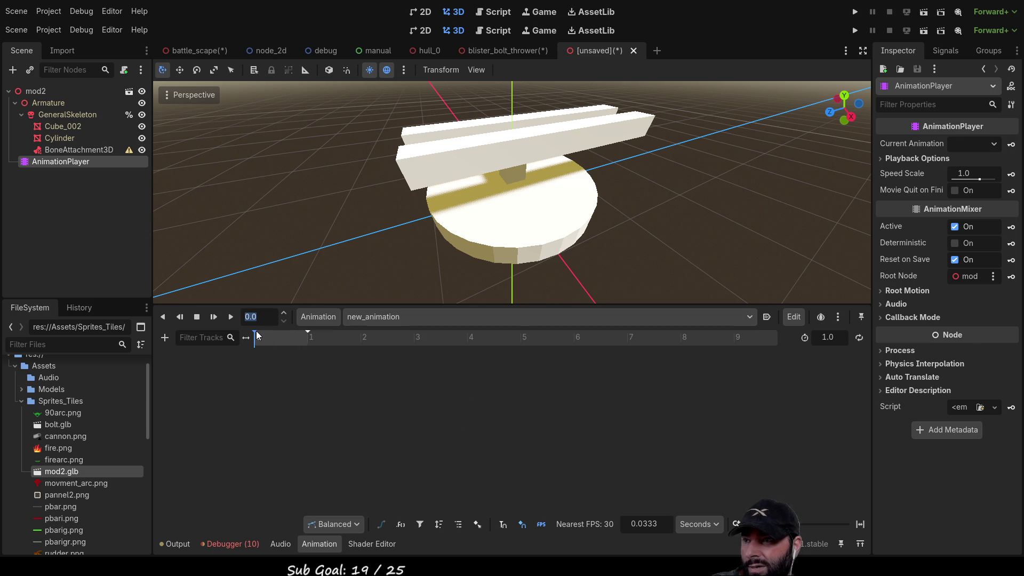
pyautogui.click(257, 336)
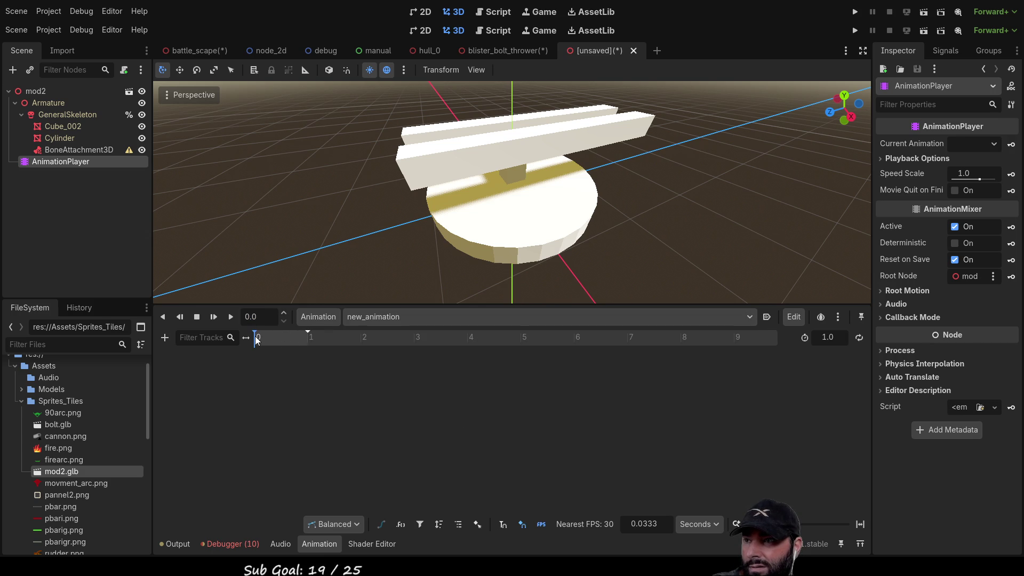
pyautogui.moveTo(309, 332); pyautogui.dragTo(468, 327)
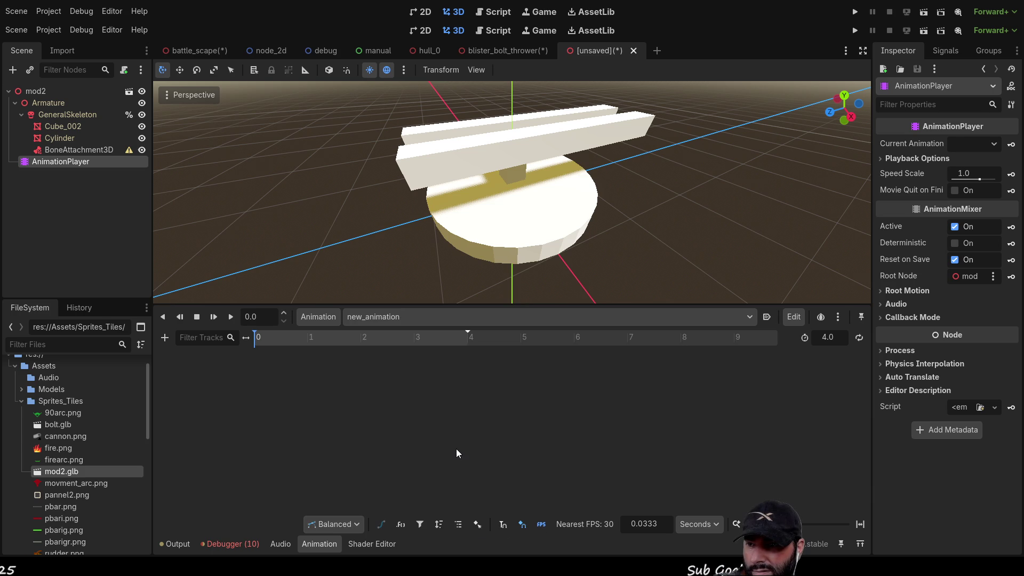
pyautogui.moveTo(632, 234)
pyautogui.mouseDown(button='middle')
pyautogui.moveTo(623, 213)
pyautogui.moveTo(550, 222)
pyautogui.moveTo(575, 220)
pyautogui.moveTo(606, 138)
pyautogui.mouseUp(button='middle')
pyautogui.click(593, 158)
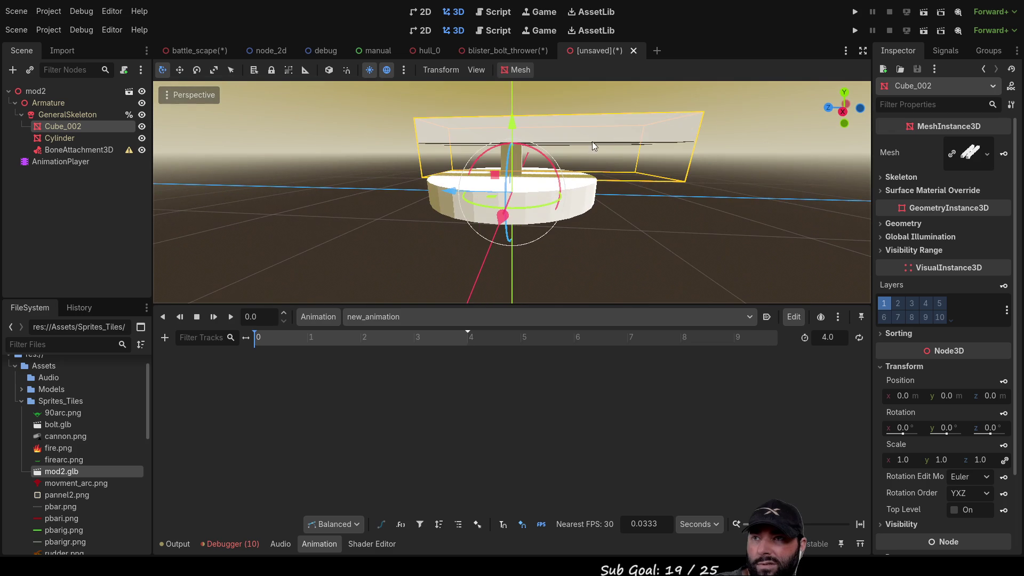
# Tilt the Cube_002 barrels upward on the X axis, then play new_animation from the AnimationPlayer.
pyautogui.moveTo(548, 163)
pyautogui.mouseDown()
pyautogui.moveTo(532, 153)
pyautogui.moveTo(557, 159)
pyautogui.moveTo(543, 144)
pyautogui.moveTo(546, 152)
pyautogui.mouseUp()
pyautogui.click(584, 251)
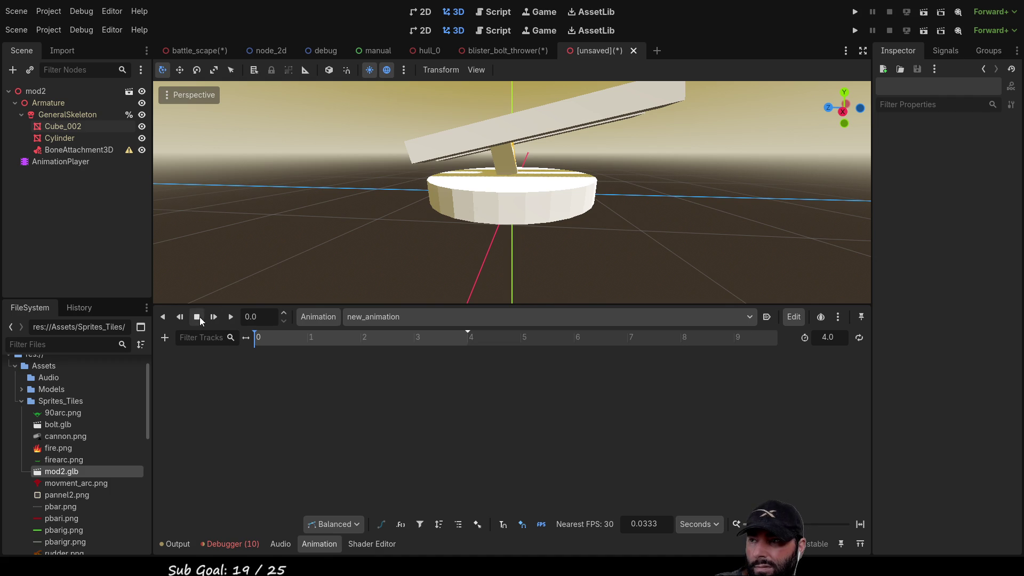
pyautogui.click(231, 317)
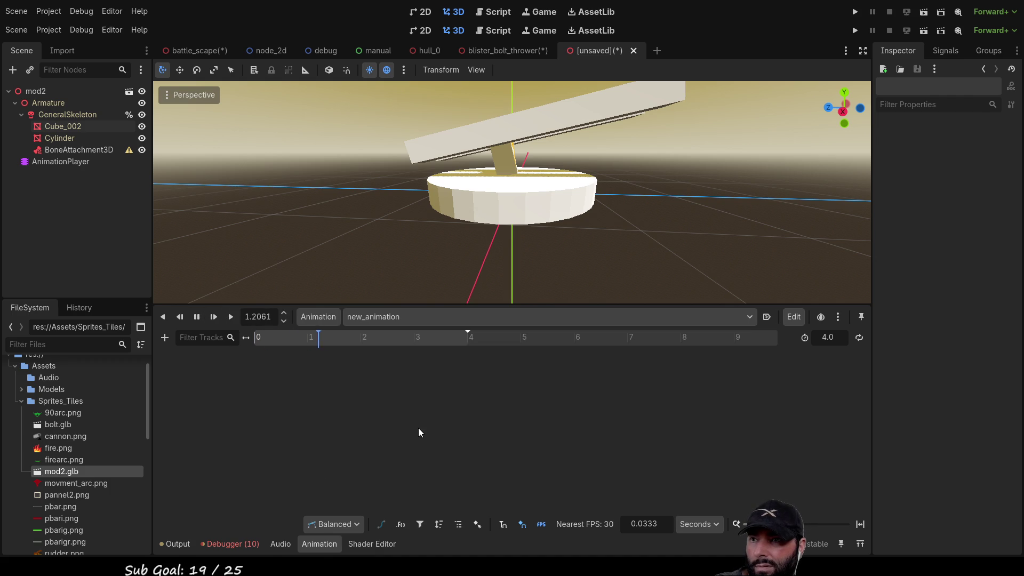
pyautogui.scroll(-3, 389, 239)
pyautogui.click(49, 161)
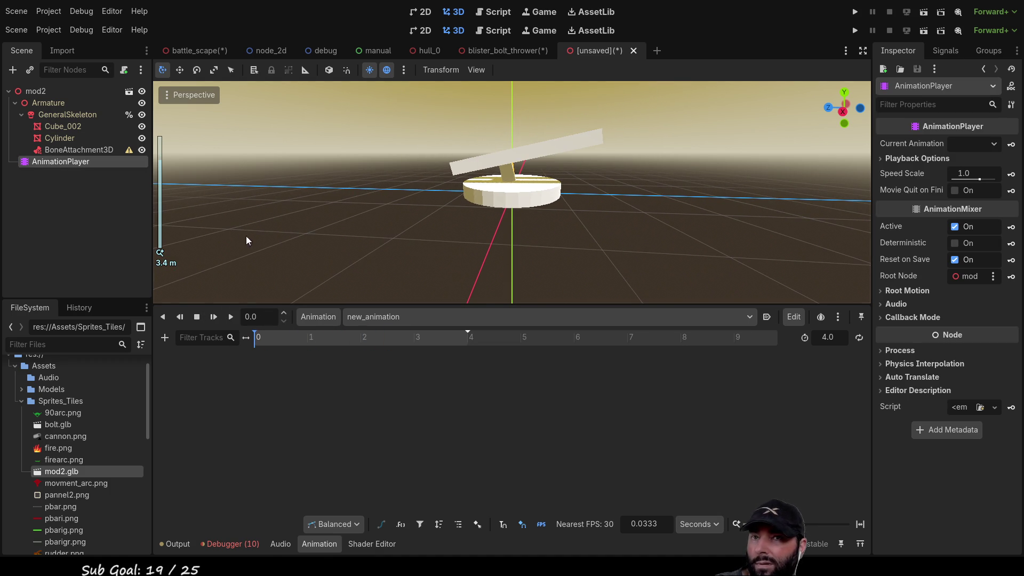
pyautogui.click(990, 140)
pyautogui.click(981, 177)
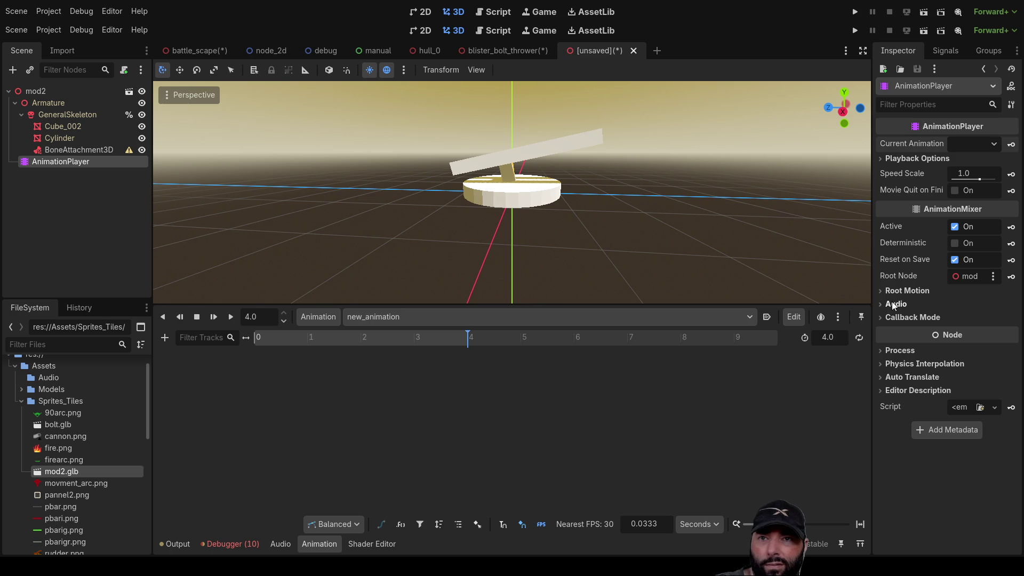
# Re-parent AnimationPlayer under BoneAttachment3D and play new_animation with Shift+D.
pyautogui.click(72, 149)
pyautogui.click(37, 162)
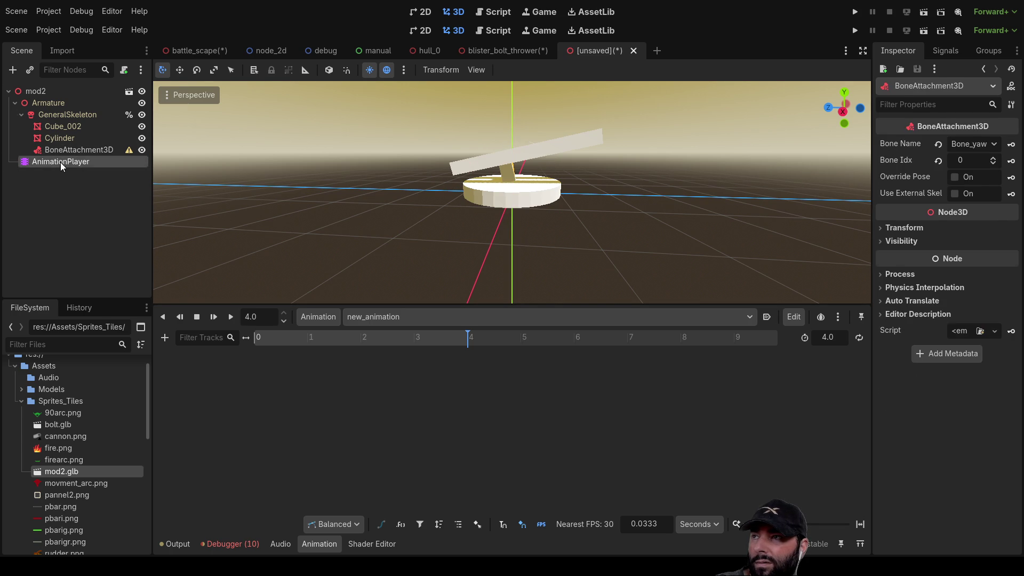
pyautogui.moveTo(82, 152); pyautogui.dragTo(83, 151)
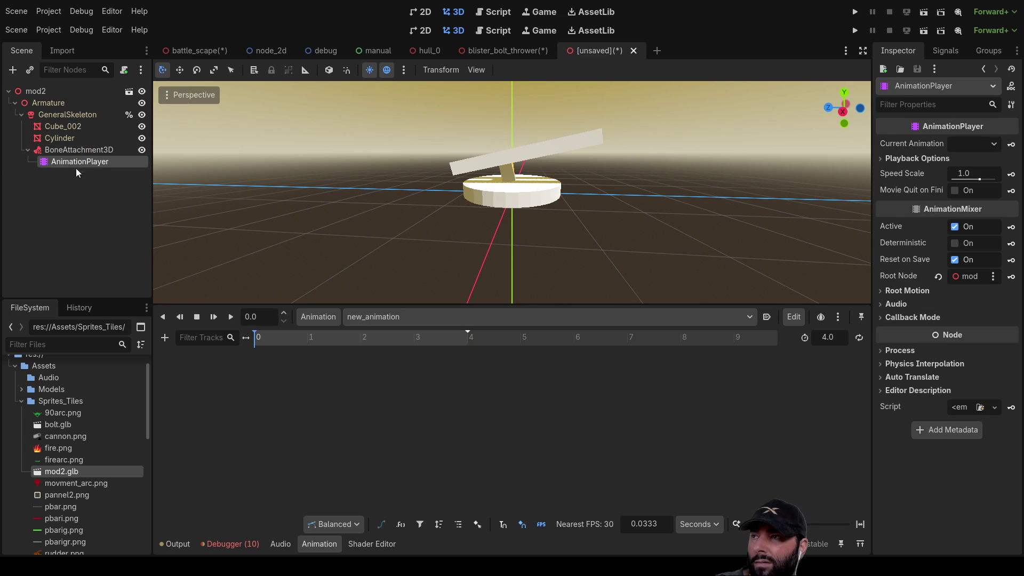
pyautogui.click(84, 149)
pyautogui.click(85, 162)
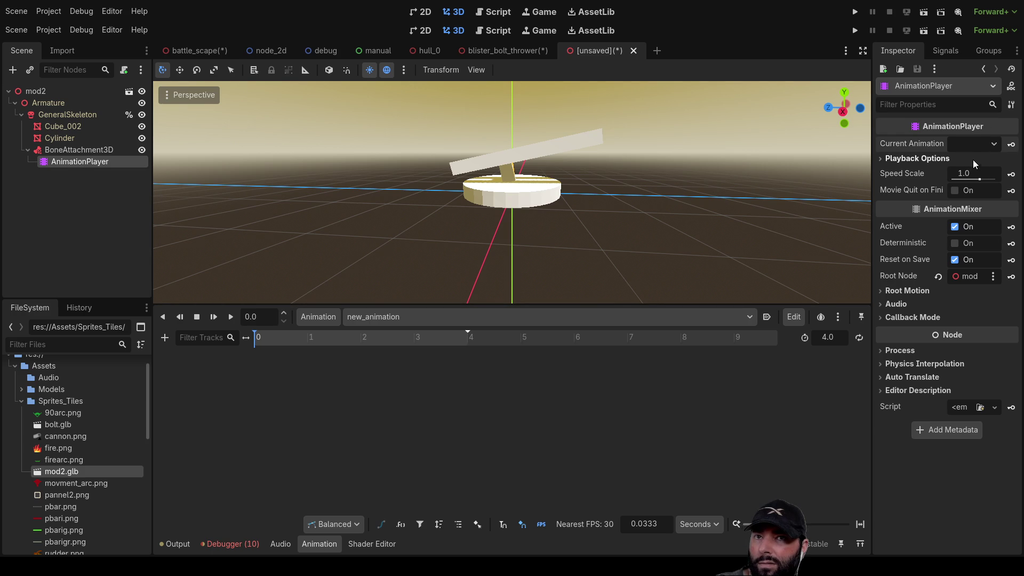
pyautogui.hotkey('shift', 'd')
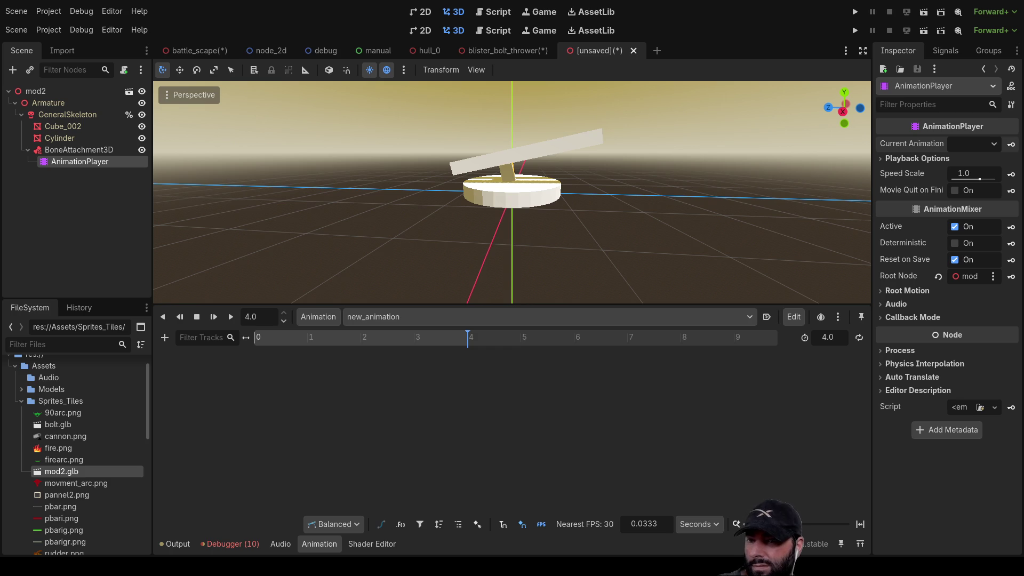
pyautogui.click(95, 152)
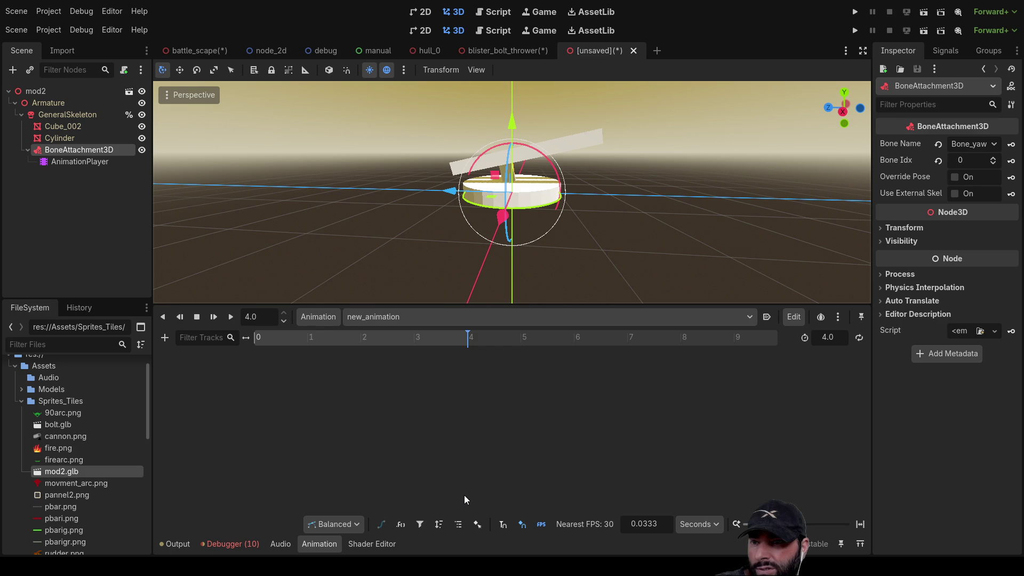
# Paste a SpringBoneSimulator3D under BoneAttachment3D and orbit around the turret.
pyautogui.hotkey('ctrl', 'v')
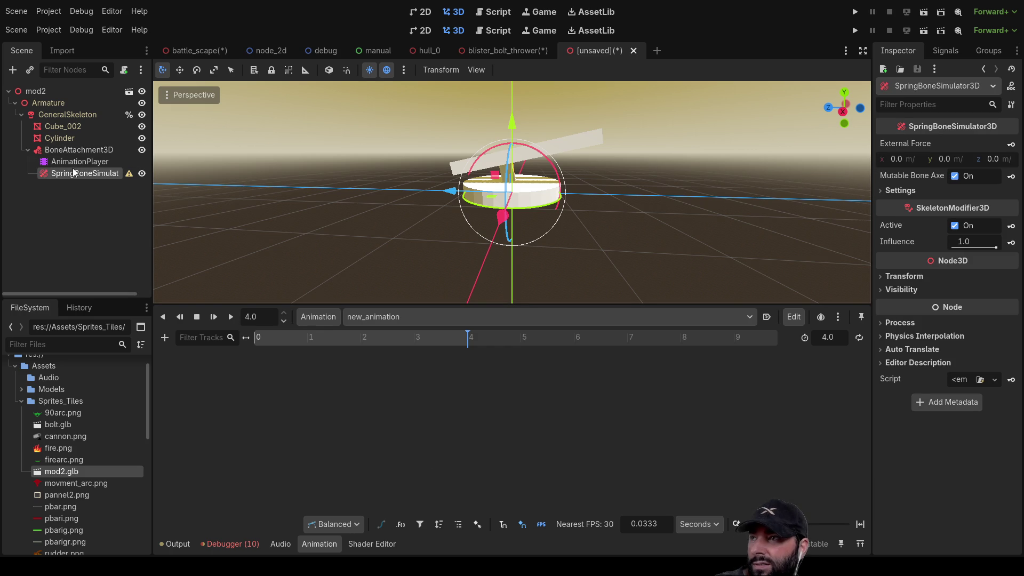
pyautogui.moveTo(72, 162)
pyautogui.mouseDown()
pyautogui.moveTo(75, 174)
pyautogui.moveTo(56, 177)
pyautogui.moveTo(61, 117)
pyautogui.mouseUp()
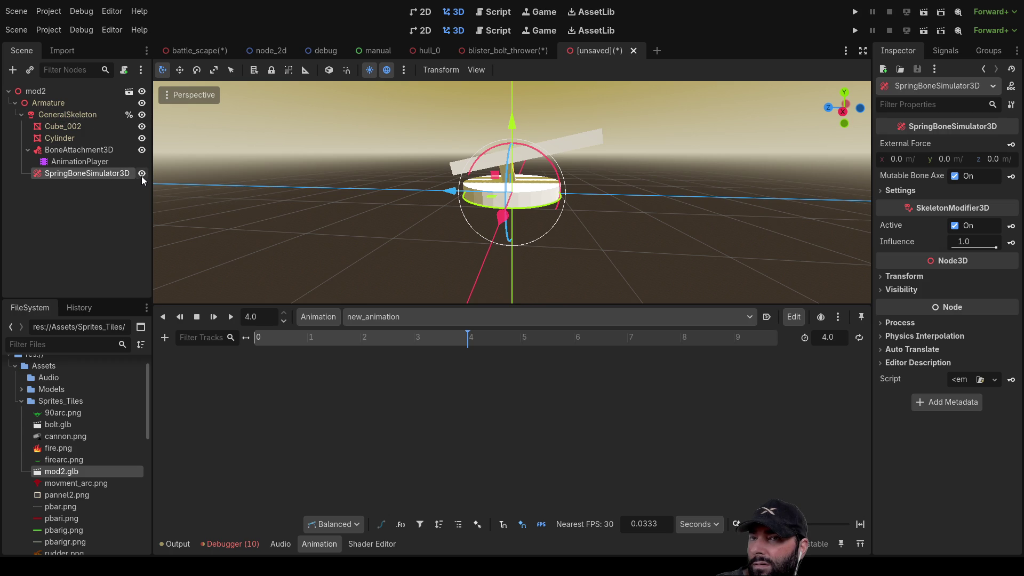
pyautogui.moveTo(597, 236); pyautogui.dragTo(552, 270, button='middle')
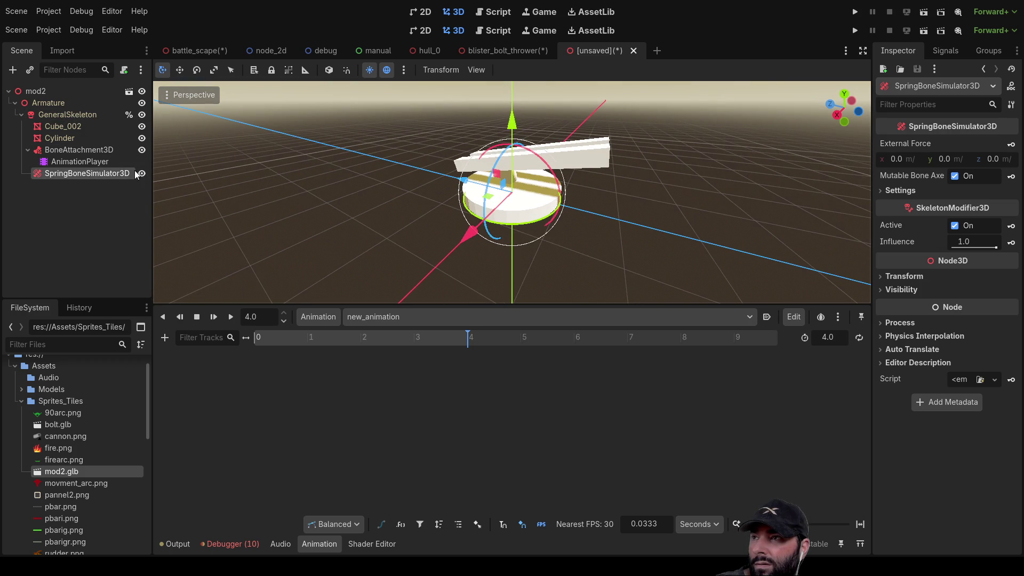
pyautogui.moveTo(397, 190)
pyautogui.mouseDown(button='middle')
pyautogui.moveTo(577, 186)
pyautogui.moveTo(674, 171)
pyautogui.moveTo(414, 181)
pyautogui.moveTo(866, 275)
pyautogui.mouseUp(button='middle')
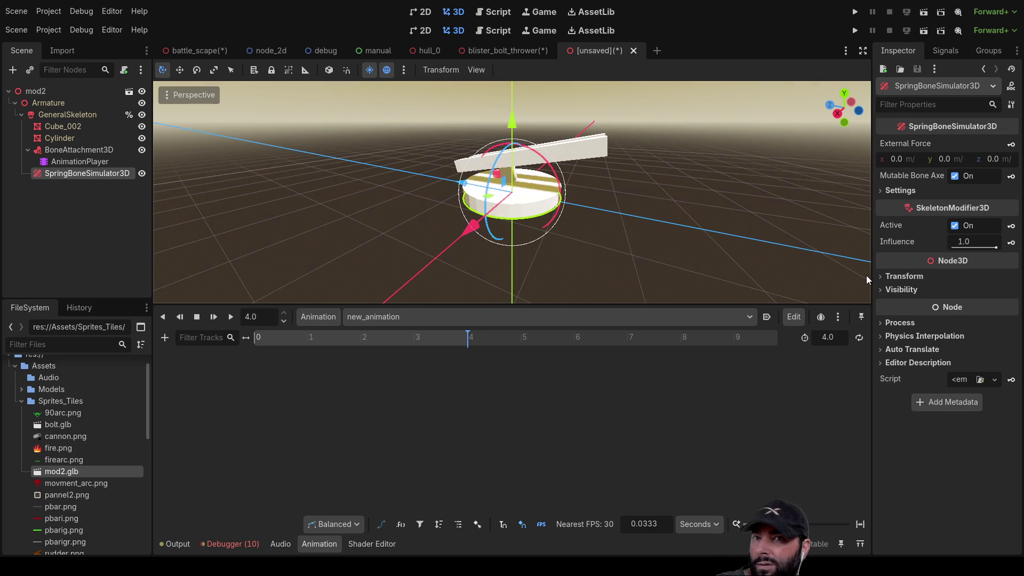
# Set the SpringBoneSimulator3D External Force to 10, 100, 500.
pyautogui.click(904, 156)
pyautogui.write('10')
pyautogui.press('Return')
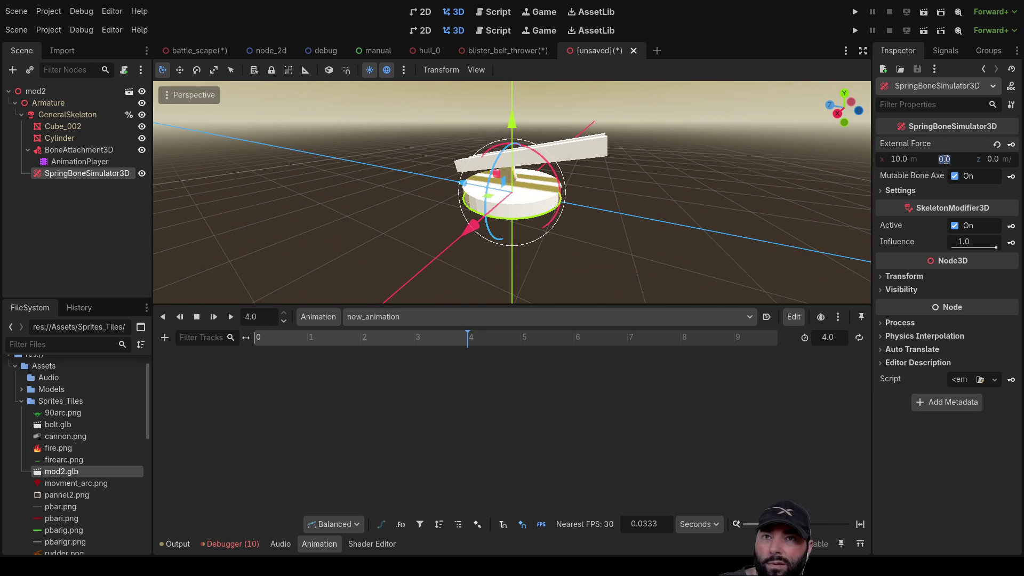
pyautogui.write('100')
pyautogui.press('Return')
pyautogui.click(995, 159)
pyautogui.write('500')
pyautogui.press('Return')
# Move the SpringBoneSimulator3D node directly under GeneralSkeleton.
pyautogui.moveTo(655, 222); pyautogui.dragTo(533, 221, button='middle')
pyautogui.scroll(4, 577, 241)
pyautogui.scroll(4, 577, 242)
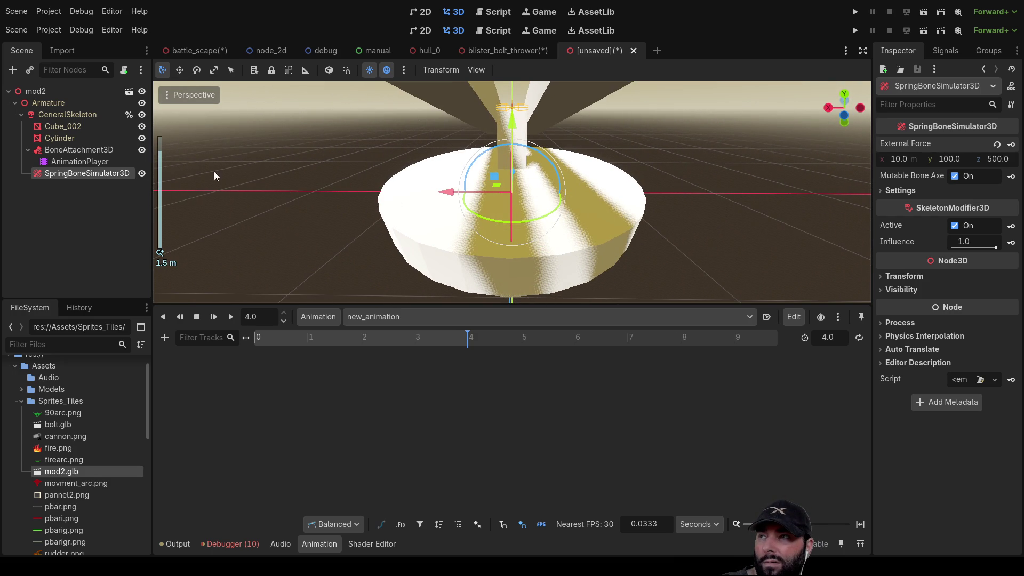
pyautogui.click(58, 151)
pyautogui.click(60, 170)
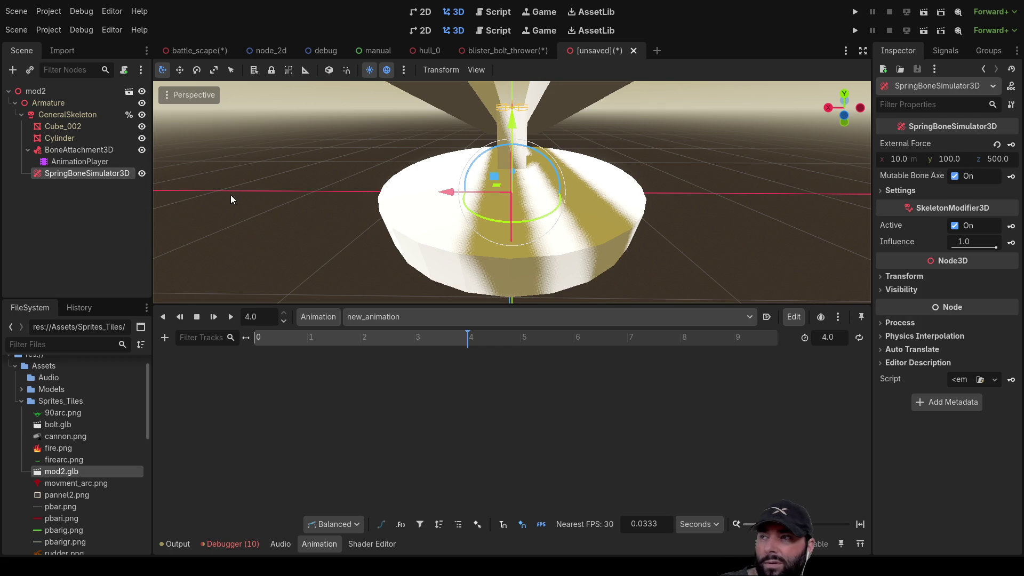
pyautogui.moveTo(56, 173); pyautogui.dragTo(82, 153)
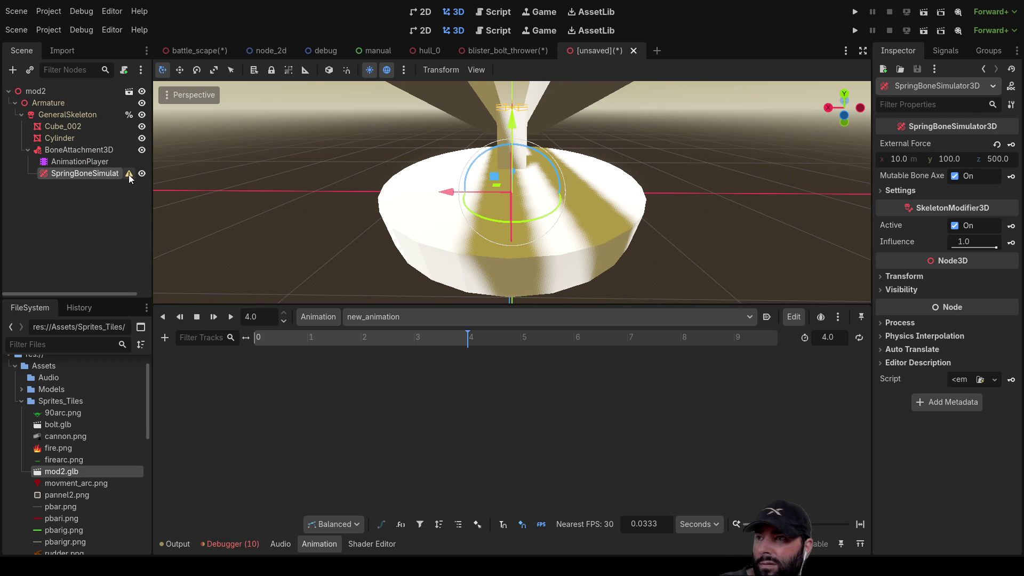
pyautogui.moveTo(77, 174); pyautogui.dragTo(63, 114)
pyautogui.scroll(-5, 586, 213)
# Rewind and play the animation on the turret, then stop it by selecting AnimationPlayer.
pyautogui.moveTo(649, 209); pyautogui.dragTo(592, 211, button='middle')
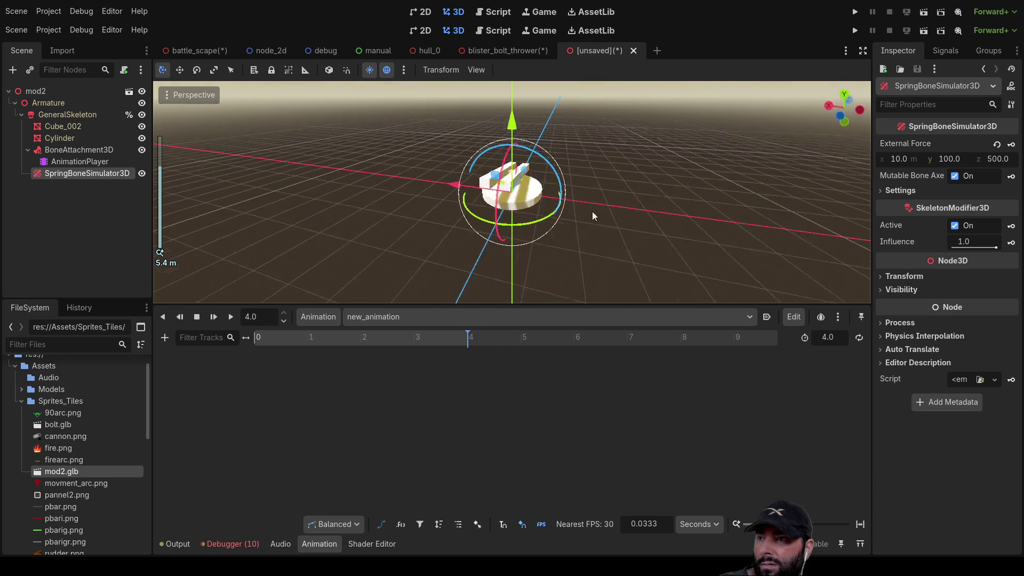
pyautogui.click(195, 317)
pyautogui.click(213, 319)
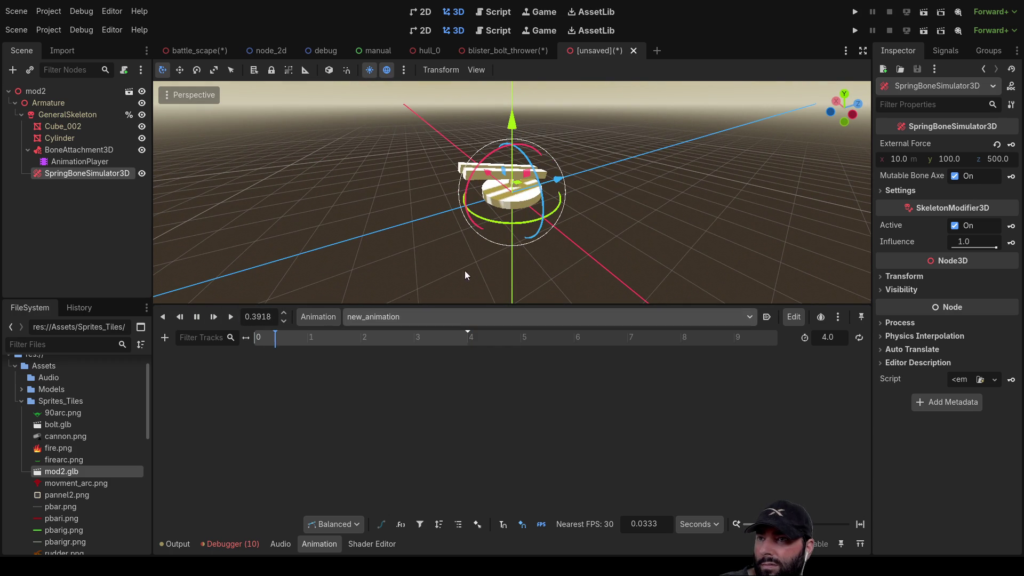
pyautogui.scroll(4, 596, 226)
pyautogui.moveTo(671, 191)
pyautogui.mouseDown(button='middle')
pyautogui.moveTo(343, 166)
pyautogui.moveTo(229, 181)
pyautogui.mouseUp(button='middle')
pyautogui.click(80, 162)
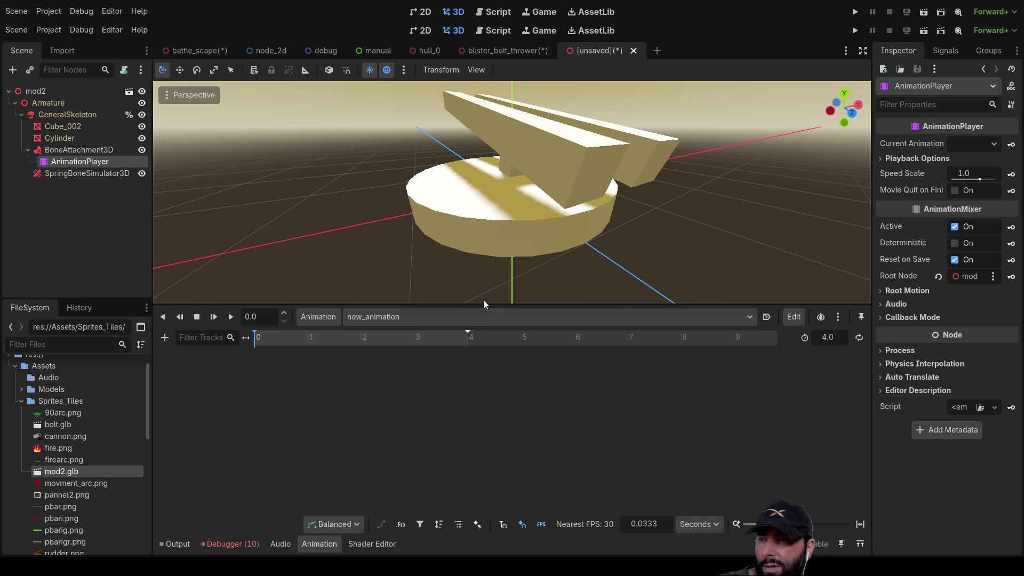
# Delete the AnimationPlayer node and select SpringBoneSimulator3D.
pyautogui.press('Delete')
pyautogui.click(79, 163)
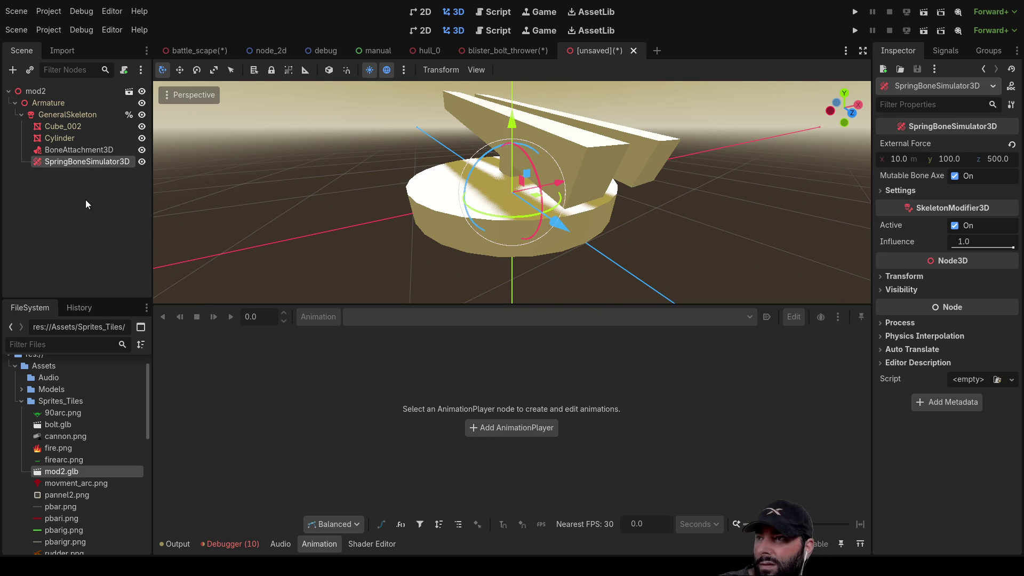
pyautogui.moveTo(741, 214); pyautogui.dragTo(604, 226, button='middle')
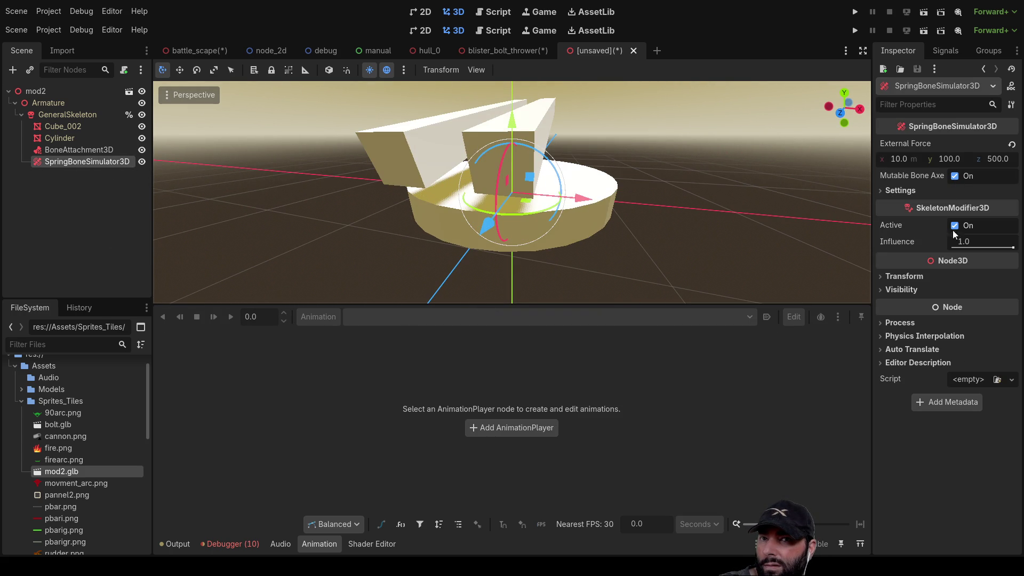
# Test the spring bone Influence, reset it to 1.0, and run the scene as mod_2.
pyautogui.moveTo(1012, 247)
pyautogui.mouseDown()
pyautogui.moveTo(991, 247)
pyautogui.moveTo(1013, 247)
pyautogui.mouseUp()
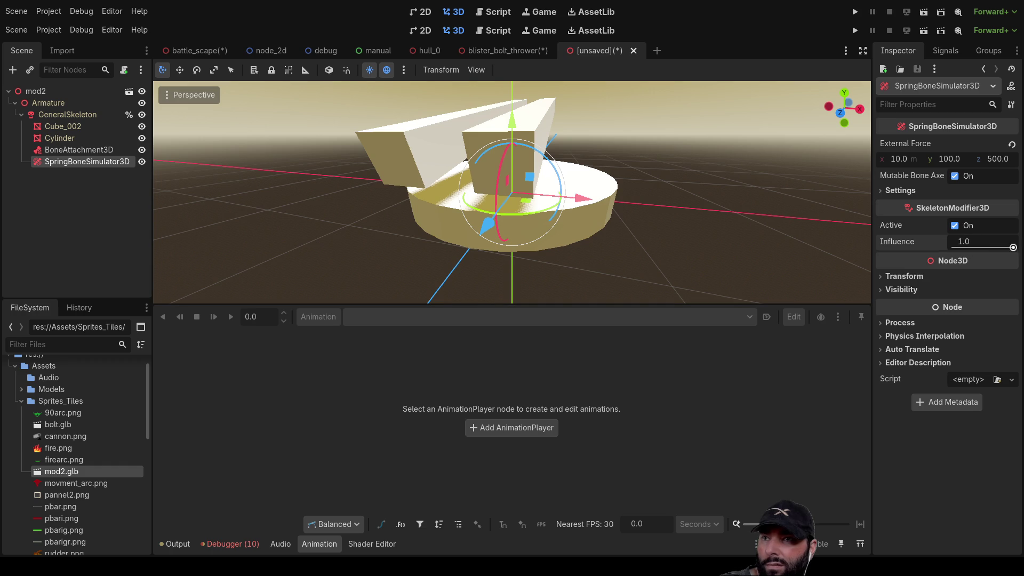
pyautogui.click(883, 276)
pyautogui.click(882, 274)
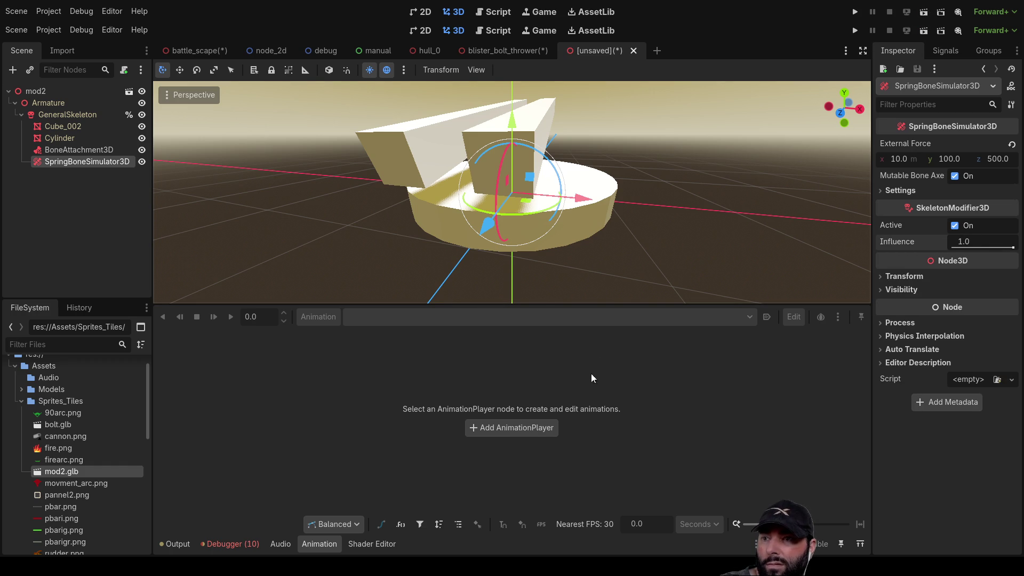
pyautogui.press('F6')
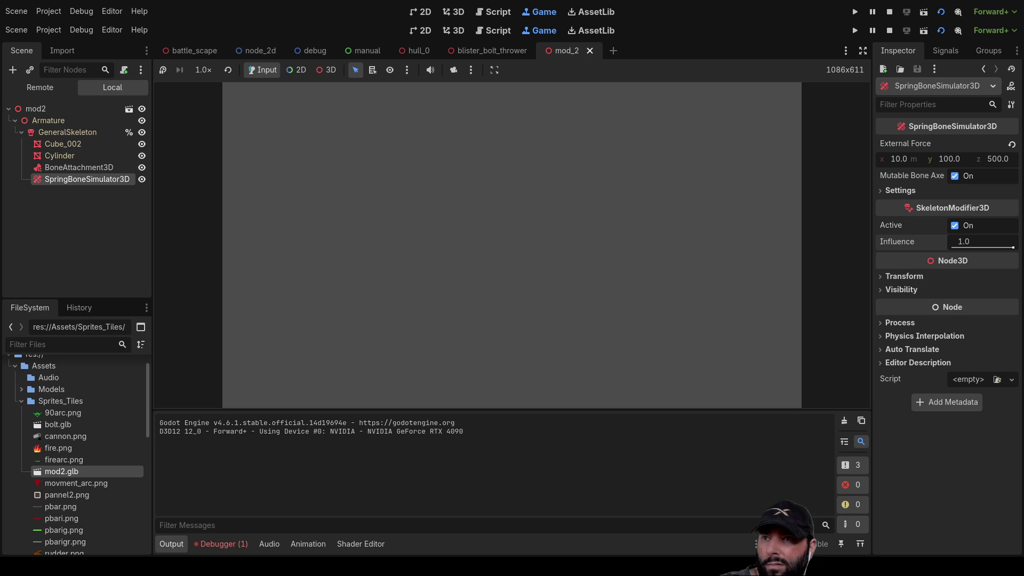
# Stop the running game and pull the view back from the turret.
pyautogui.click(889, 31)
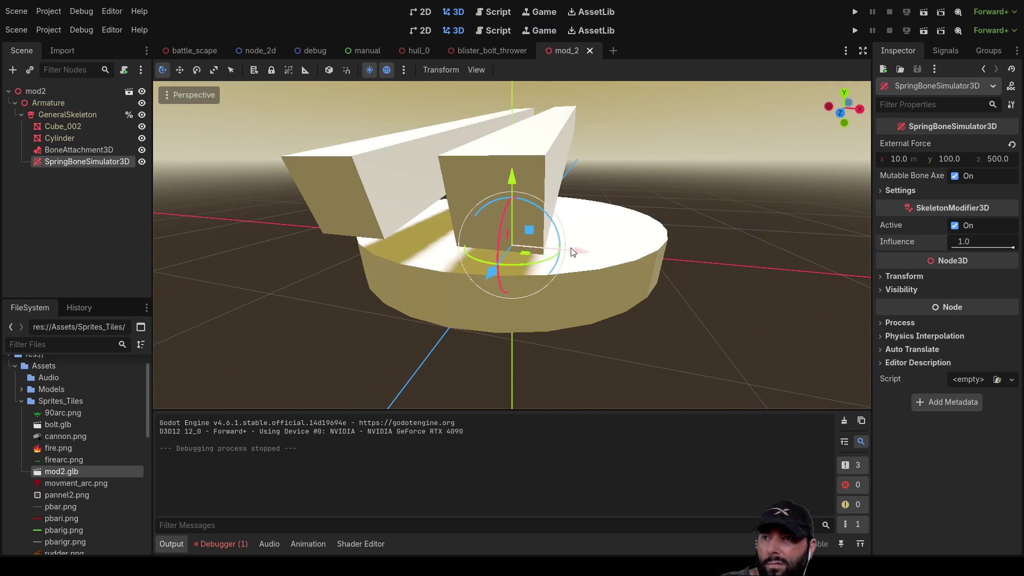
pyautogui.moveTo(578, 264)
pyautogui.mouseDown(button='middle')
pyautogui.moveTo(663, 236)
pyautogui.moveTo(456, 251)
pyautogui.mouseUp(button='middle')
pyautogui.scroll(-8, 454, 250)
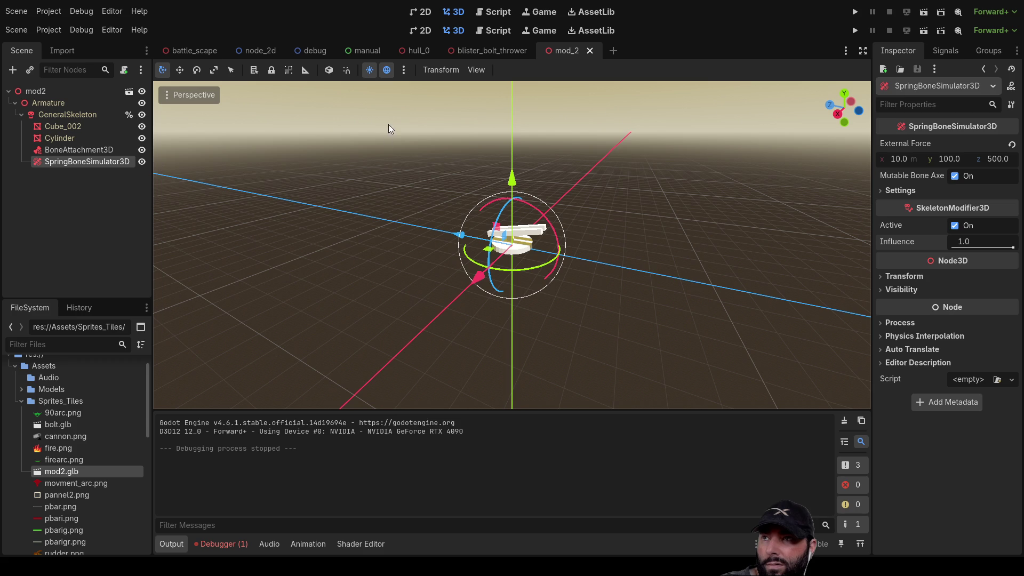
# Add a Camera3D child node under the mod2 root.
pyautogui.click(47, 94)
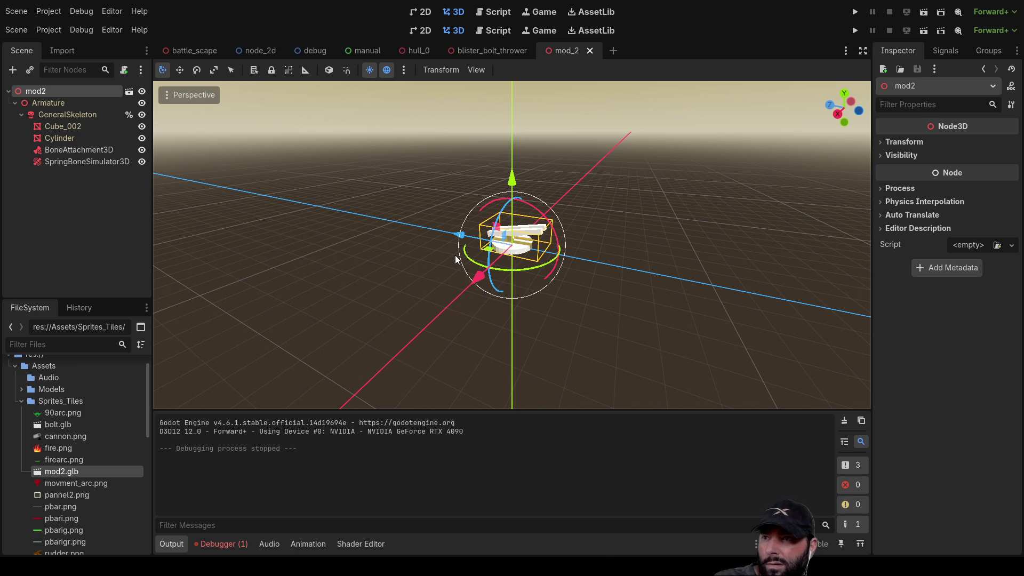
pyautogui.hotkey('ctrl', 'a')
pyautogui.press('Return')
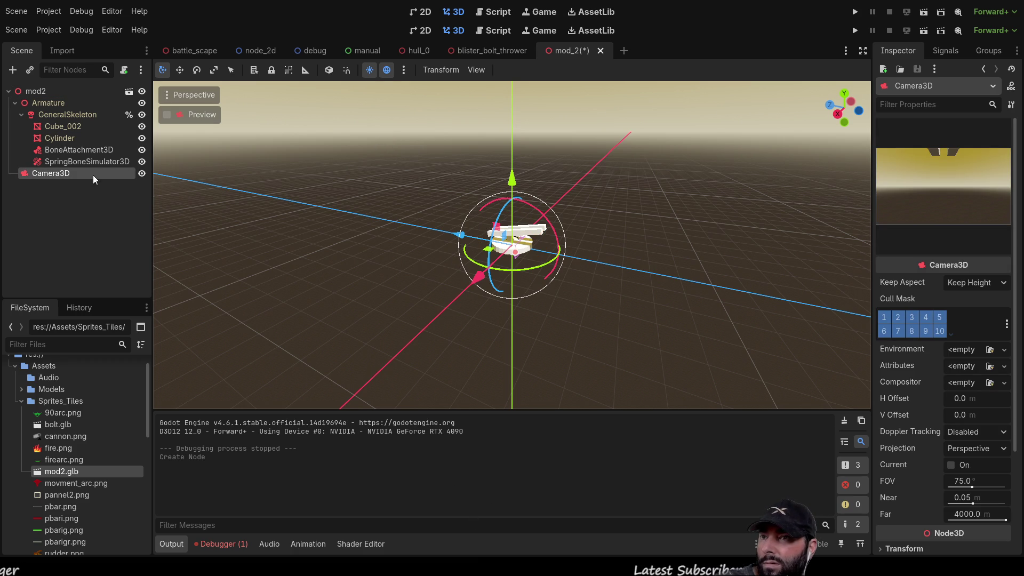
# Move Camera3D sideways, turn it, raise it above the turret and tilt it down, then run the scene.
pyautogui.scroll(-5, 537, 201)
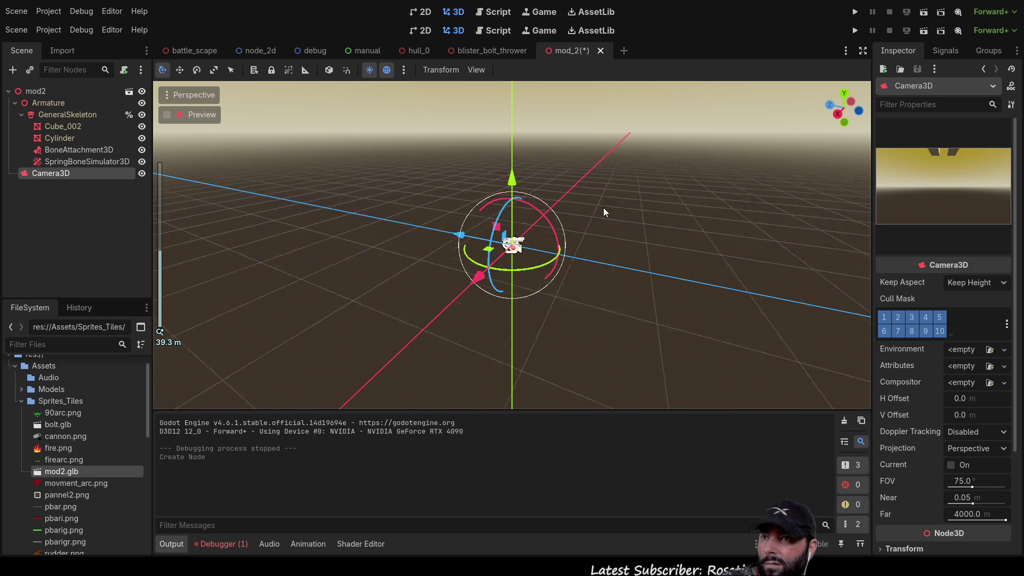
pyautogui.moveTo(588, 257); pyautogui.dragTo(440, 280, button='middle')
pyautogui.moveTo(454, 273)
pyautogui.mouseDown()
pyautogui.moveTo(283, 304)
pyautogui.moveTo(331, 325)
pyautogui.moveTo(396, 331)
pyautogui.moveTo(408, 318)
pyautogui.mouseUp()
pyautogui.moveTo(487, 341)
pyautogui.mouseDown(button='middle')
pyautogui.moveTo(544, 255)
pyautogui.moveTo(454, 289)
pyautogui.mouseUp(button='middle')
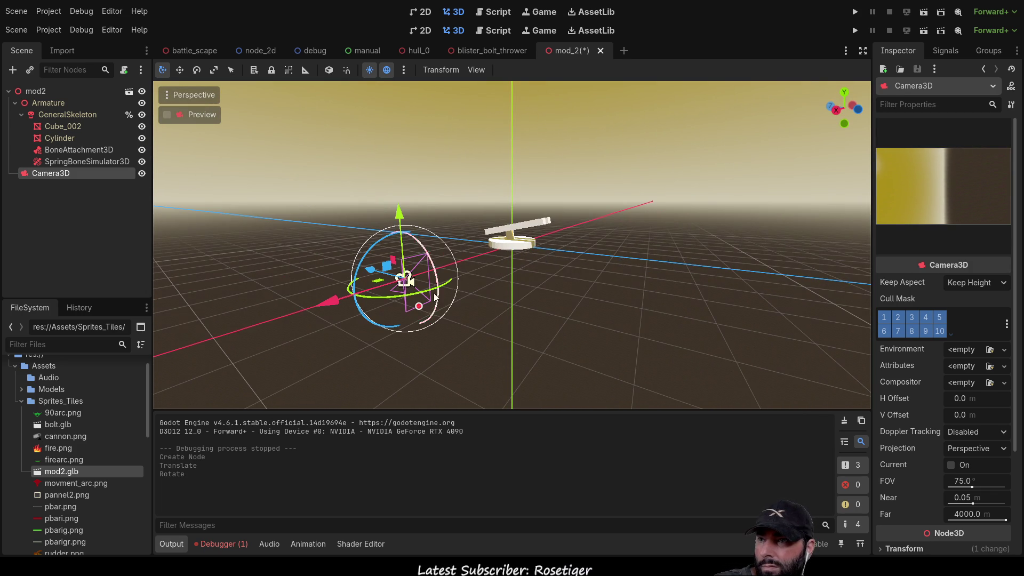
pyautogui.moveTo(414, 292)
pyautogui.mouseDown()
pyautogui.moveTo(459, 283)
pyautogui.moveTo(457, 254)
pyautogui.moveTo(379, 190)
pyautogui.moveTo(290, 154)
pyautogui.moveTo(292, 205)
pyautogui.moveTo(309, 201)
pyautogui.mouseUp()
pyautogui.moveTo(399, 220)
pyautogui.mouseDown()
pyautogui.moveTo(400, 178)
pyautogui.moveTo(427, 117)
pyautogui.mouseUp()
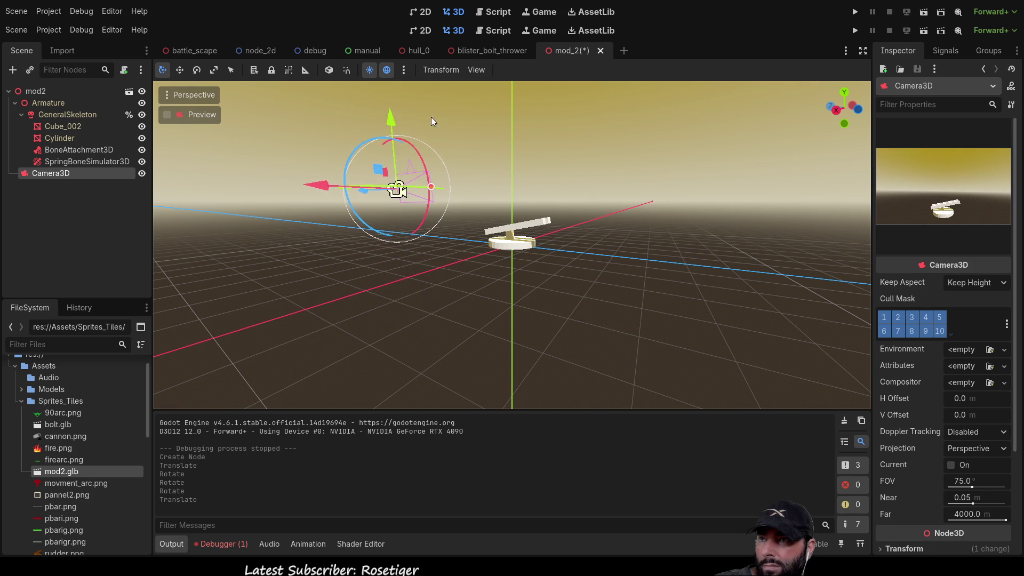
pyautogui.moveTo(427, 117); pyautogui.dragTo(374, 184, button='middle')
pyautogui.moveTo(374, 184); pyautogui.dragTo(384, 189)
pyautogui.moveTo(411, 286); pyautogui.dragTo(414, 259, button='middle')
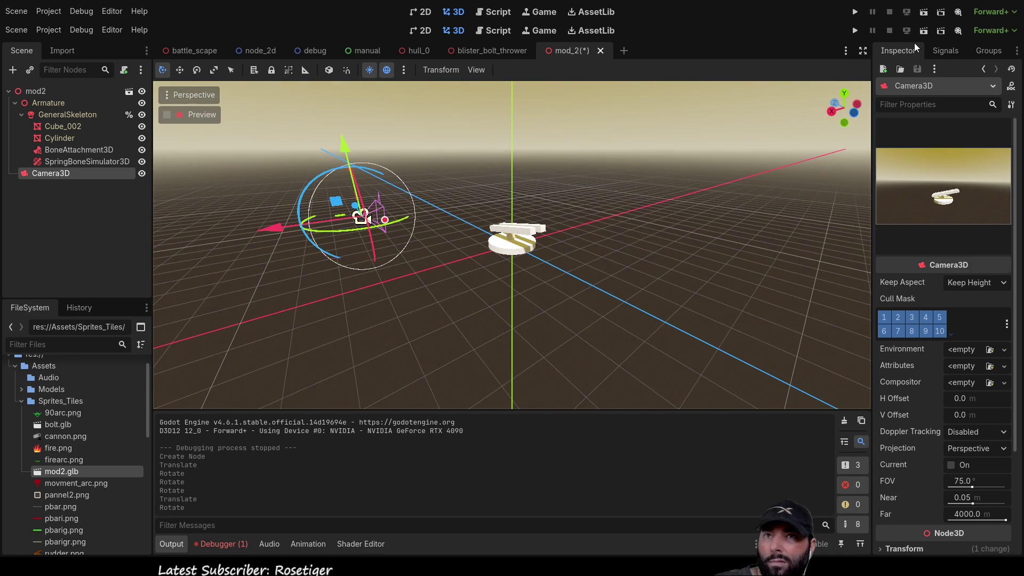
pyautogui.click(924, 30)
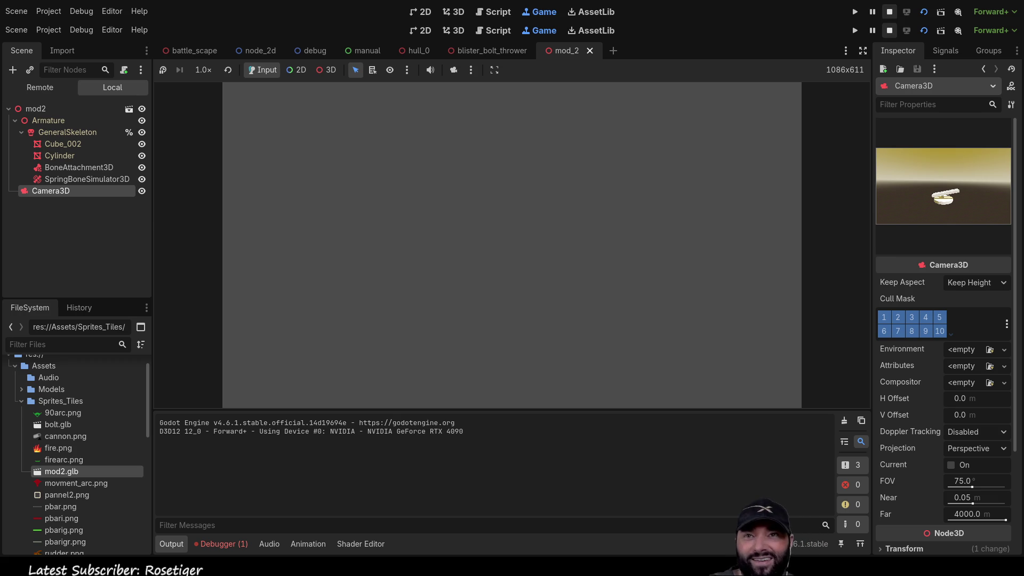
# Stop the running game to return to the 3D editor.
pyautogui.click(889, 30)
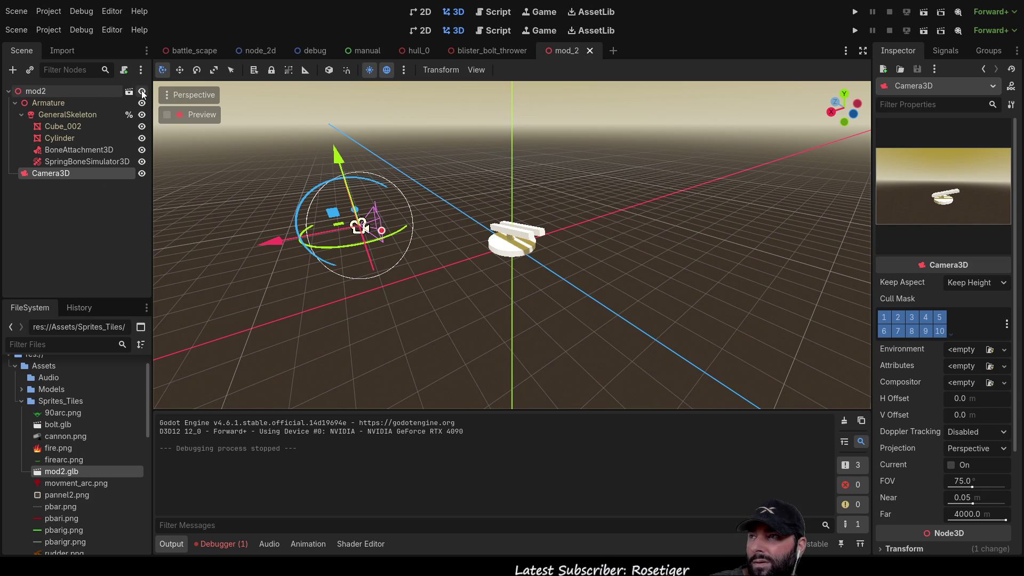
# Inspect the mod2, SpringBoneSimulator3D and Cube_002 nodes from a steeper viewing angle.
pyautogui.click(53, 91)
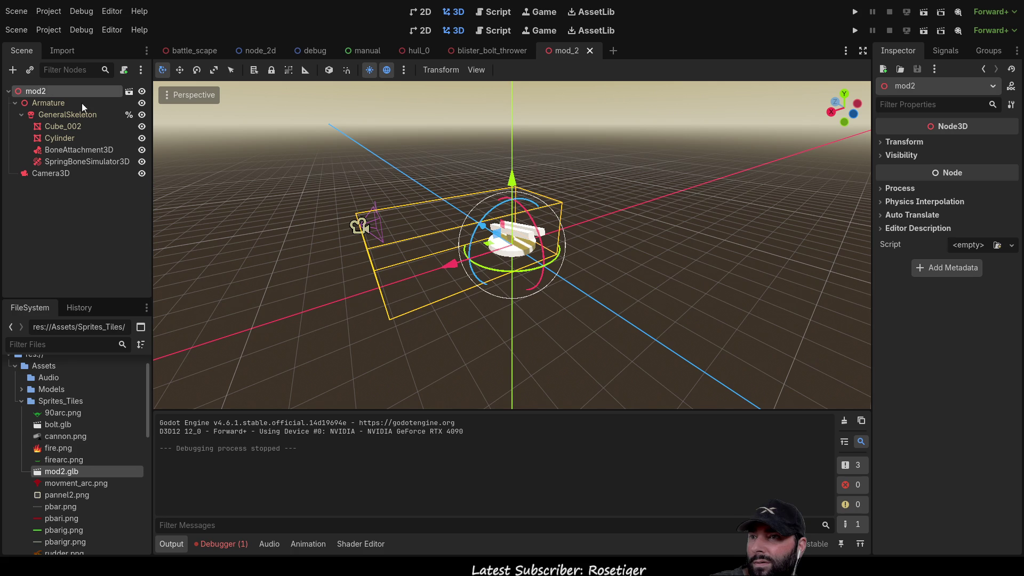
pyautogui.scroll(5, 725, 298)
pyautogui.moveTo(726, 297)
pyautogui.mouseDown(button='middle')
pyautogui.moveTo(633, 267)
pyautogui.moveTo(579, 234)
pyautogui.moveTo(741, 283)
pyautogui.mouseUp(button='middle')
pyautogui.click(80, 162)
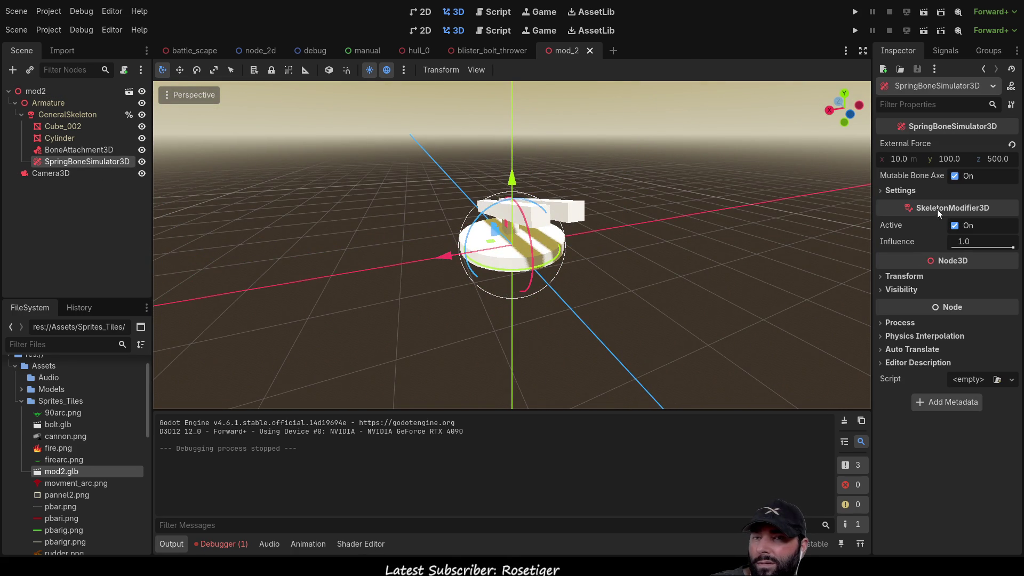
pyautogui.click(881, 289)
pyautogui.click(881, 289)
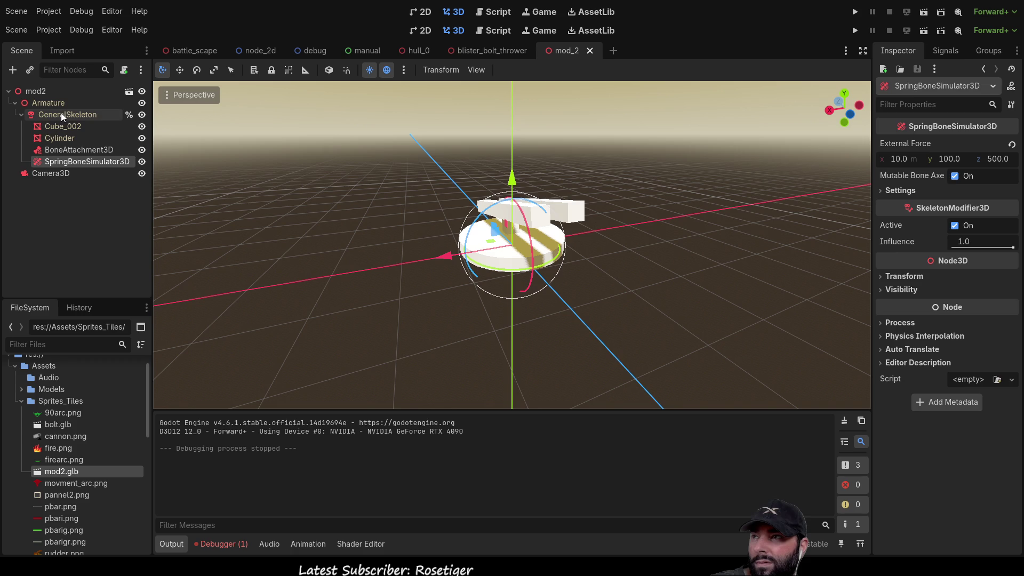
pyautogui.click(63, 126)
pyautogui.scroll(-5, 420, 249)
pyautogui.moveTo(421, 248)
pyautogui.mouseDown(button='middle')
pyautogui.moveTo(521, 316)
pyautogui.moveTo(485, 321)
pyautogui.mouseUp(button='middle')
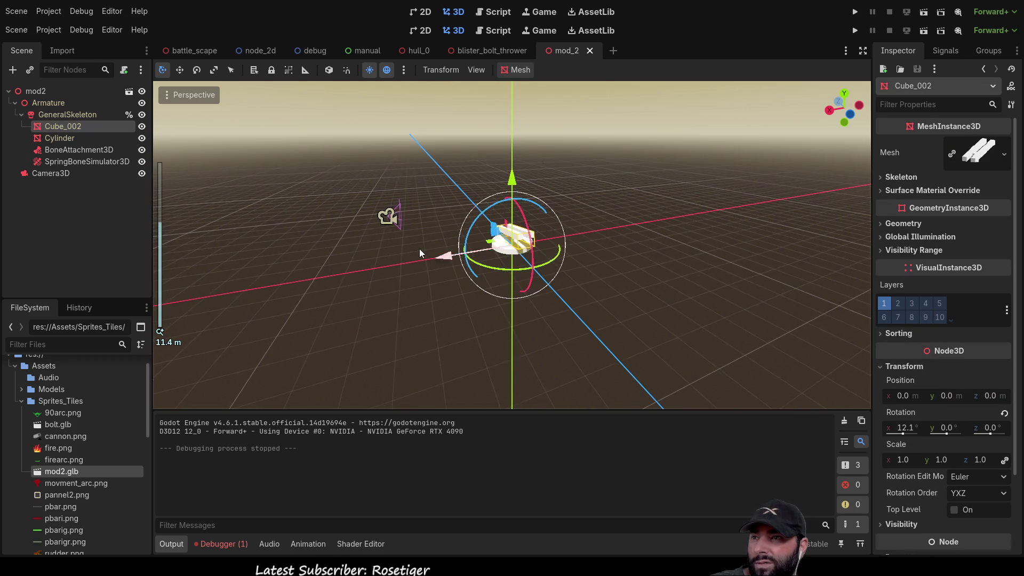
# Slide Camera3D along its X axis and rotate it to frame the turret closer.
pyautogui.click(442, 352)
pyautogui.moveTo(561, 299)
pyautogui.mouseDown(button='middle')
pyautogui.moveTo(476, 232)
pyautogui.moveTo(412, 210)
pyautogui.mouseUp(button='middle')
pyautogui.moveTo(286, 204); pyautogui.dragTo(381, 199)
pyautogui.moveTo(474, 152); pyautogui.dragTo(490, 167)
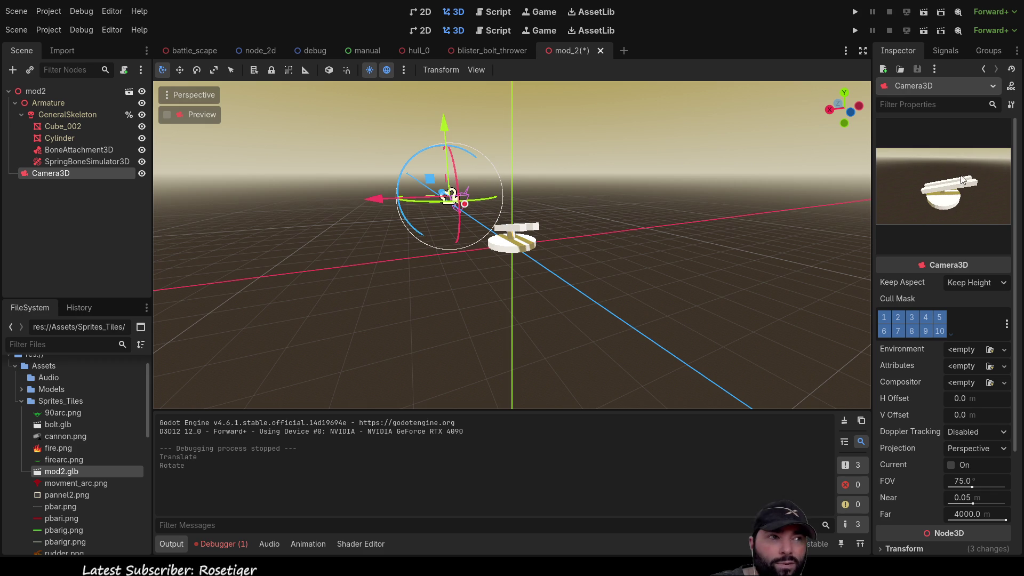
# Run the scene from the mod2 root to check the camera angle, then stop and select SpringBoneSimulator3D.
pyautogui.moveTo(511, 262); pyautogui.dragTo(515, 271, button='middle')
pyautogui.moveTo(467, 160)
pyautogui.mouseDown(button='middle')
pyautogui.moveTo(540, 255)
pyautogui.moveTo(533, 267)
pyautogui.mouseUp(button='middle')
pyautogui.click(36, 91)
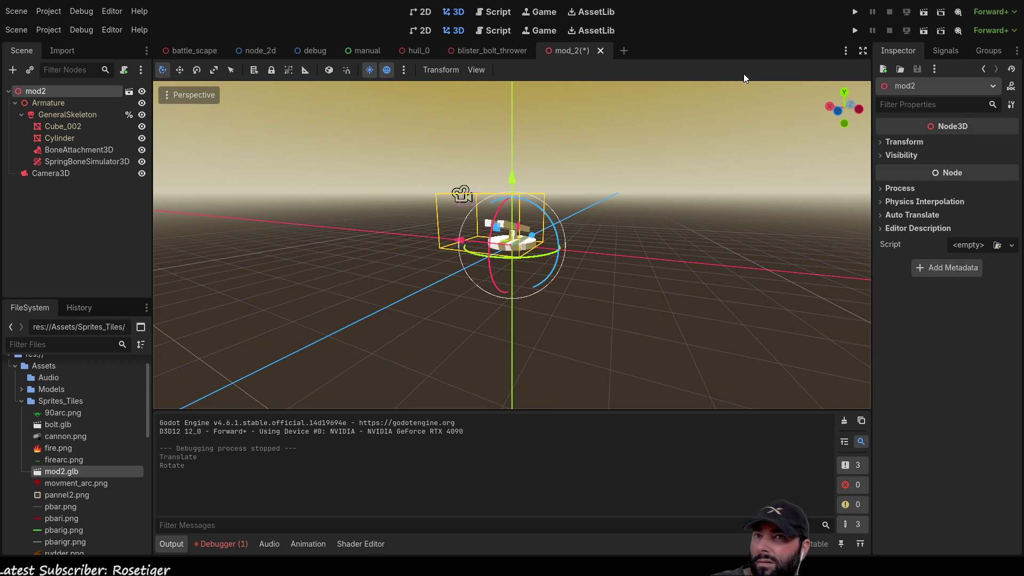
pyautogui.click(926, 32)
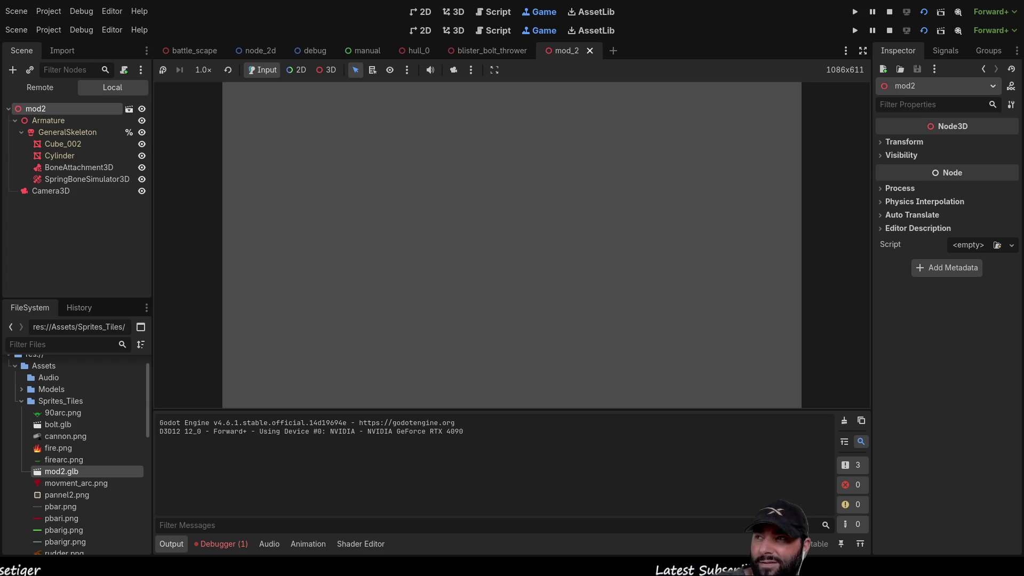
pyautogui.click(889, 30)
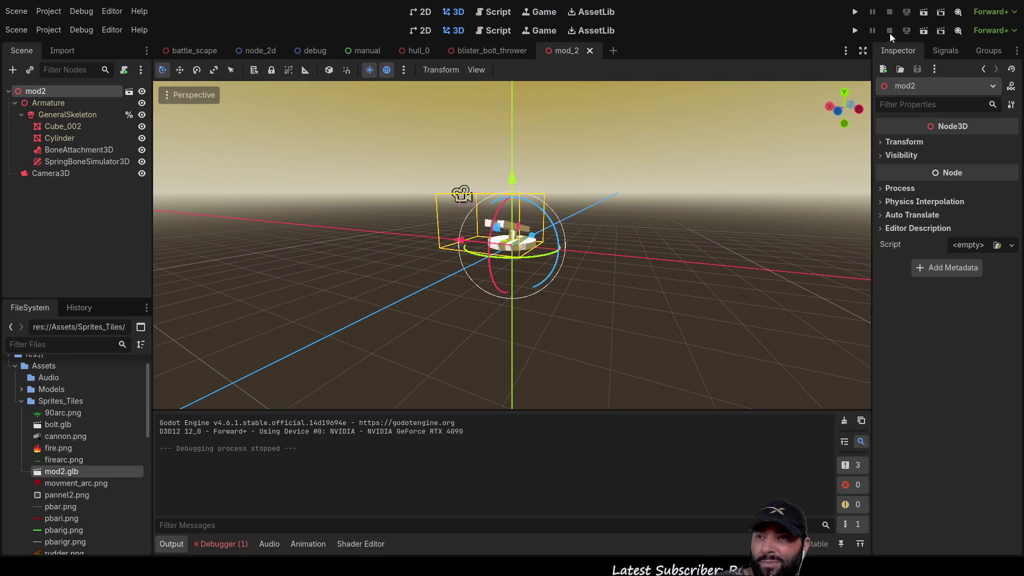
pyautogui.click(66, 165)
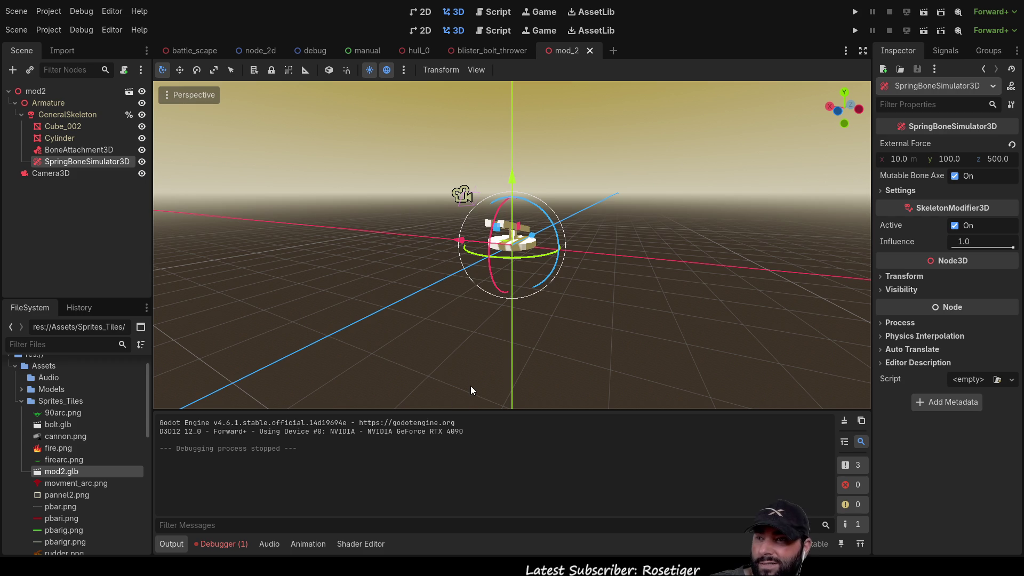
# Delete the SpringBoneSimulator3D node and test-run the scene with F6, stopping with F8.
pyautogui.press('Delete')
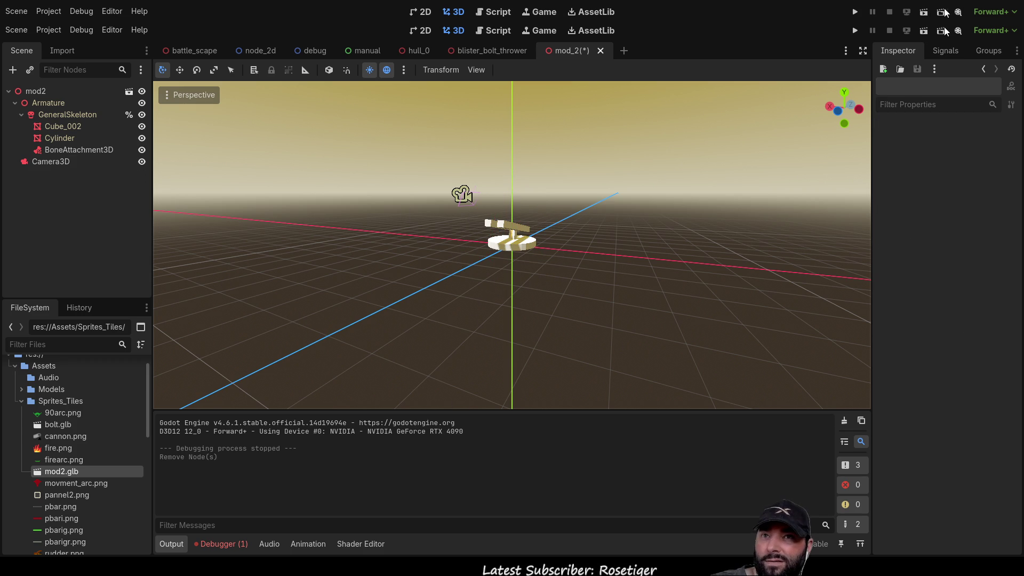
pyautogui.press('F6')
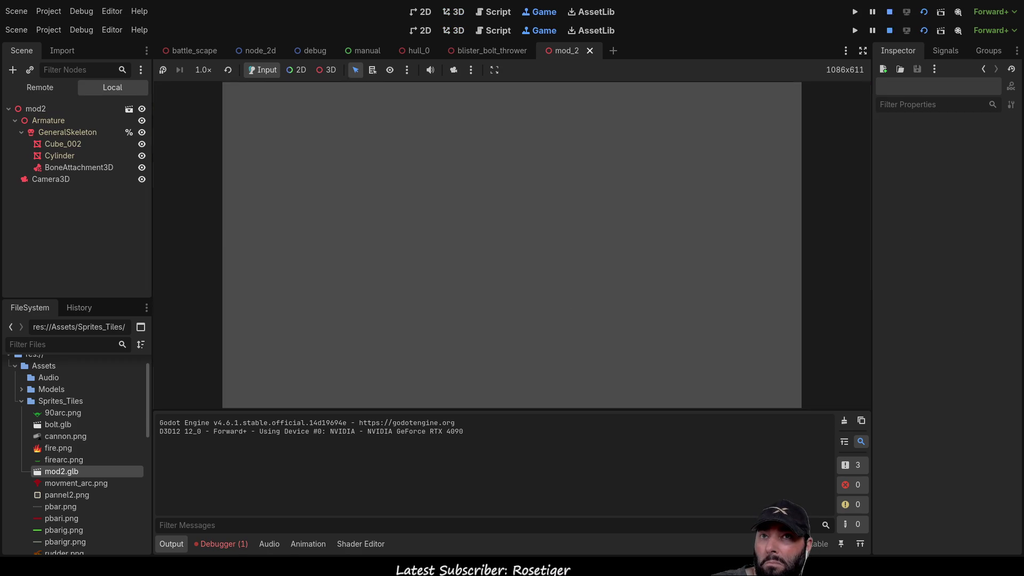
pyautogui.press('F8')
# Delete the Camera3D node from the mod_2 scene.
pyautogui.scroll(2, 618, 238)
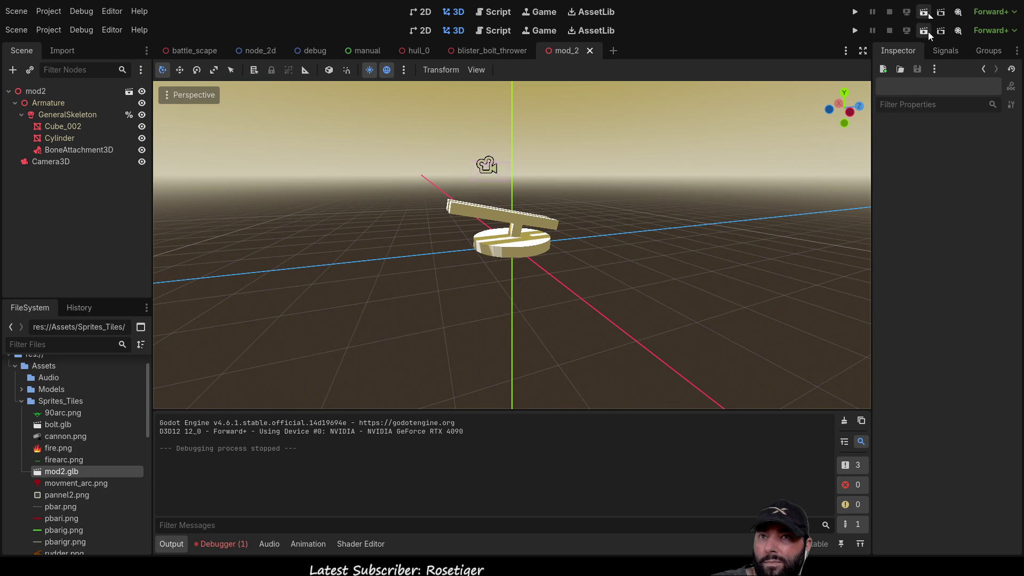
pyautogui.scroll(4, 542, 246)
pyautogui.scroll(-5, 536, 290)
pyautogui.moveTo(536, 291); pyautogui.dragTo(367, 308, button='middle')
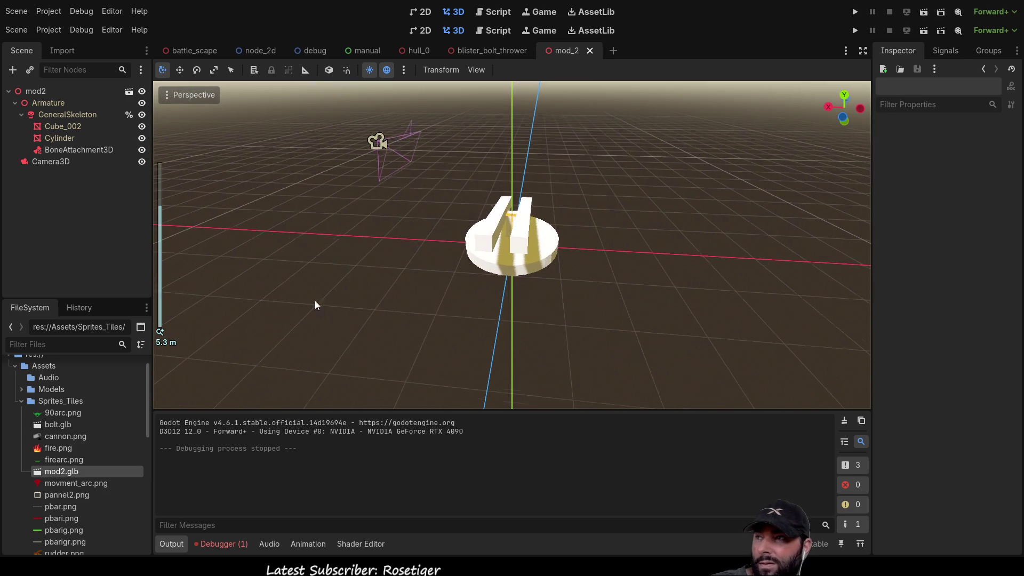
pyautogui.click(49, 162)
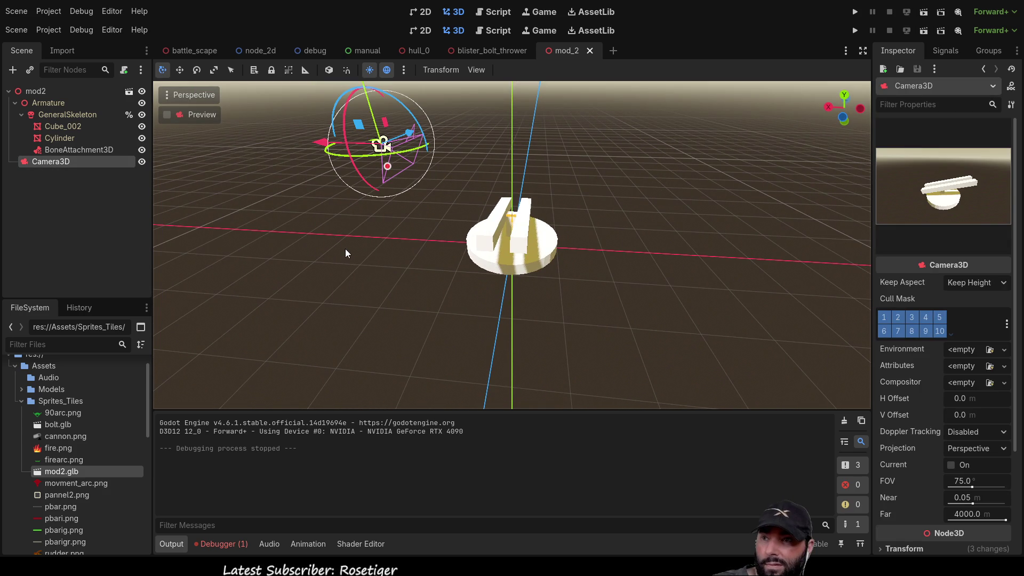
pyautogui.press('Delete')
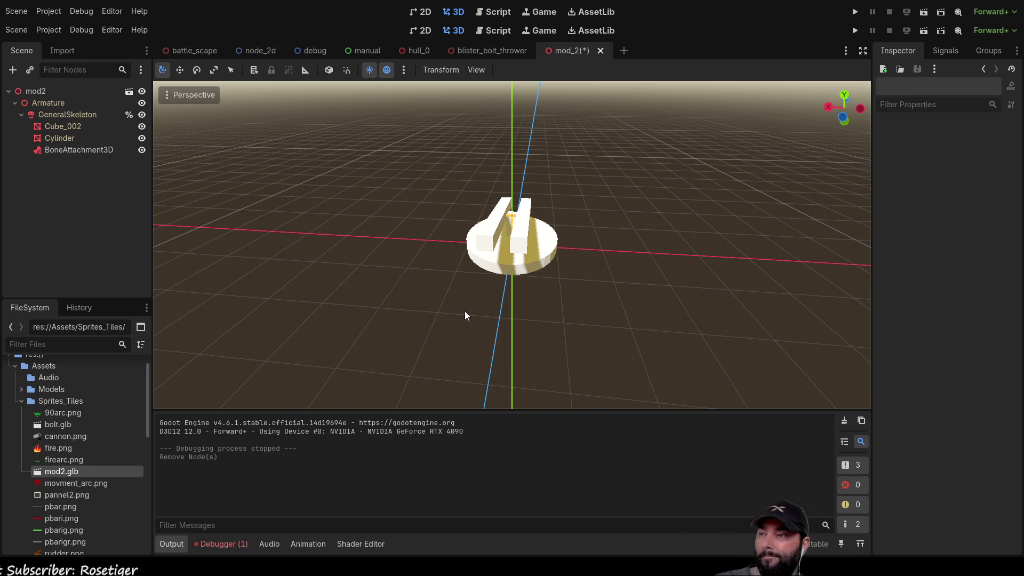
# Level the tilted Cube_002 barrel piece to about -0.3° X rotation.
pyautogui.moveTo(576, 163)
pyautogui.mouseDown(button='middle')
pyautogui.moveTo(544, 169)
pyautogui.moveTo(581, 133)
pyautogui.moveTo(525, 257)
pyautogui.mouseUp(button='middle')
pyautogui.click(504, 243)
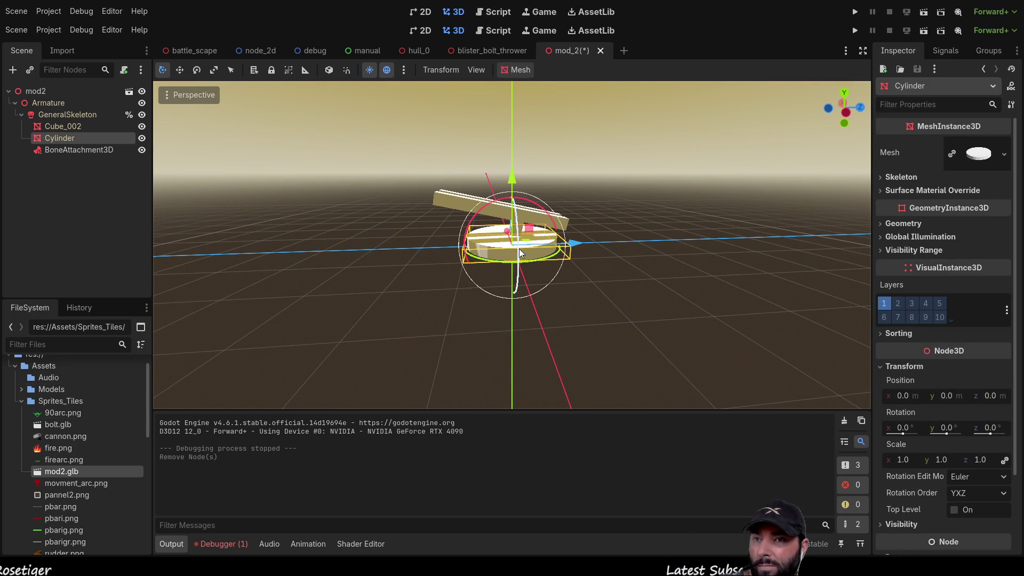
pyautogui.scroll(6, 543, 255)
pyautogui.scroll(-5, 545, 137)
pyautogui.moveTo(462, 175)
pyautogui.mouseDown(button='middle')
pyautogui.moveTo(636, 178)
pyautogui.moveTo(520, 187)
pyautogui.moveTo(521, 224)
pyautogui.mouseUp(button='middle')
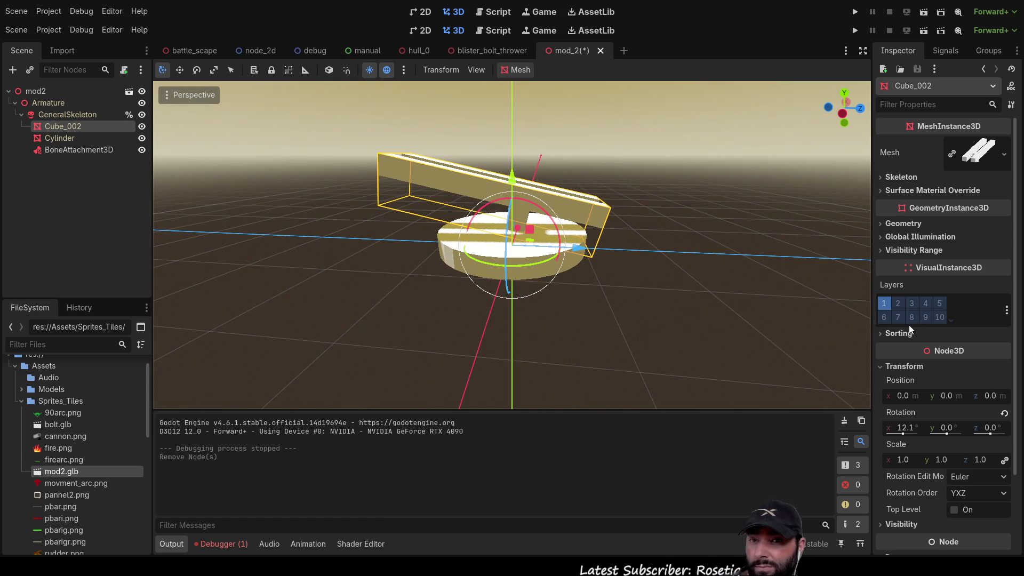
pyautogui.moveTo(902, 432)
pyautogui.mouseDown()
pyautogui.moveTo(928, 432)
pyautogui.moveTo(902, 432)
pyautogui.mouseUp()
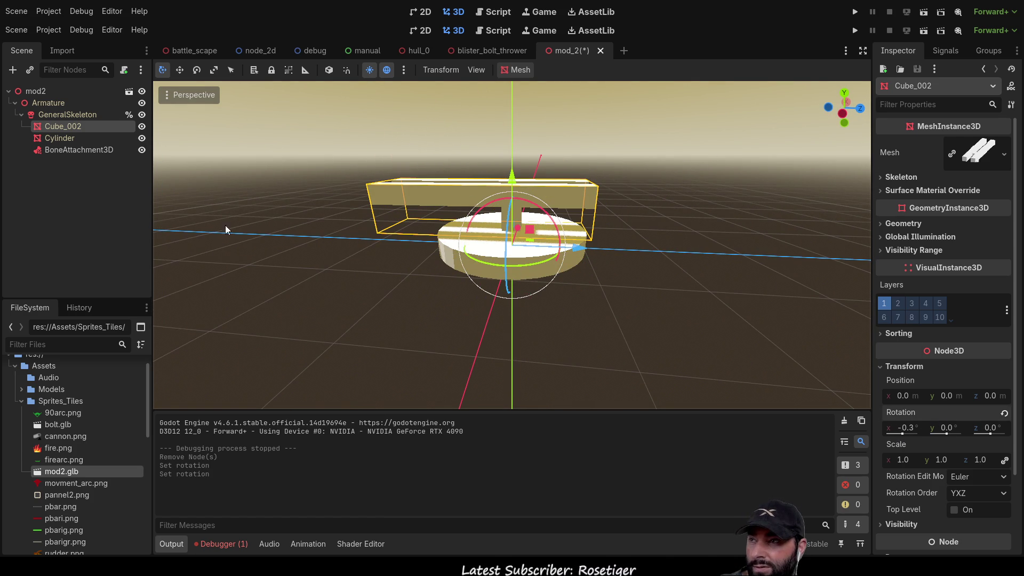
# Select GeneralSkeleton in the Scene tree to show its bones.
pyautogui.click(49, 139)
pyautogui.click(69, 129)
pyautogui.click(69, 140)
pyautogui.click(72, 116)
pyautogui.click(70, 140)
pyautogui.click(72, 114)
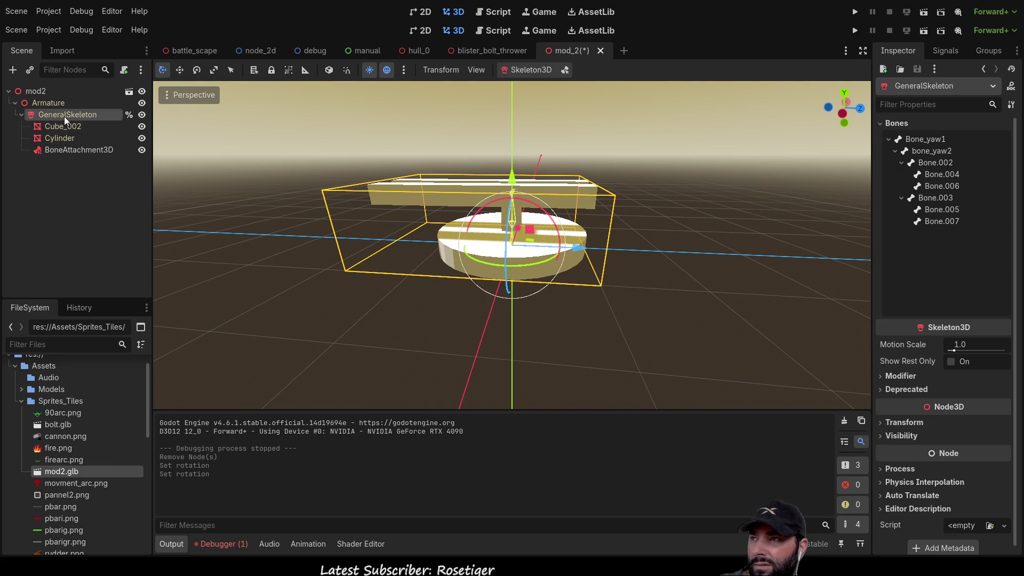
# Select the GeneralSkeleton node so its Bones list appears.
pyautogui.click(63, 126)
pyautogui.moveTo(63, 126)
pyautogui.mouseDown()
pyautogui.moveTo(50, 97)
pyautogui.moveTo(34, 92)
pyautogui.mouseUp()
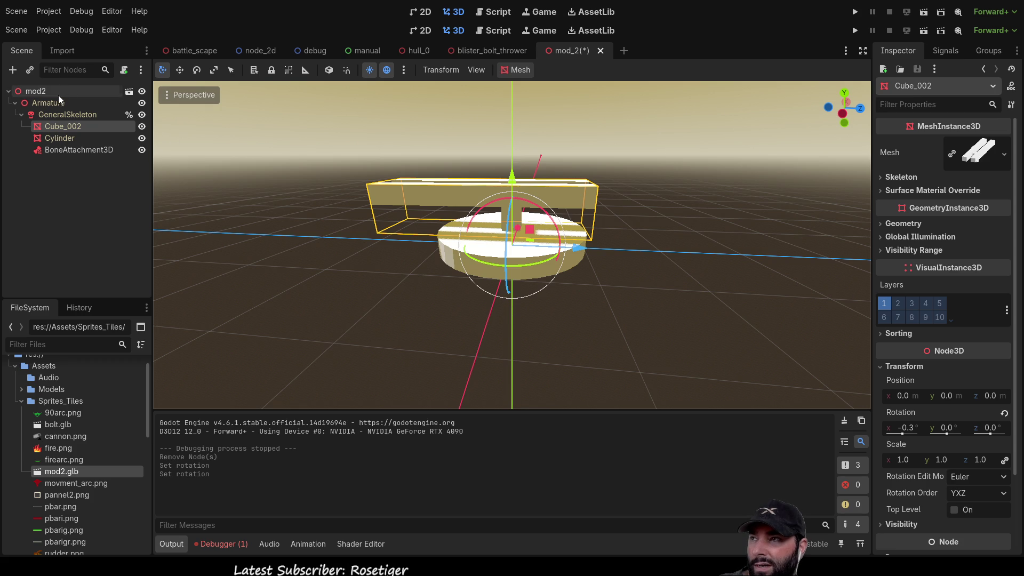
pyautogui.click(50, 104)
pyautogui.click(53, 114)
pyautogui.click(56, 126)
pyautogui.click(59, 139)
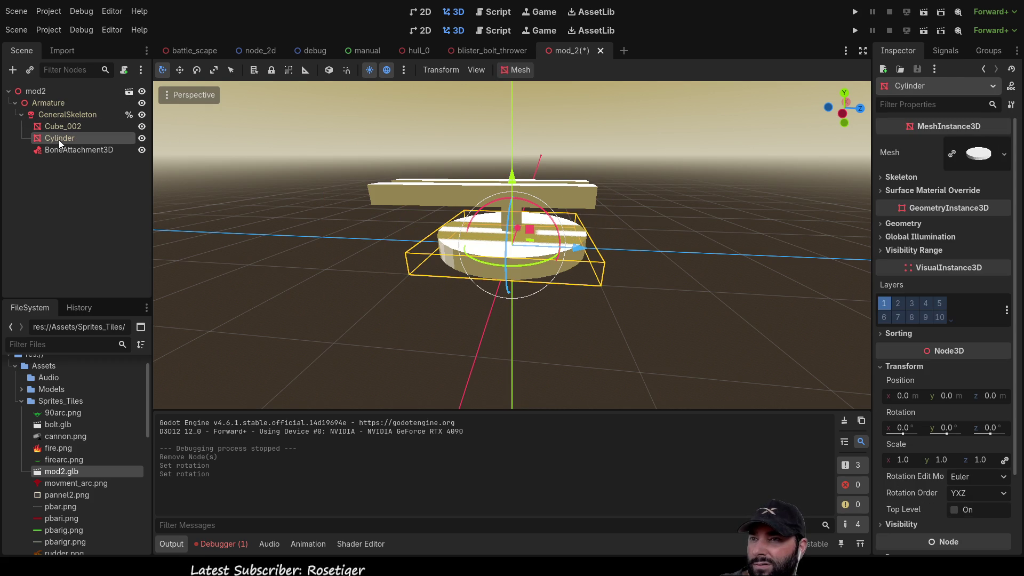
pyautogui.click(59, 128)
pyautogui.click(56, 114)
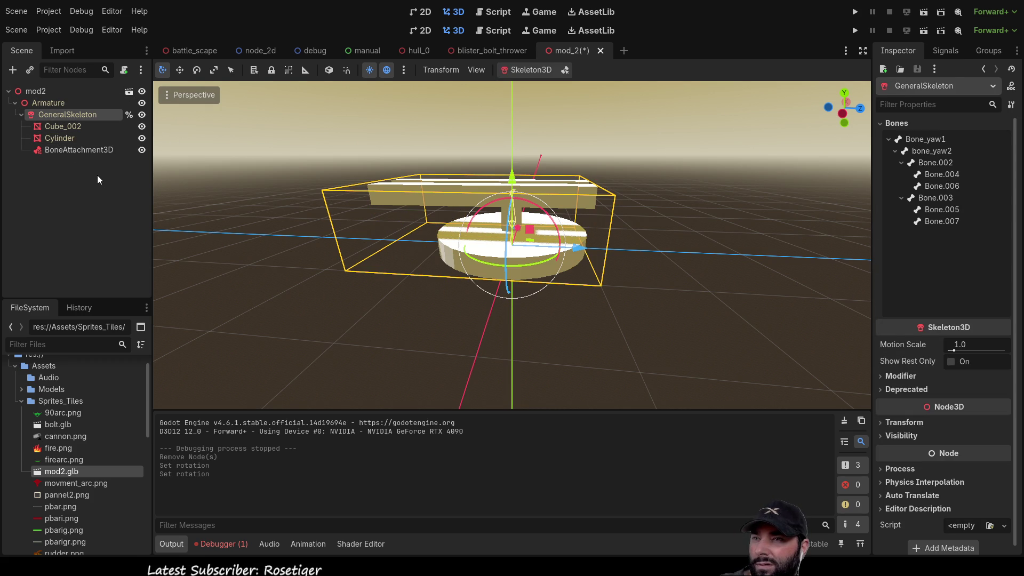
pyautogui.scroll(5, 511, 190)
pyautogui.moveTo(511, 189)
pyautogui.mouseDown(button='middle')
pyautogui.moveTo(515, 132)
pyautogui.moveTo(649, 148)
pyautogui.moveTo(506, 157)
pyautogui.moveTo(596, 195)
pyautogui.mouseUp(button='middle')
pyautogui.scroll(-3, 506, 158)
pyautogui.scroll(-3, 596, 195)
pyautogui.scroll(1, 612, 232)
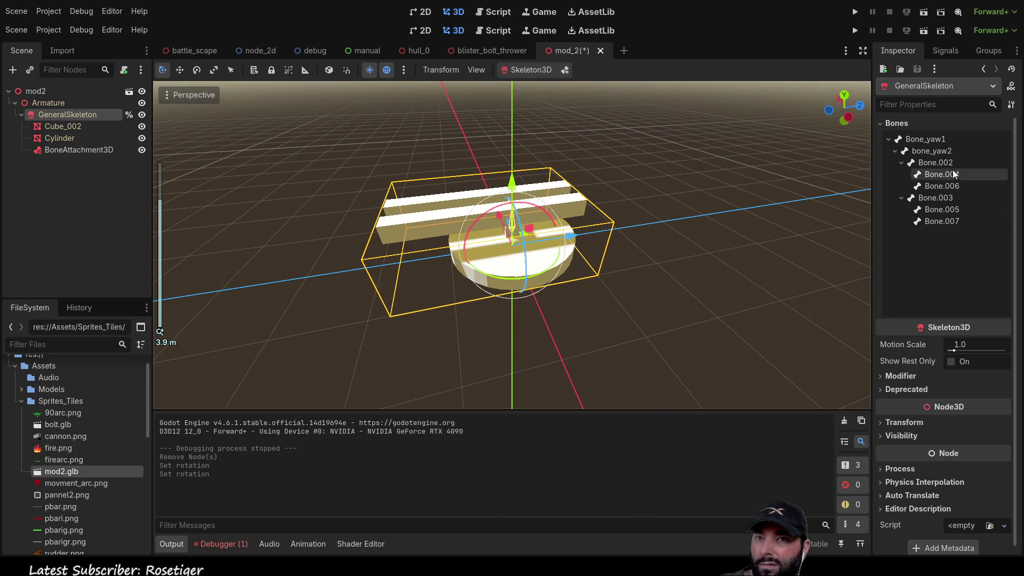
# Raise Bone_yaw1 to Y position 10, then return it to Y 0.
pyautogui.click(932, 139)
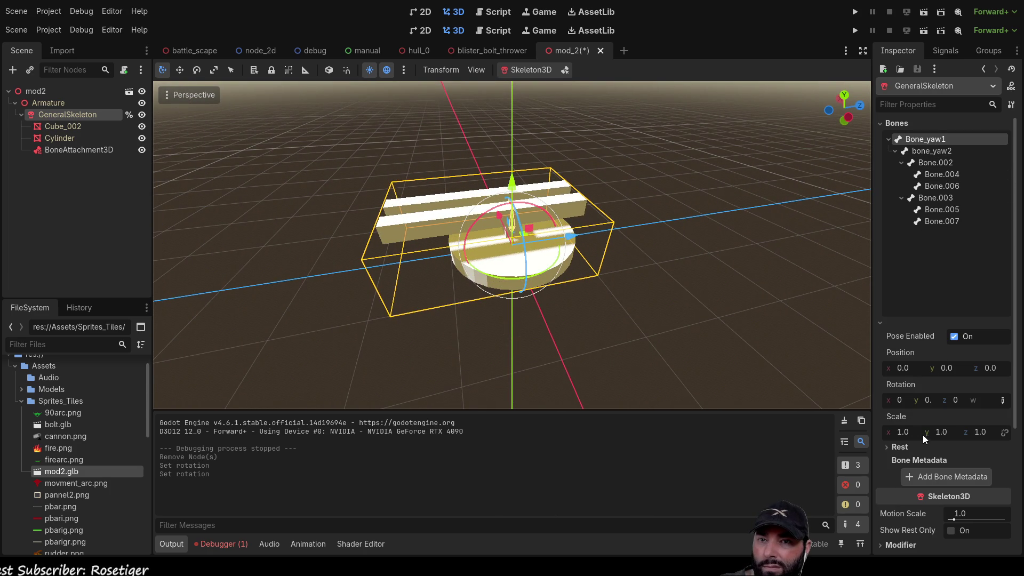
pyautogui.click(946, 367)
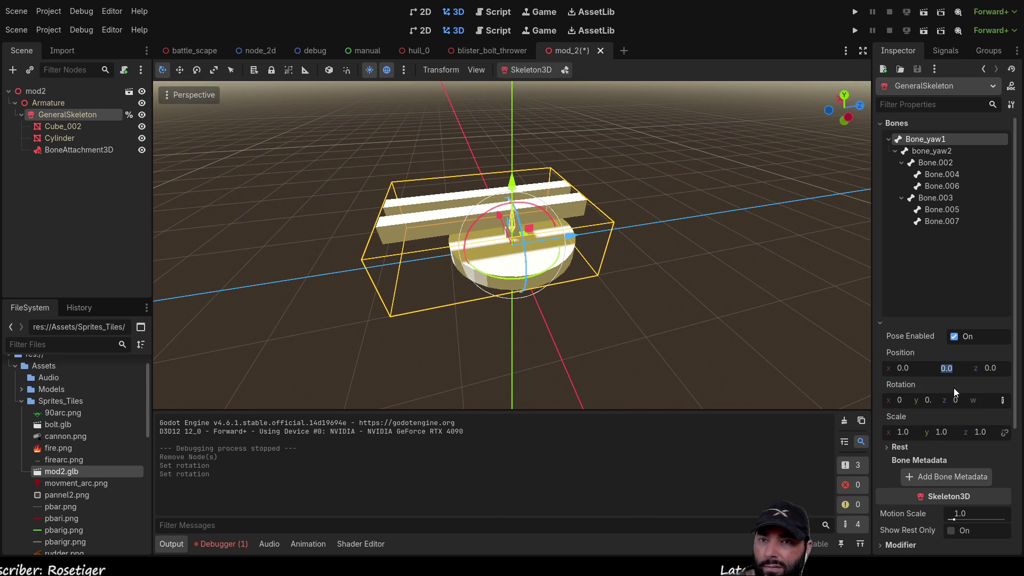
pyautogui.write('10')
pyautogui.press('Return')
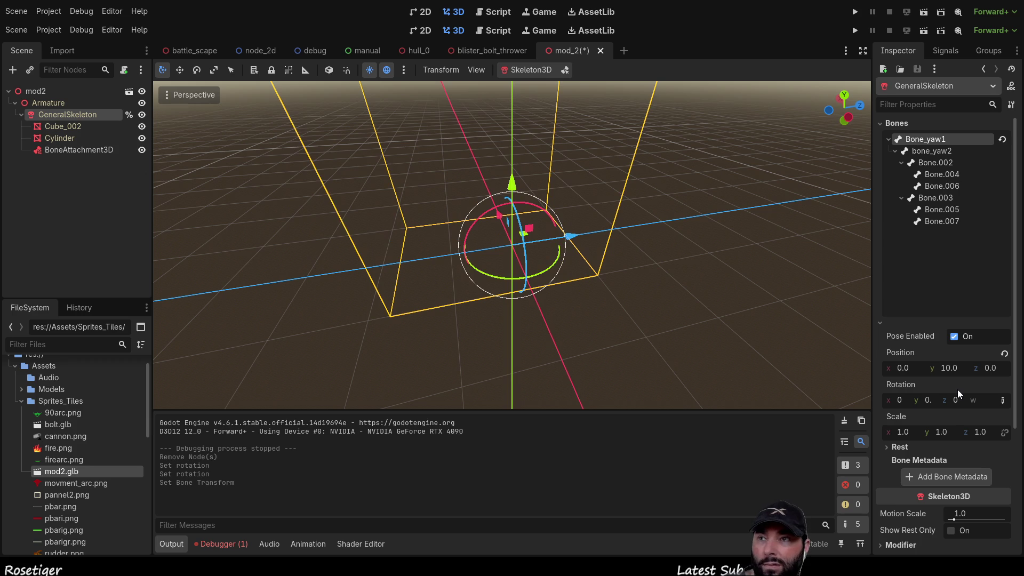
pyautogui.scroll(-2, 525, 257)
pyautogui.scroll(-10, 537, 270)
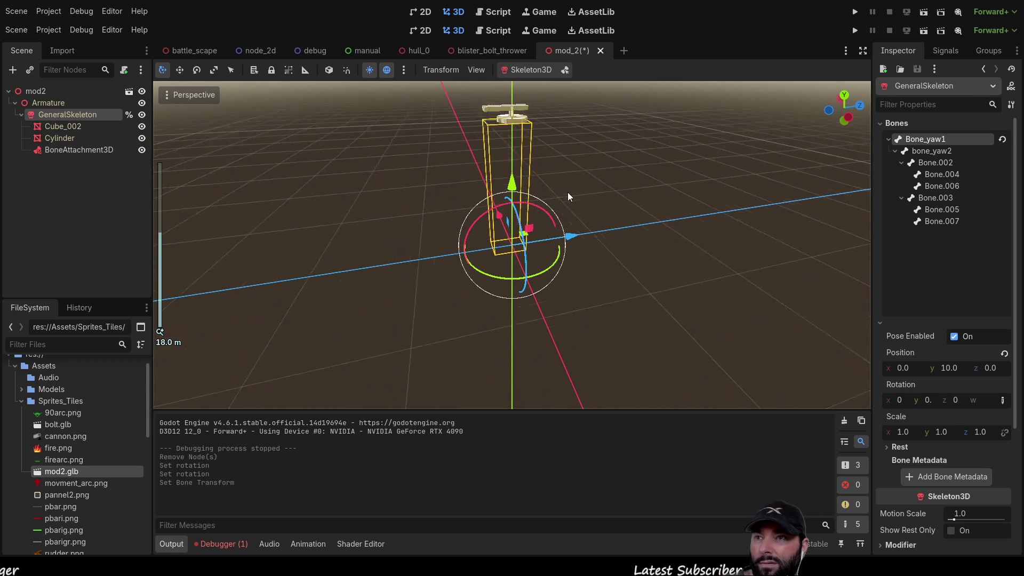
pyautogui.moveTo(568, 170)
pyautogui.mouseDown(button='middle')
pyautogui.moveTo(578, 264)
pyautogui.moveTo(583, 218)
pyautogui.mouseUp(button='middle')
pyautogui.click(953, 367)
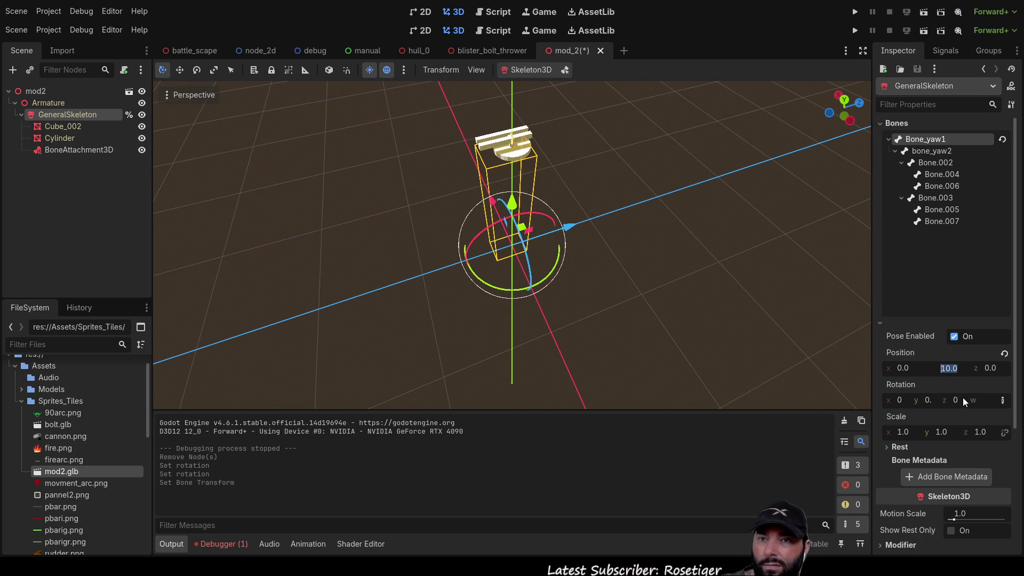
pyautogui.write('0')
pyautogui.press('Return')
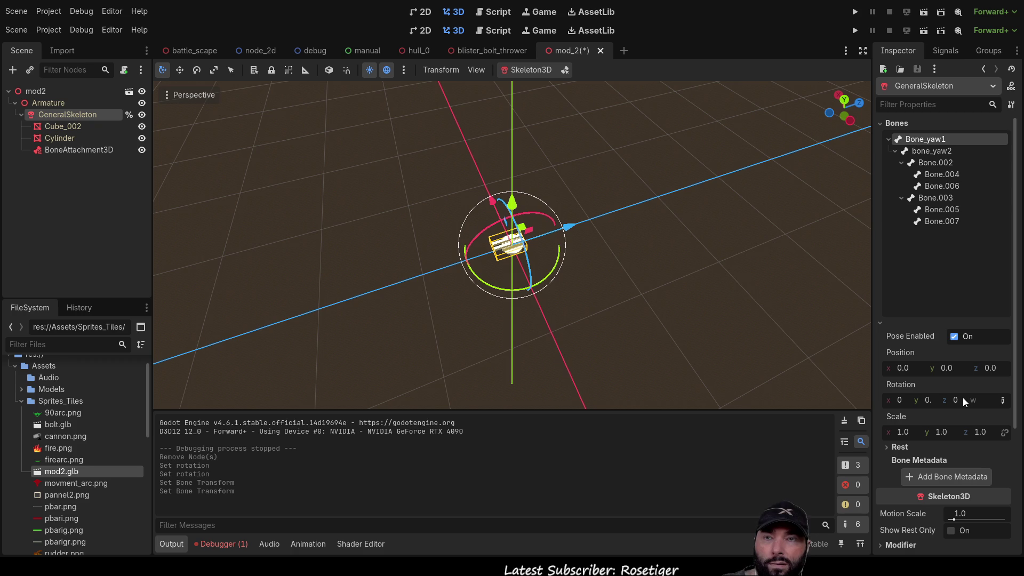
# Set bone_yaw2's Y position to 0.2, briefly trying 0.5 first.
pyautogui.click(939, 152)
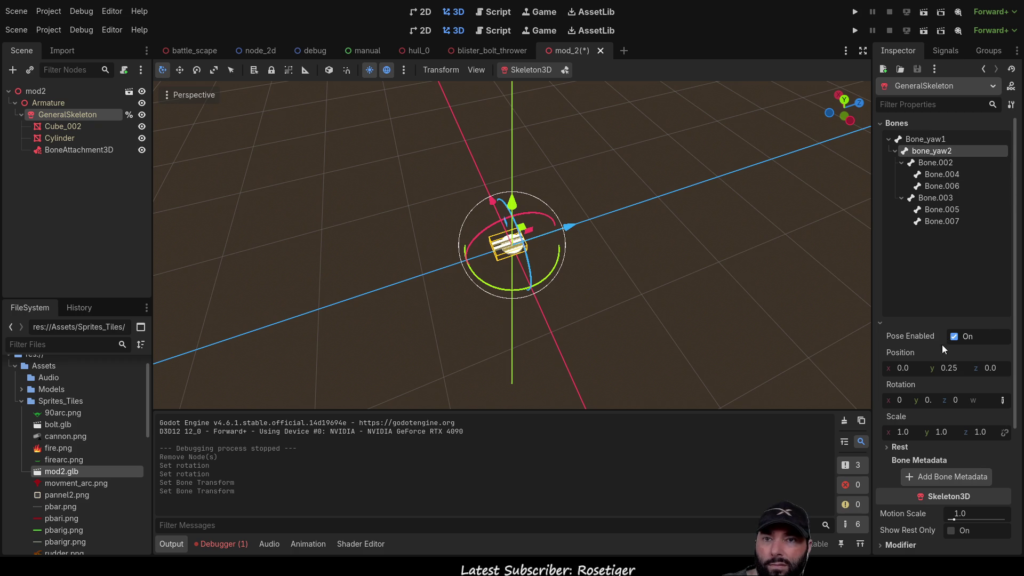
pyautogui.click(950, 371)
pyautogui.write('0')
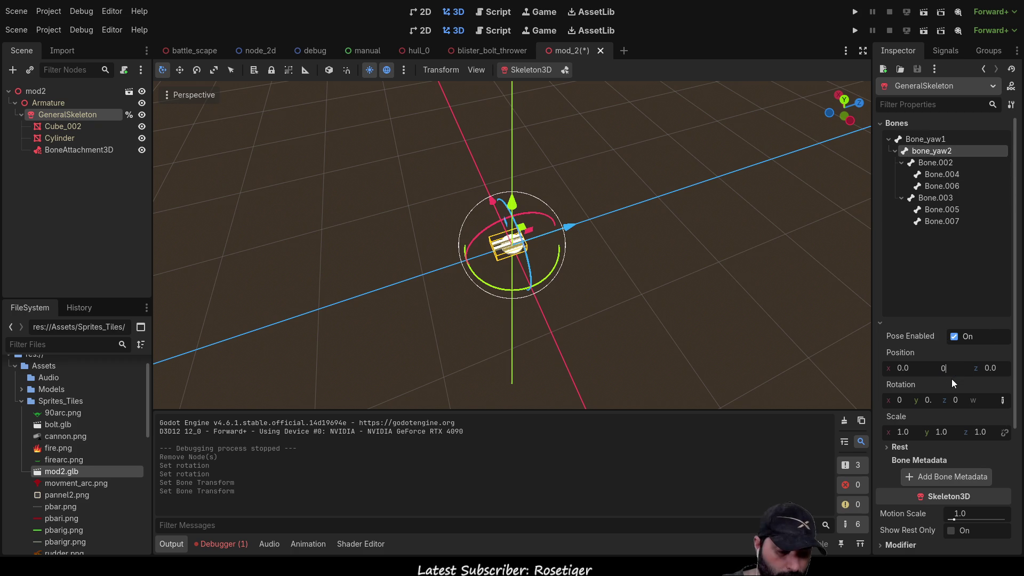
pyautogui.press('Return')
pyautogui.scroll(3, 527, 320)
pyautogui.scroll(3, 587, 320)
pyautogui.moveTo(700, 321); pyautogui.dragTo(648, 214, button='middle')
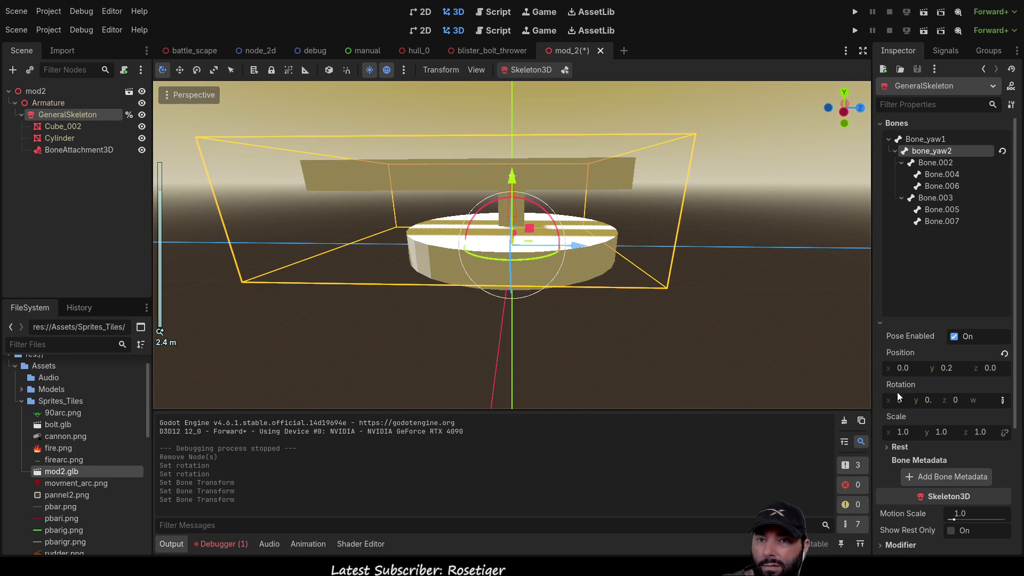
pyautogui.click(951, 369)
pyautogui.write('0.5')
pyautogui.press('Return')
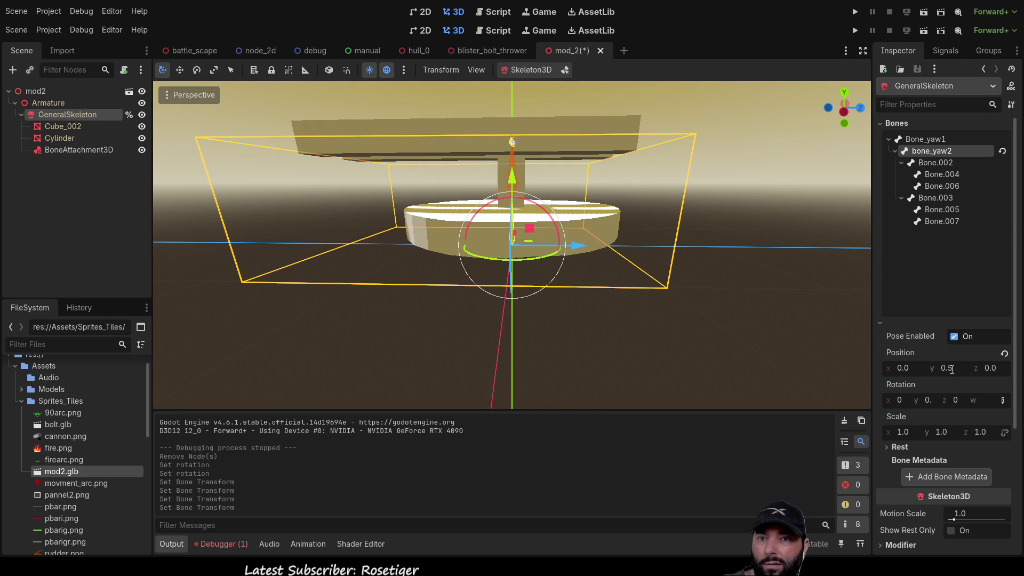
pyautogui.write('0.2')
pyautogui.press('Return')
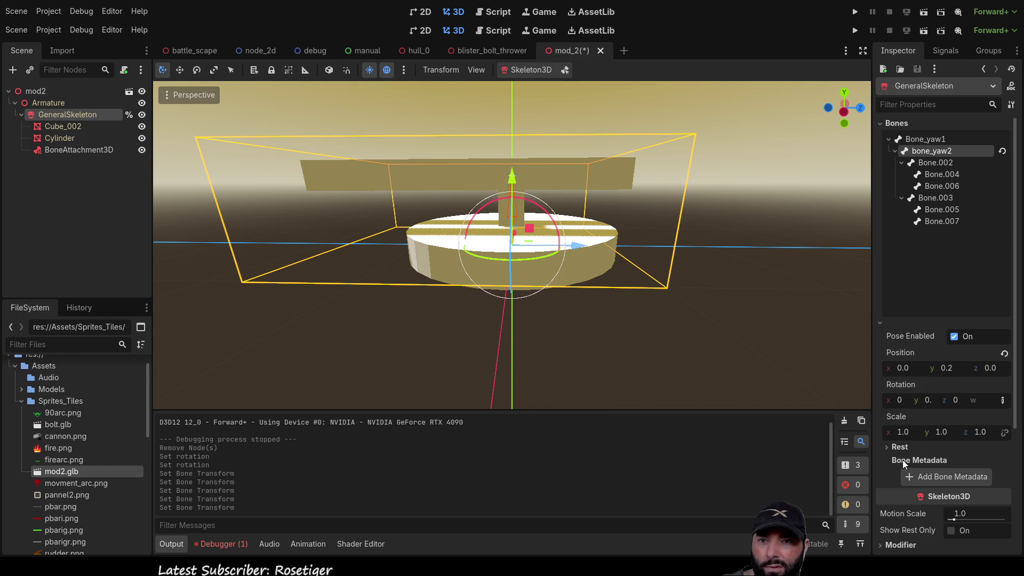
# Test a Z rotation of 3 on bone_yaw2, then reset it to 0.
pyautogui.scroll(-3, 908, 459)
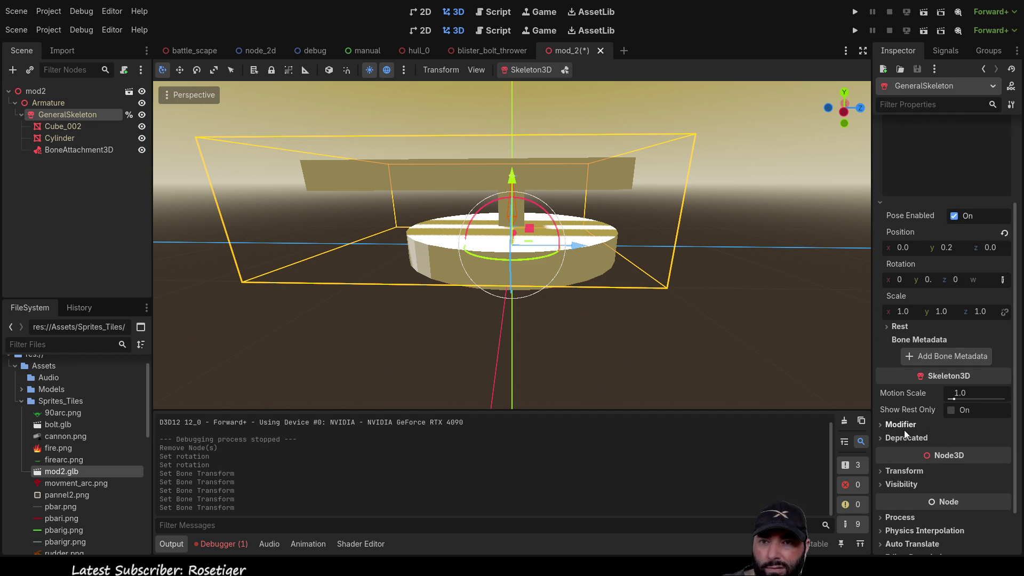
pyautogui.scroll(-2, 906, 430)
pyautogui.scroll(4, 911, 437)
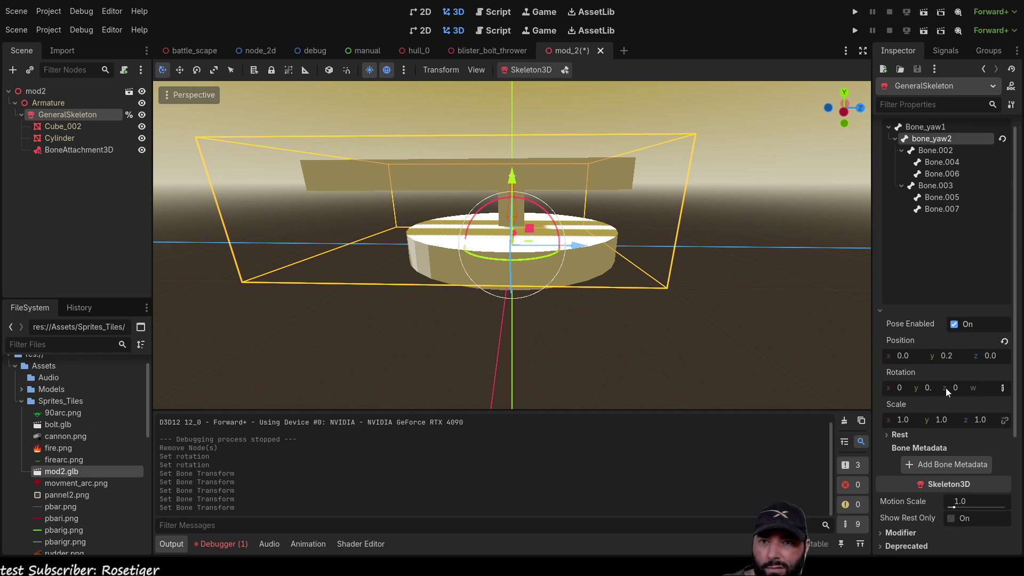
pyautogui.scroll(1, 950, 389)
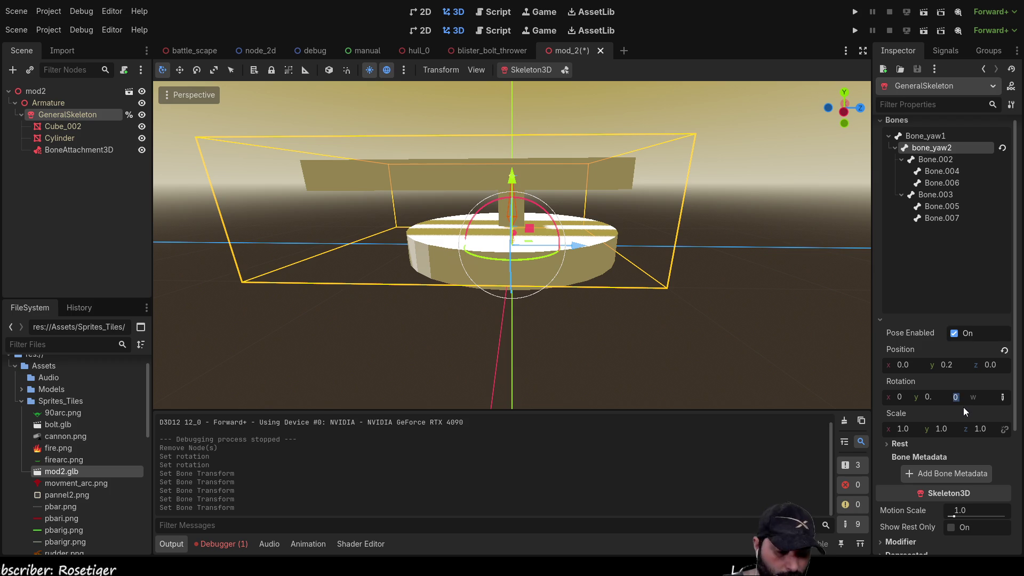
pyautogui.write('3')
pyautogui.press('Return')
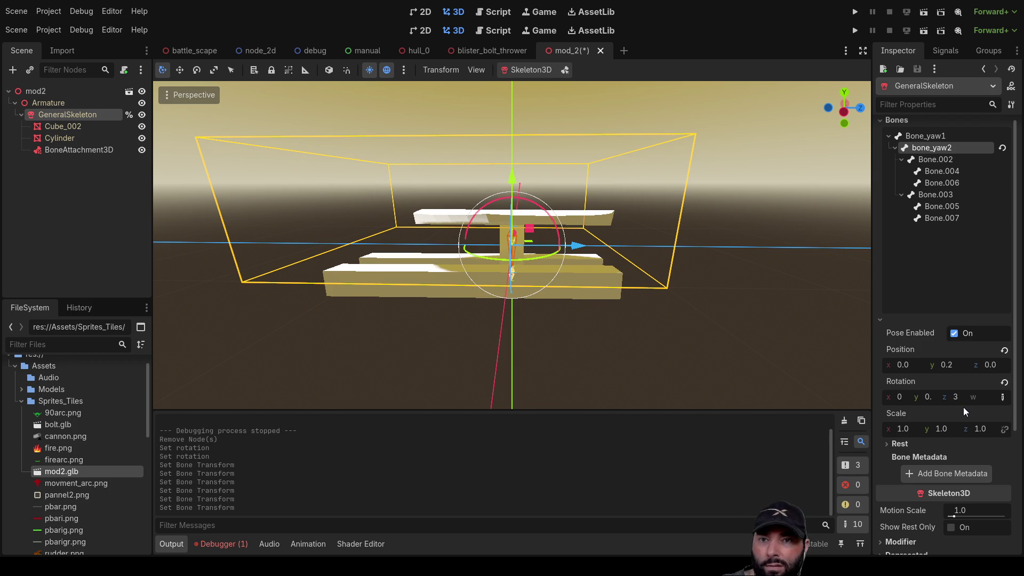
pyautogui.moveTo(395, 209)
pyautogui.mouseDown(button='middle')
pyautogui.moveTo(614, 231)
pyautogui.moveTo(651, 218)
pyautogui.moveTo(590, 191)
pyautogui.moveTo(543, 212)
pyautogui.moveTo(554, 219)
pyautogui.mouseUp(button='middle')
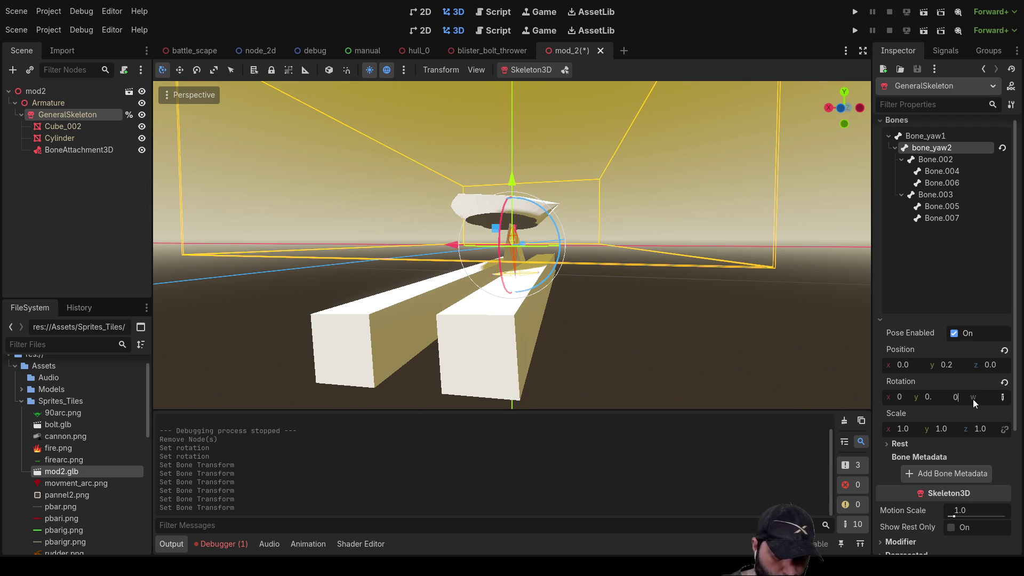
pyautogui.press('Return')
pyautogui.moveTo(777, 280)
pyautogui.mouseDown(button='middle')
pyautogui.moveTo(538, 191)
pyautogui.moveTo(620, 197)
pyautogui.moveTo(590, 181)
pyautogui.moveTo(557, 181)
pyautogui.moveTo(597, 187)
pyautogui.moveTo(587, 240)
pyautogui.moveTo(545, 189)
pyautogui.moveTo(551, 181)
pyautogui.mouseUp(button='middle')
pyautogui.scroll(2, 620, 197)
pyautogui.scroll(10, 517, 272)
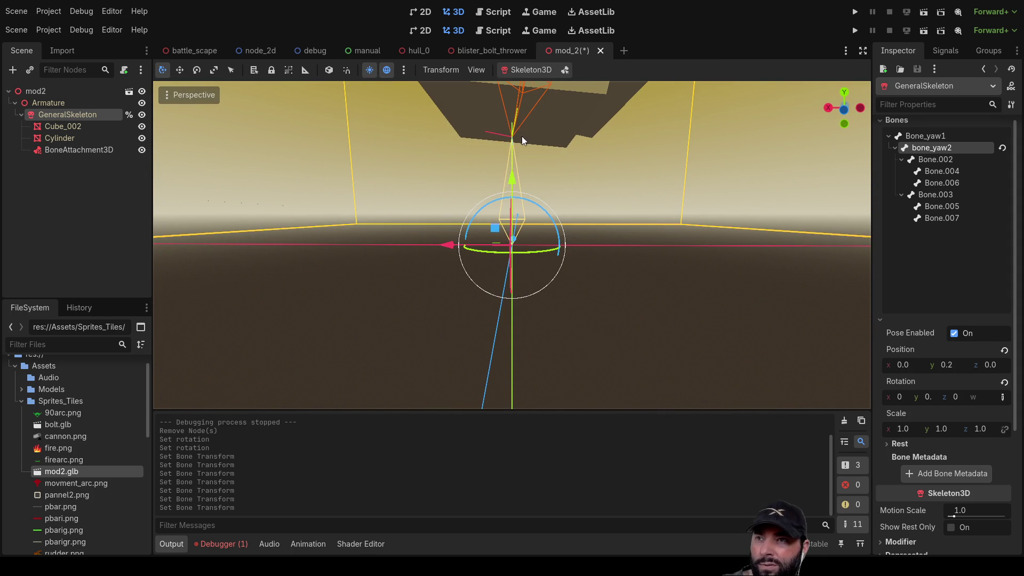
pyautogui.scroll(-10, 569, 258)
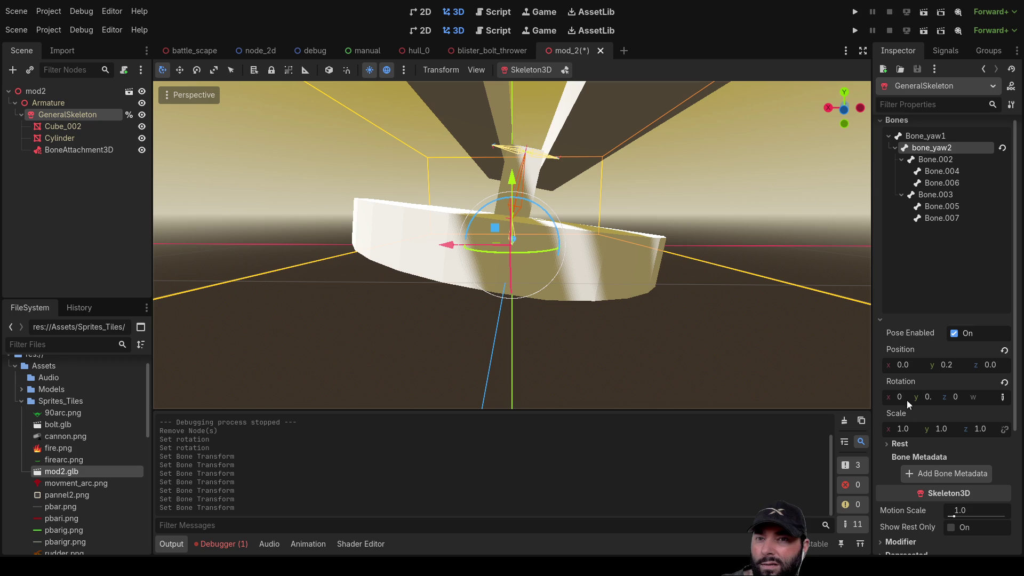
pyautogui.click(935, 182)
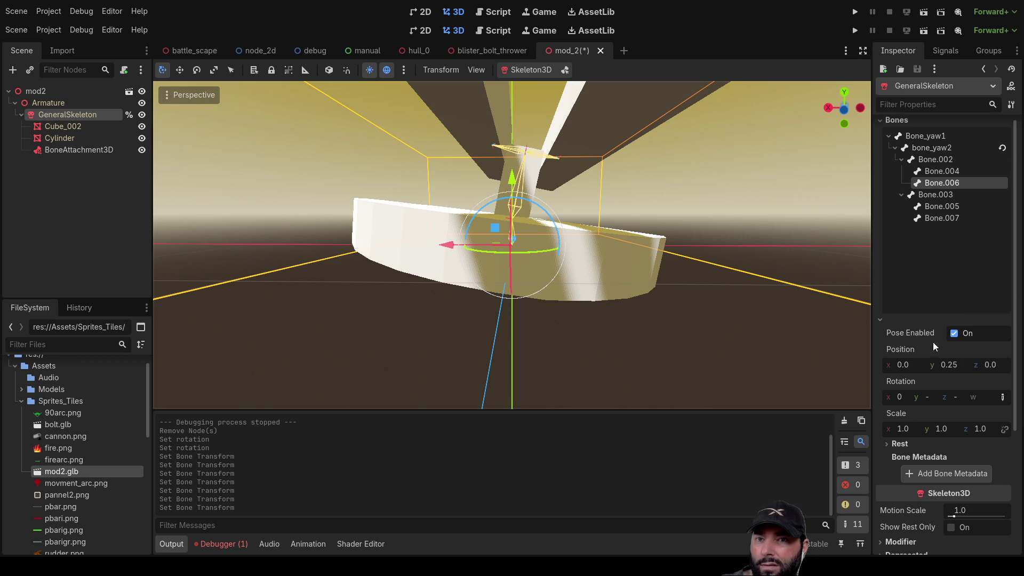
# Set Bone.006's Z rotation to 0.
pyautogui.click(953, 400)
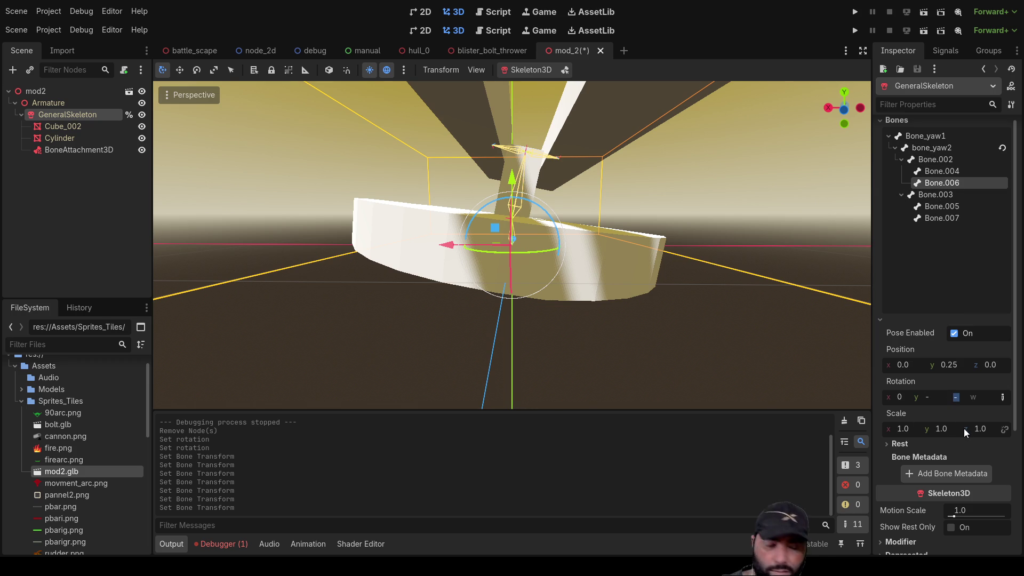
pyautogui.write('.30')
pyautogui.press('Return')
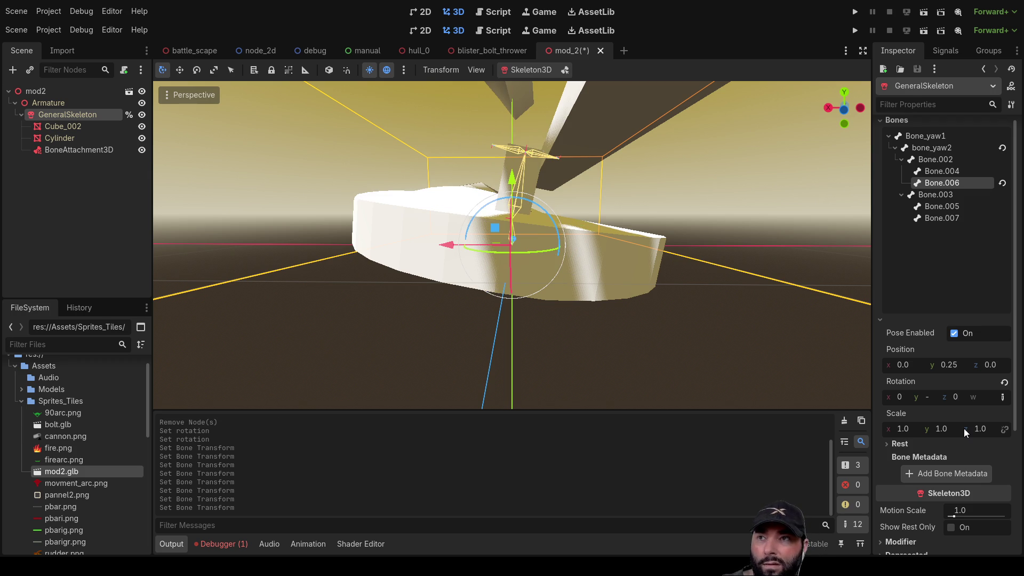
pyautogui.scroll(-2, 467, 217)
pyautogui.moveTo(506, 201)
pyautogui.mouseDown(button='middle')
pyautogui.moveTo(198, 242)
pyautogui.moveTo(830, 237)
pyautogui.moveTo(751, 229)
pyautogui.moveTo(848, 190)
pyautogui.moveTo(955, 175)
pyautogui.mouseUp(button='middle')
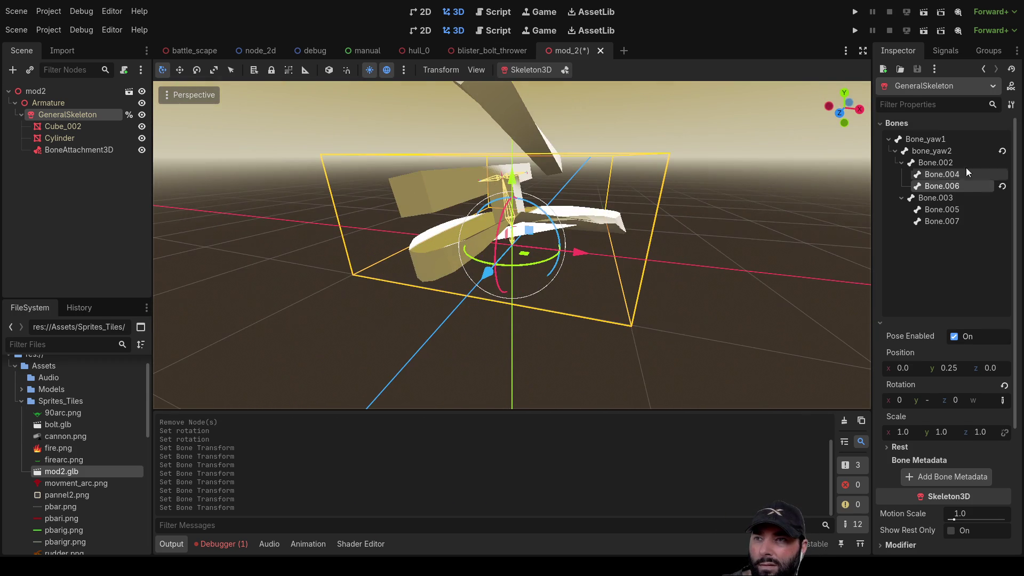
pyautogui.scroll(3, 619, 145)
pyautogui.scroll(-3, 619, 150)
pyautogui.moveTo(618, 150)
pyautogui.mouseDown(button='middle')
pyautogui.moveTo(596, 151)
pyautogui.moveTo(463, 223)
pyautogui.moveTo(576, 225)
pyautogui.moveTo(537, 163)
pyautogui.moveTo(395, 136)
pyautogui.moveTo(407, 154)
pyautogui.moveTo(630, 138)
pyautogui.moveTo(775, 165)
pyautogui.mouseUp(button='middle')
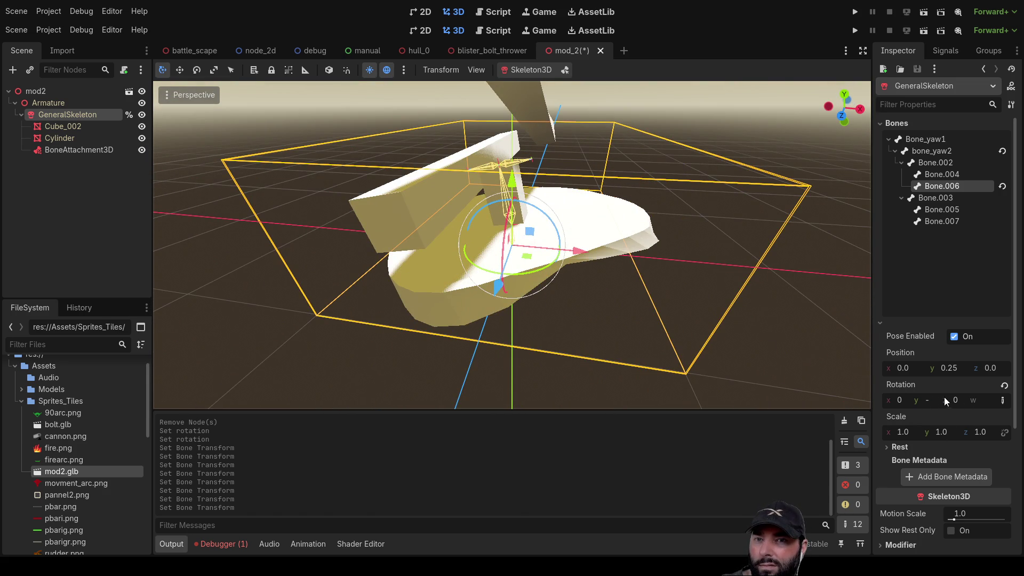
# Twist Bone.006's barrel, then zero its position y, rotation z and rotation y.
pyautogui.moveTo(954, 405)
pyautogui.mouseDown()
pyautogui.moveTo(971, 405)
pyautogui.moveTo(939, 405)
pyautogui.moveTo(965, 404)
pyautogui.moveTo(954, 405)
pyautogui.mouseUp()
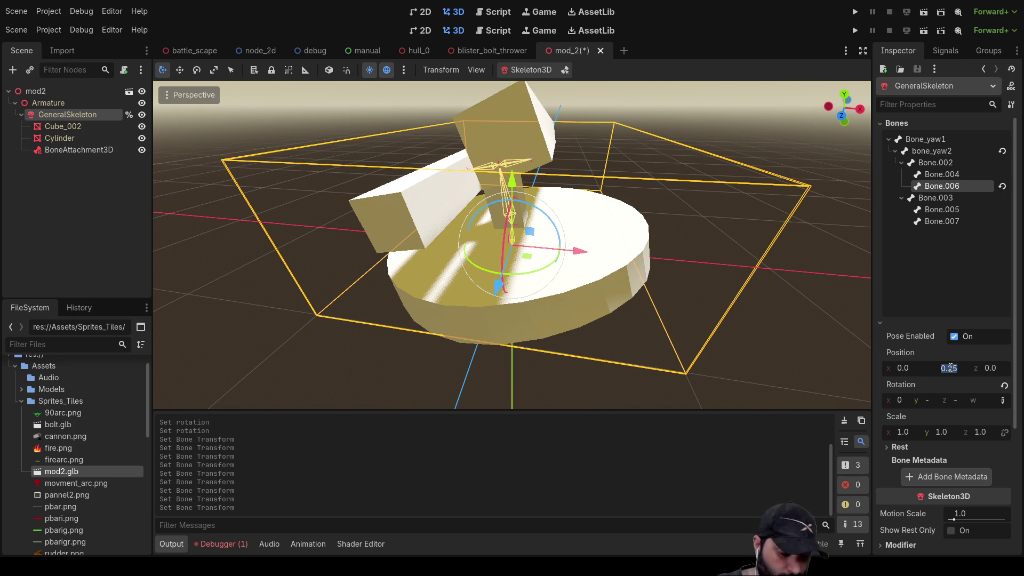
pyautogui.write('0')
pyautogui.press('Return')
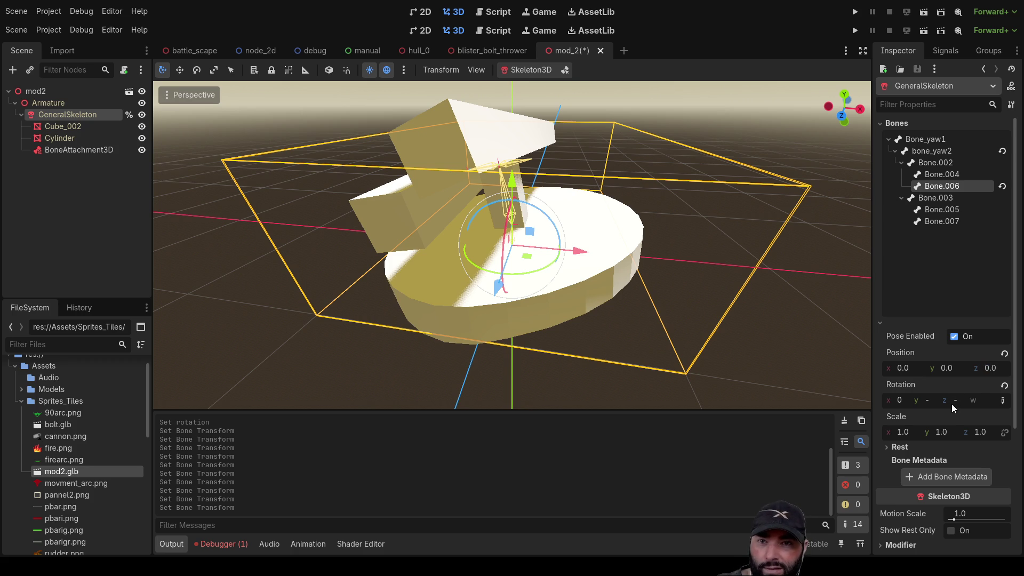
pyautogui.write('0')
pyautogui.press('Return')
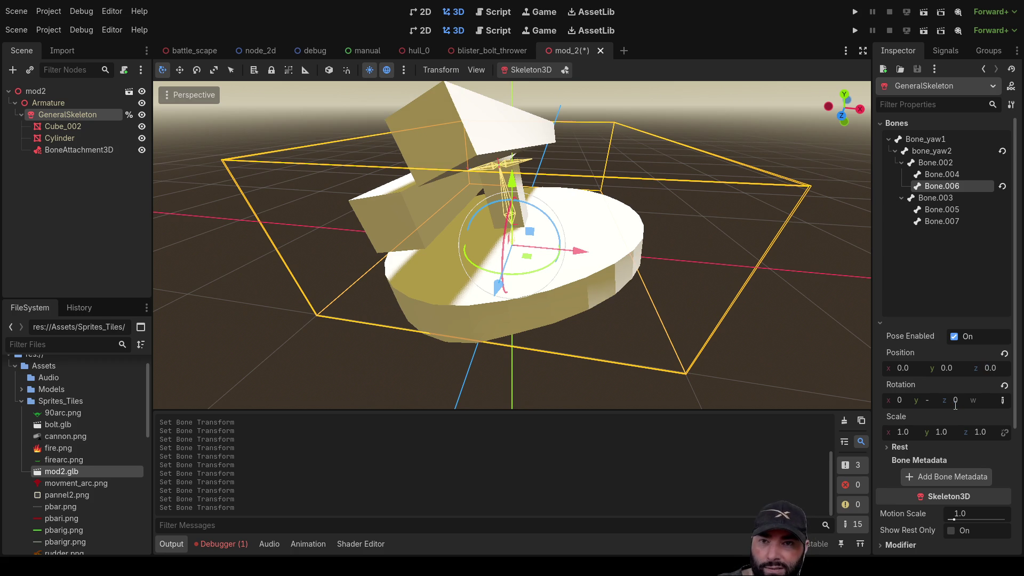
pyautogui.write('0')
pyautogui.press('Return')
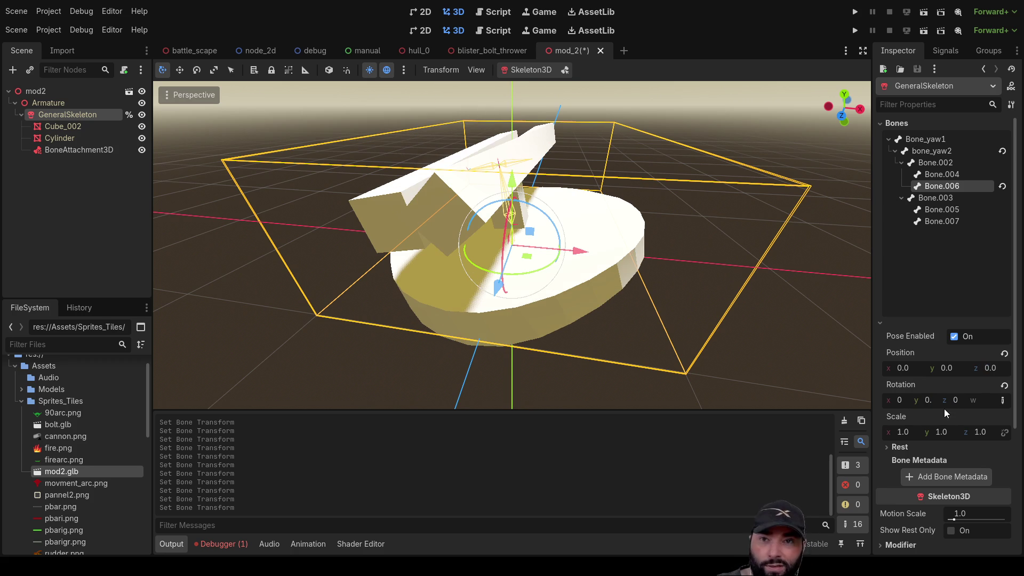
pyautogui.click(922, 138)
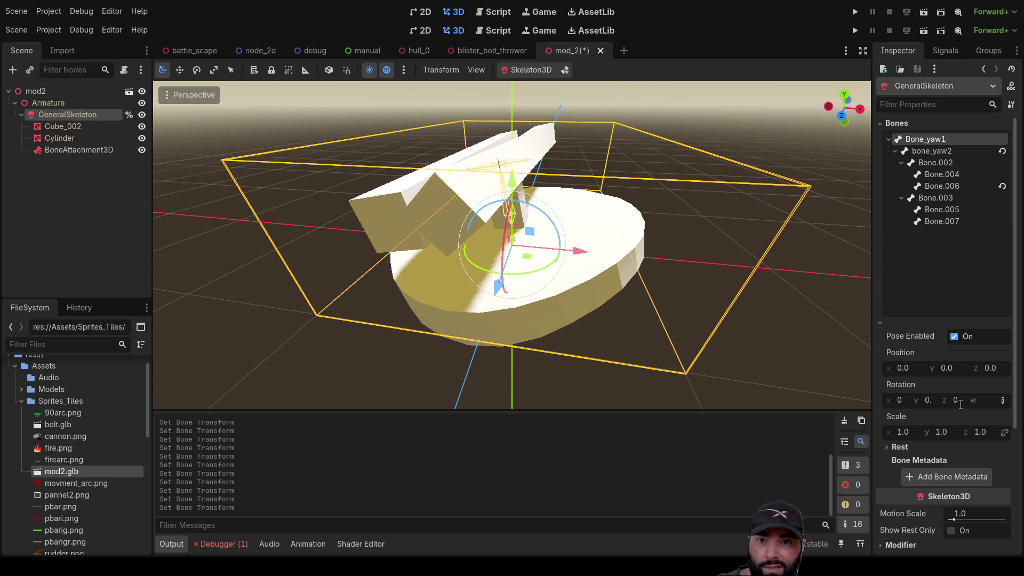
pyautogui.click(987, 403)
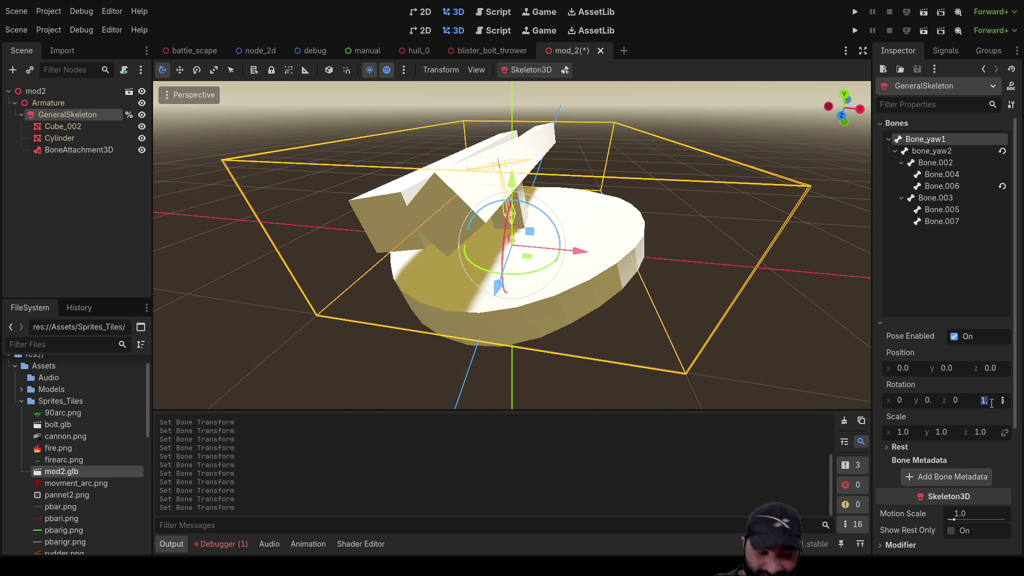
pyautogui.write('0')
# Set Bone_yaw1's rotation w to 0.
pyautogui.press('Return')
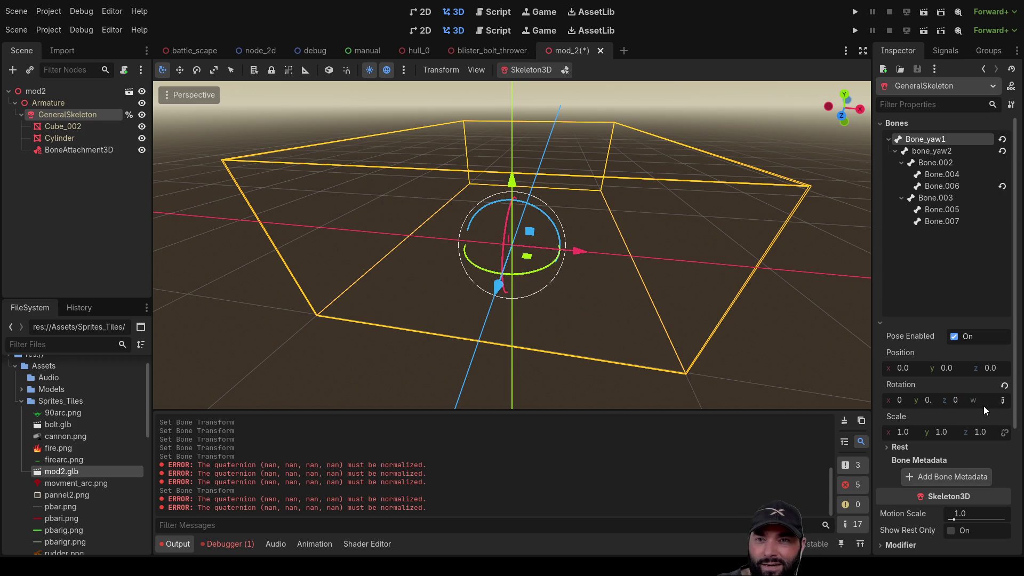
pyautogui.click(986, 401)
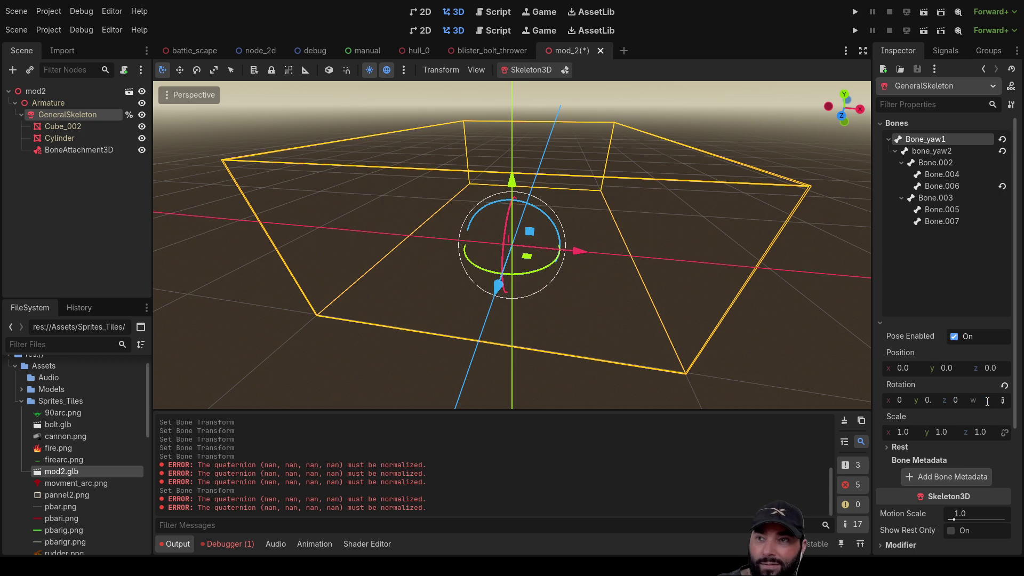
pyautogui.scroll(-10, 588, 224)
pyautogui.scroll(6, 618, 266)
pyautogui.moveTo(597, 251)
pyautogui.mouseDown(button='middle')
pyautogui.moveTo(469, 210)
pyautogui.moveTo(374, 198)
pyautogui.mouseUp(button='middle')
pyautogui.click(984, 401)
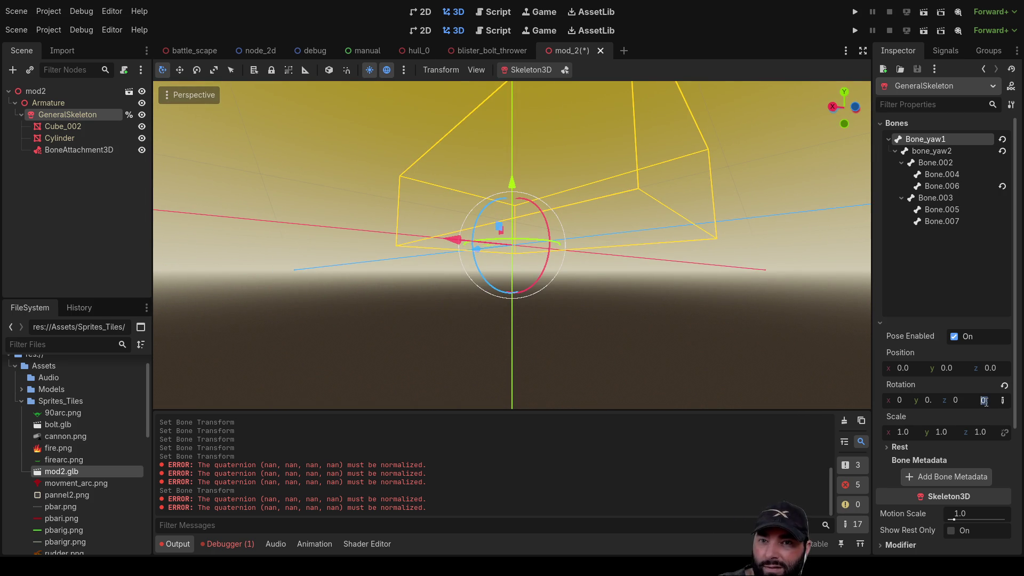
pyautogui.click(989, 400)
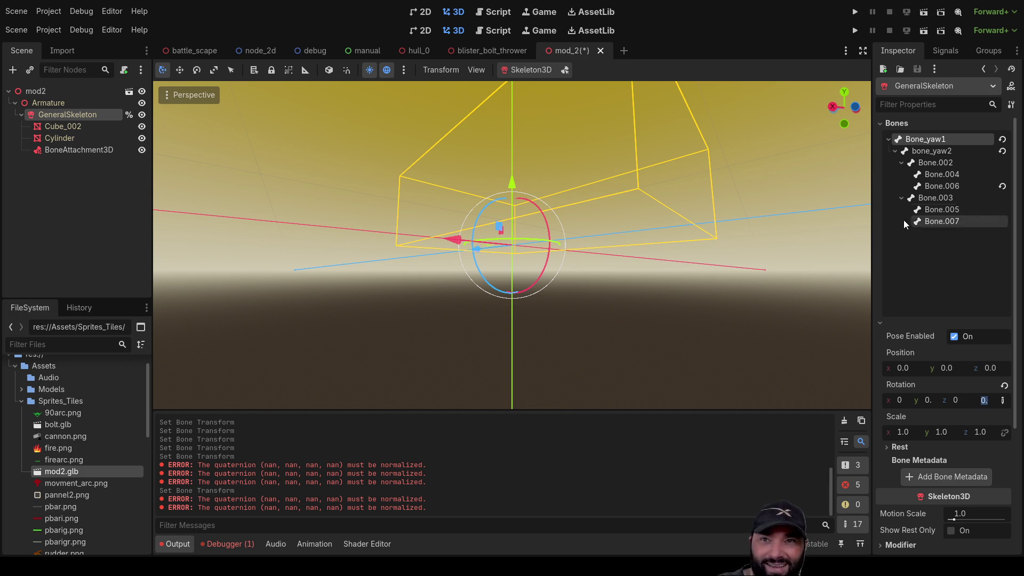
# Set Bone.003's position y to 0.0 and its rotation w to 1.
pyautogui.click(943, 151)
pyautogui.click(947, 162)
pyautogui.click(947, 175)
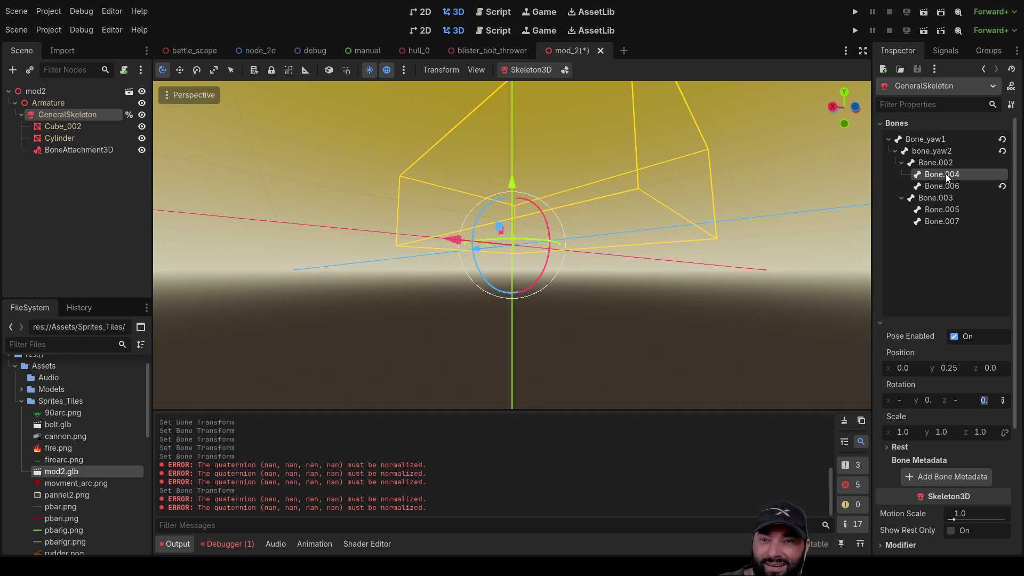
pyautogui.click(947, 186)
pyautogui.click(944, 199)
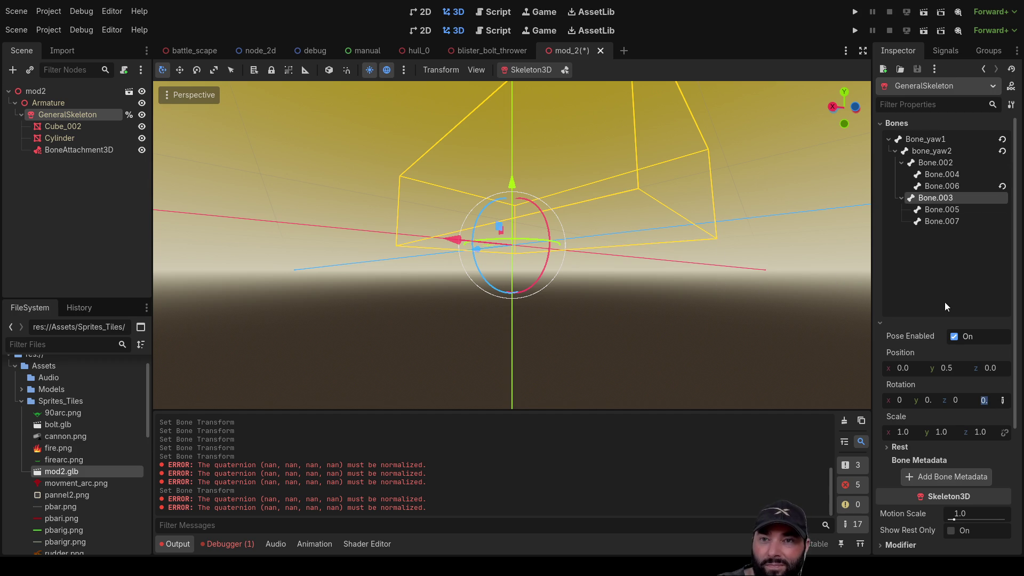
pyautogui.click(948, 368)
pyautogui.write('0')
pyautogui.press('Return')
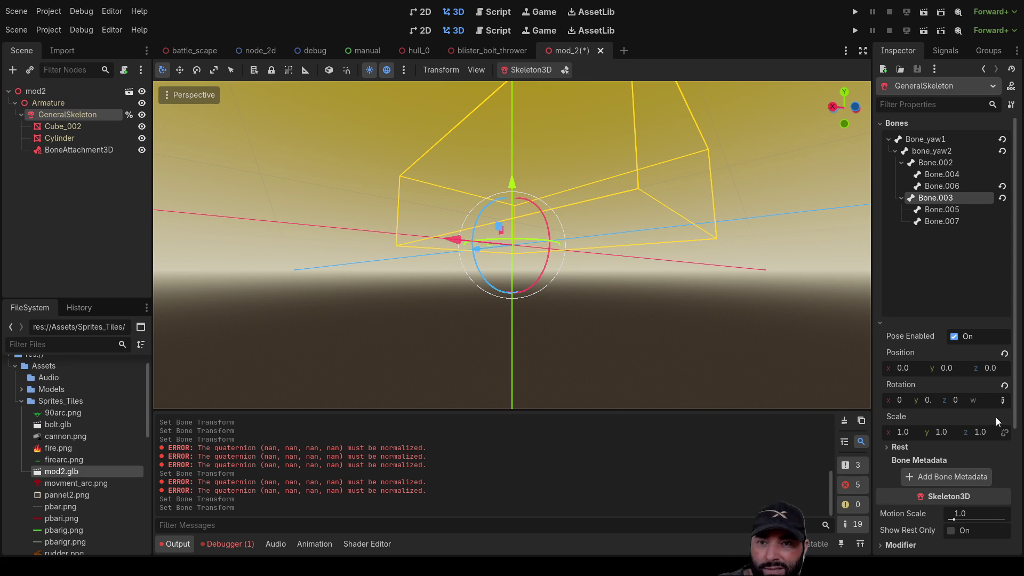
pyautogui.click(991, 401)
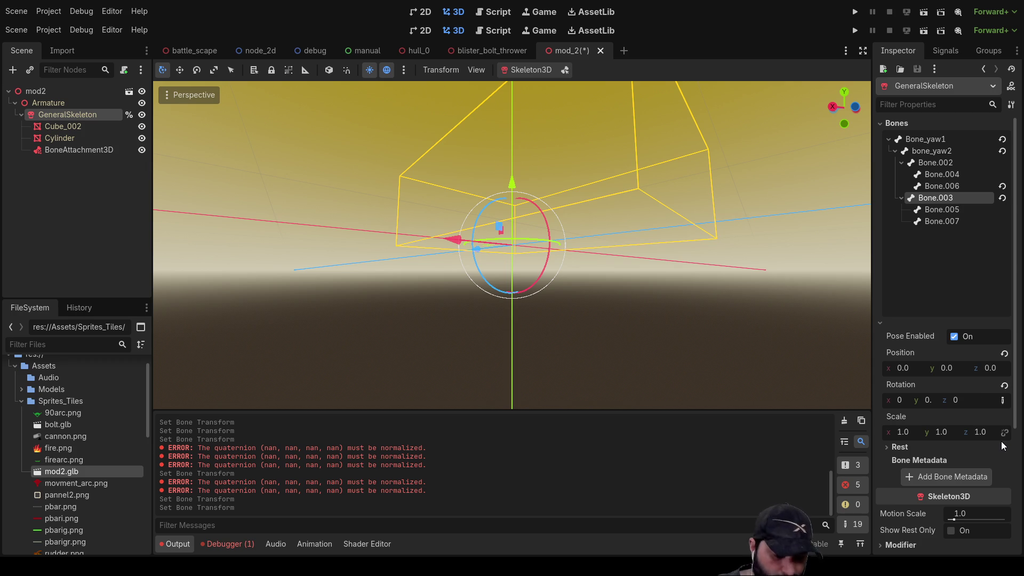
pyautogui.write('1')
pyautogui.press('Return')
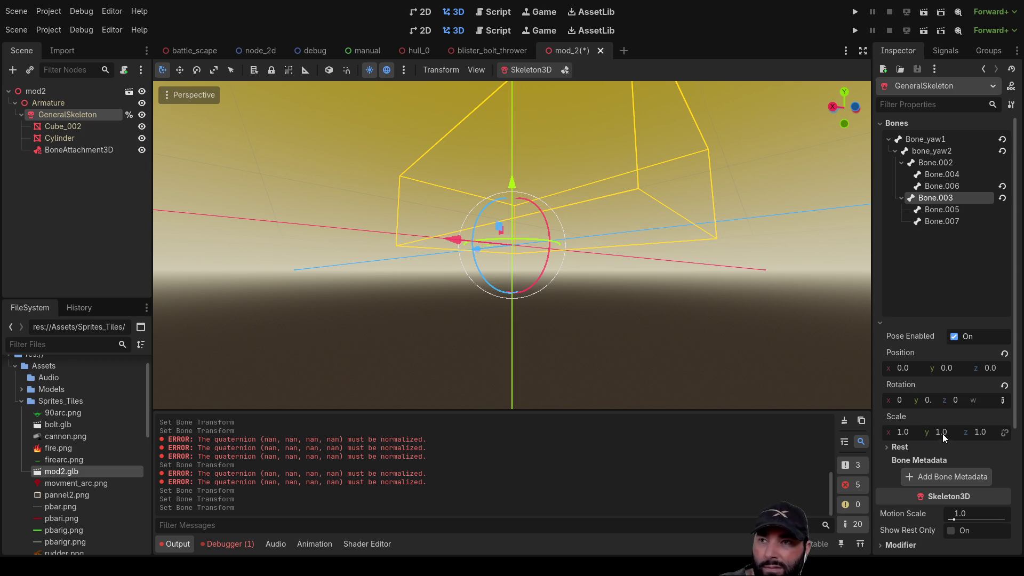
pyautogui.click(956, 400)
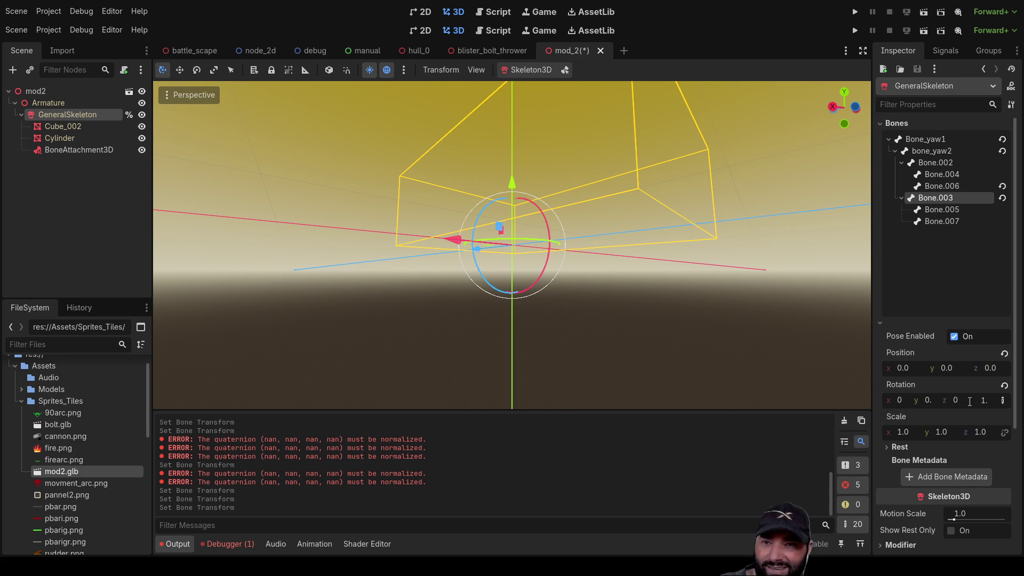
# Check the poses of Bone_yaw1, bone_yaw2, Bone.002, Bone.006 and Bone.003.
pyautogui.click(923, 140)
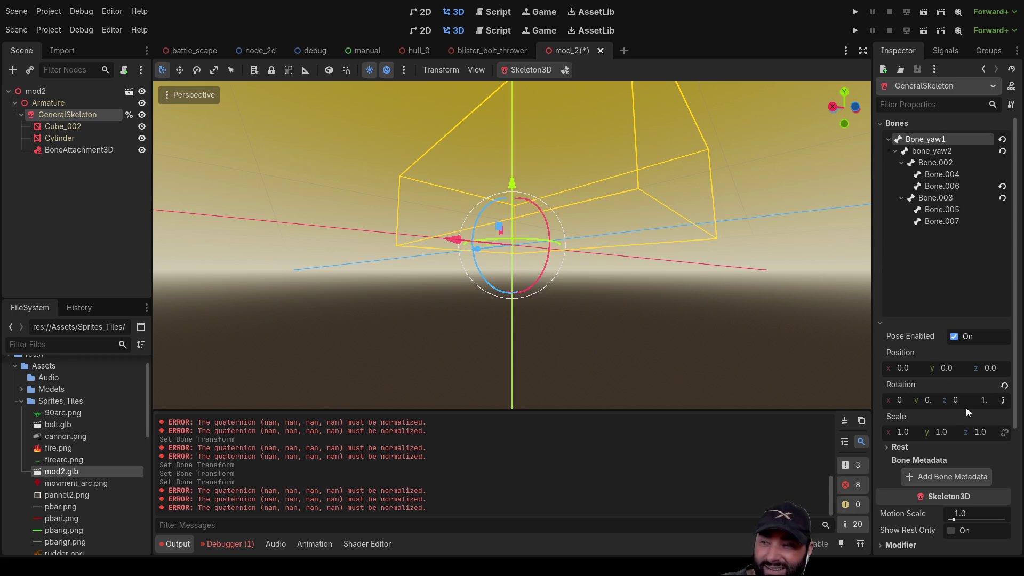
pyautogui.click(931, 152)
pyautogui.click(931, 167)
pyautogui.click(942, 186)
pyautogui.click(935, 198)
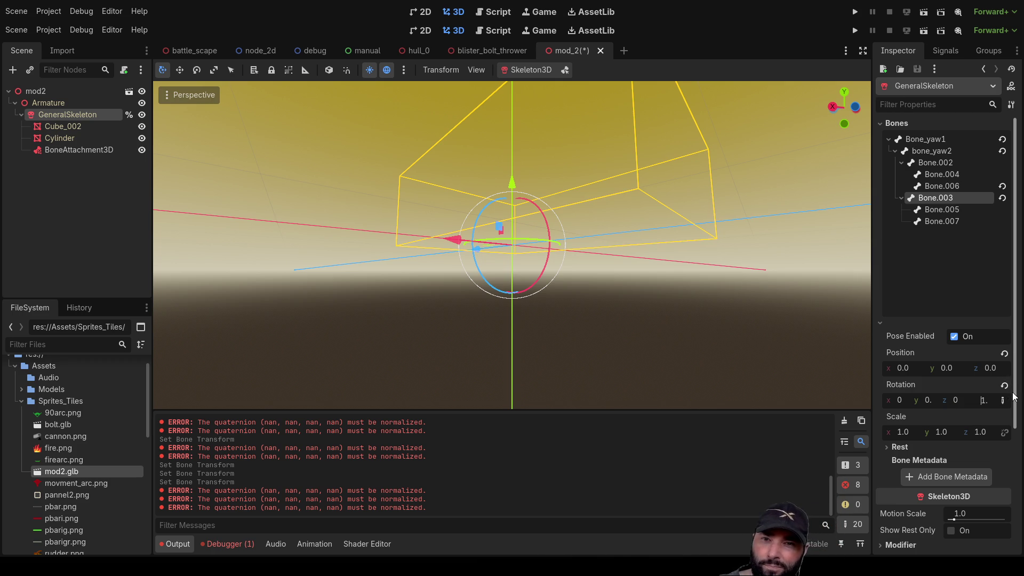
pyautogui.scroll(-2, 1016, 408)
pyautogui.scroll(1, 1016, 410)
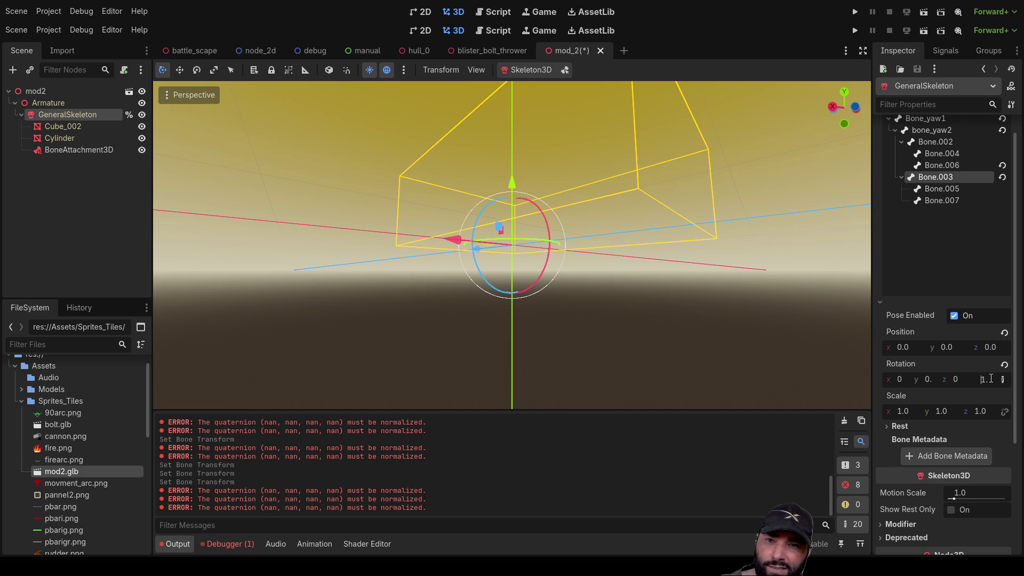
pyautogui.scroll(2, 1005, 363)
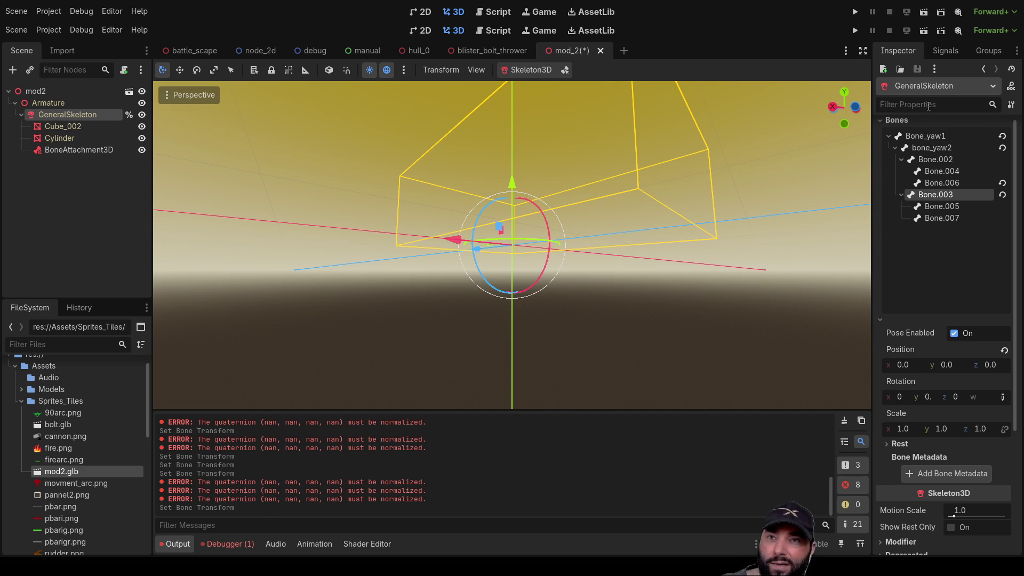
# Revert Bone_yaw1, bone_yaw2, Bone.006 and Bone.003 to rest pose, then inspect the turret.
pyautogui.click(926, 136)
pyautogui.click(1002, 148)
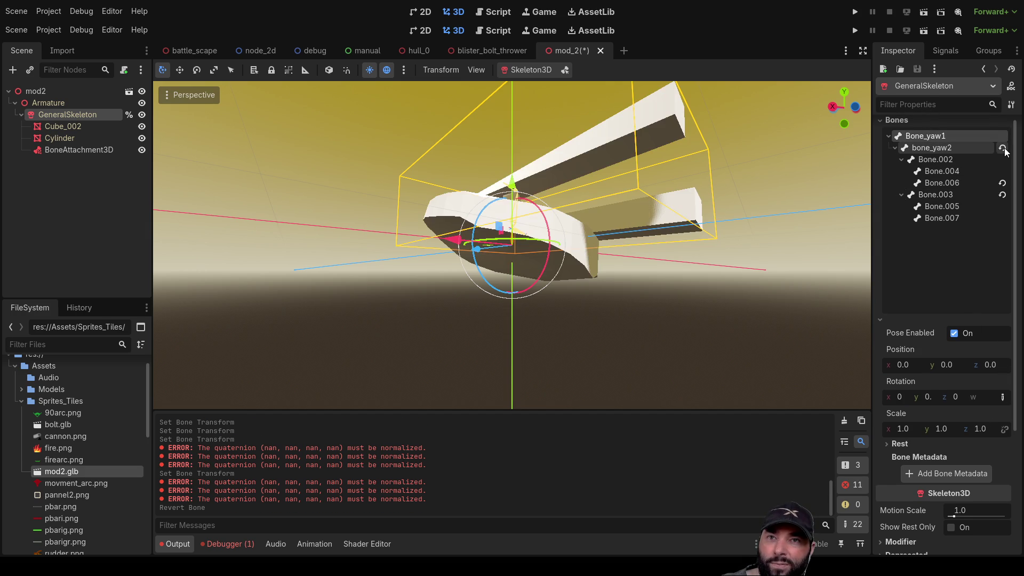
pyautogui.click(1003, 149)
pyautogui.click(1003, 183)
pyautogui.click(1003, 195)
pyautogui.moveTo(668, 295)
pyautogui.mouseDown(button='middle')
pyautogui.moveTo(544, 338)
pyautogui.moveTo(324, 304)
pyautogui.moveTo(433, 312)
pyautogui.mouseUp(button='middle')
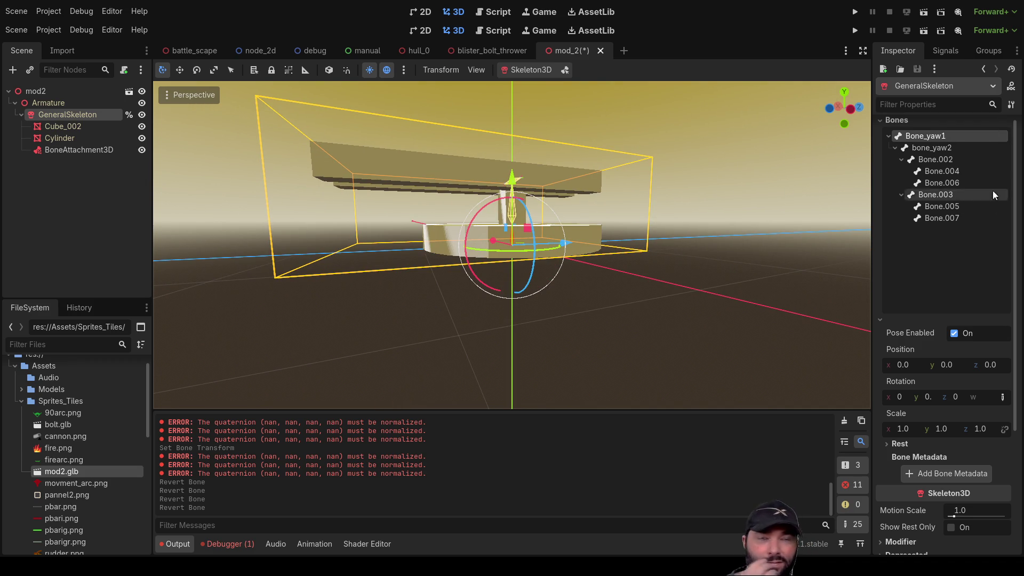
pyautogui.moveTo(292, 328)
pyautogui.mouseDown(button='middle')
pyautogui.moveTo(707, 327)
pyautogui.moveTo(704, 377)
pyautogui.moveTo(645, 304)
pyautogui.mouseUp(button='middle')
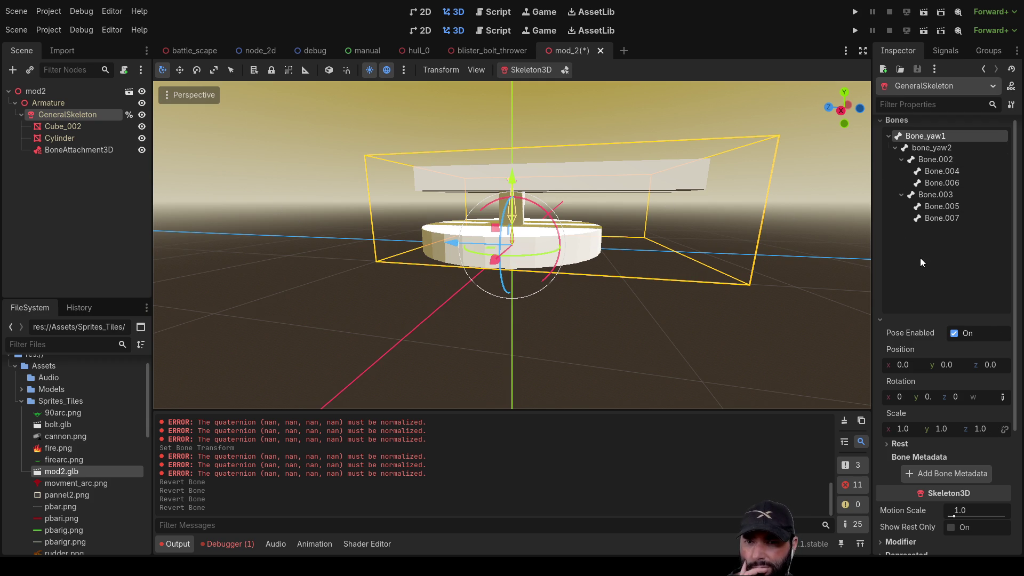
pyautogui.scroll(-5, 919, 259)
pyautogui.scroll(5, 918, 259)
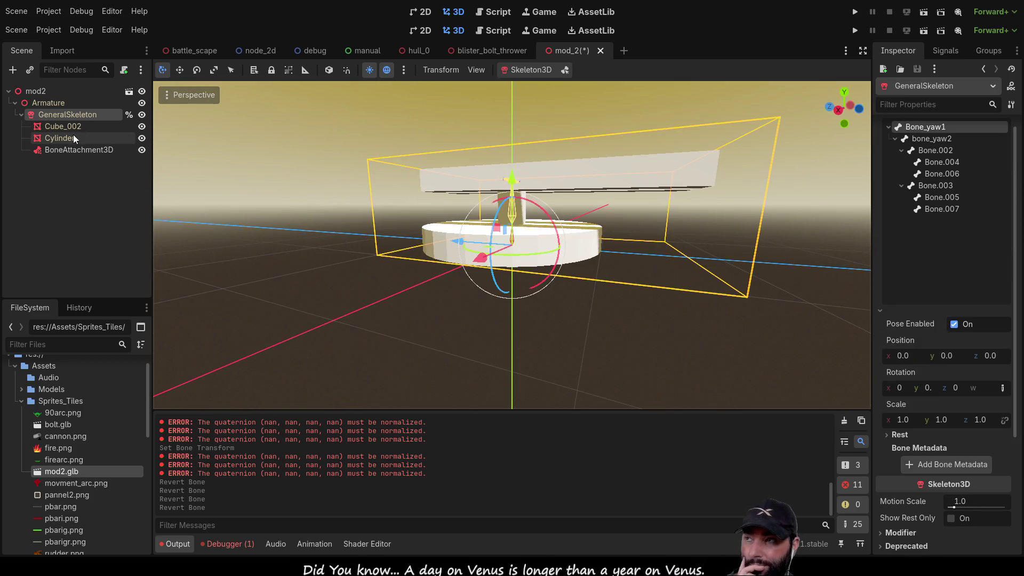
# Select Cube_002 to show its MeshInstance3D properties in the Inspector.
pyautogui.click(67, 128)
pyautogui.moveTo(645, 300)
pyautogui.mouseDown(button='middle')
pyautogui.moveTo(392, 305)
pyautogui.moveTo(558, 313)
pyautogui.moveTo(630, 347)
pyautogui.moveTo(710, 406)
pyautogui.moveTo(711, 300)
pyautogui.moveTo(565, 249)
pyautogui.mouseUp(button='middle')
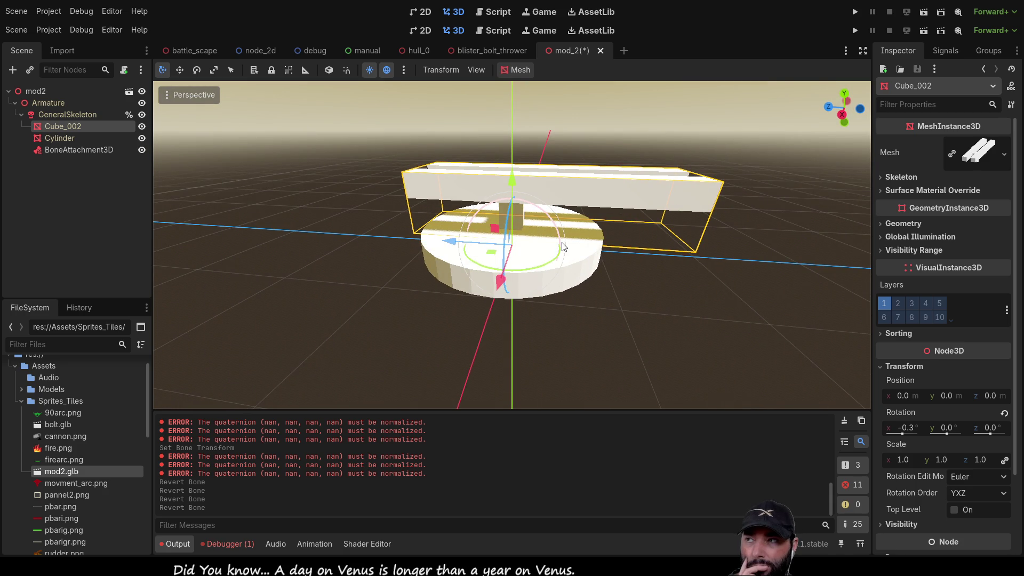
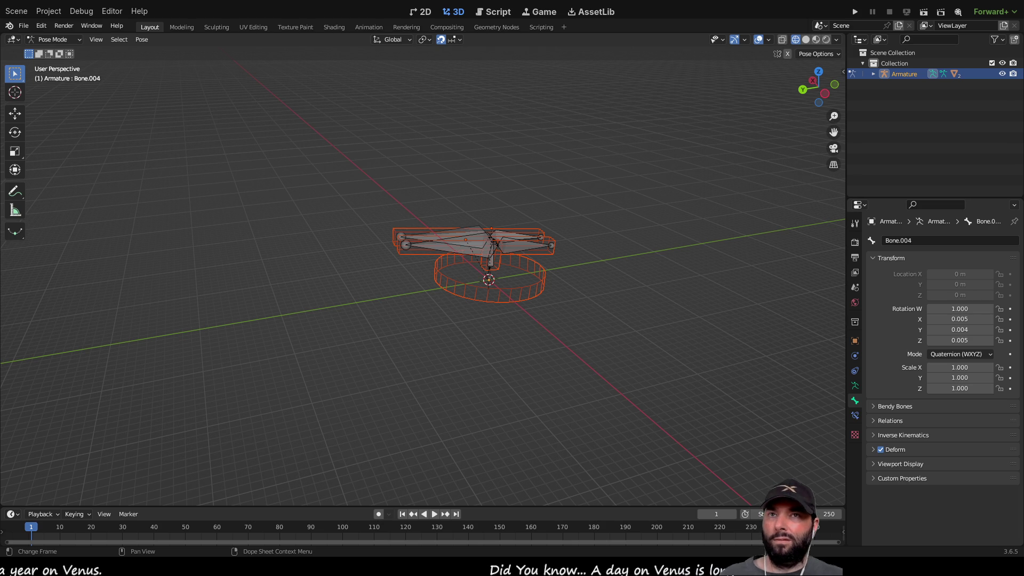
# Quit with Ctrl+Q choosing Don't Save, then dismiss the relaunched session's splash screen.
pyautogui.moveTo(538, 374); pyautogui.dragTo(574, 370, button='middle')
pyautogui.click(23, 26)
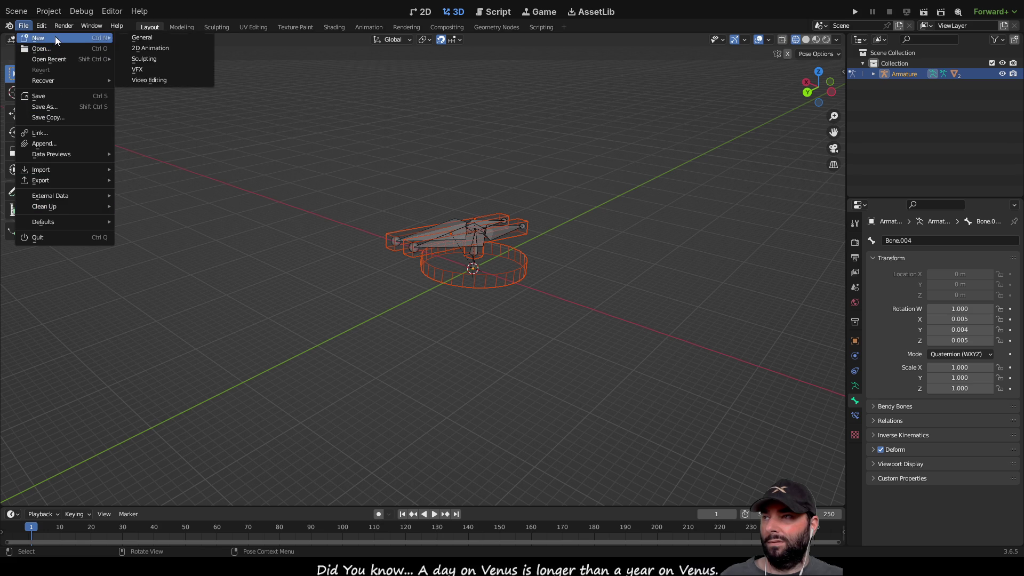
pyautogui.scroll(-3, 312, 229)
pyautogui.scroll(2, 369, 242)
pyautogui.scroll(2, 369, 247)
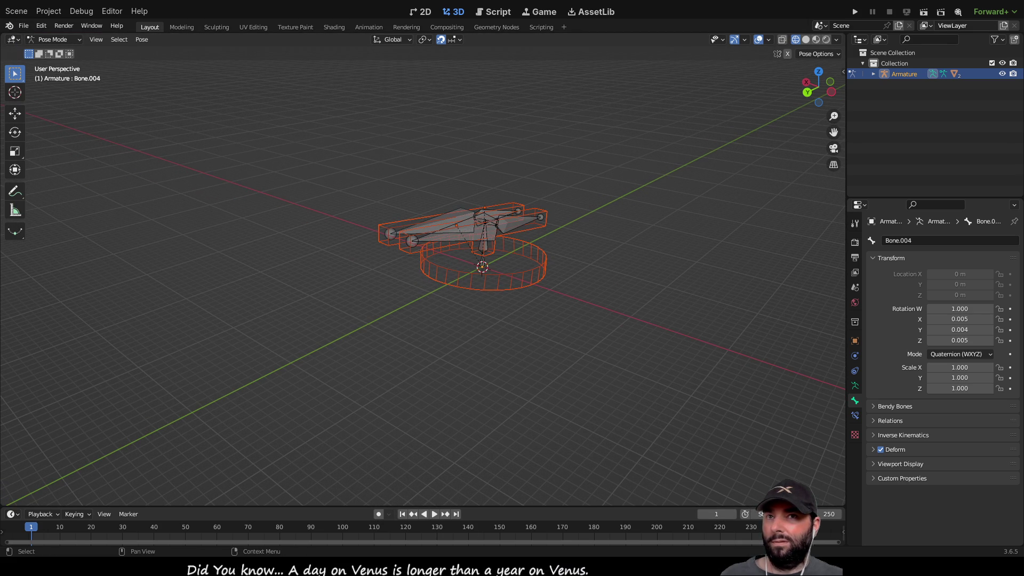
pyautogui.hotkey('ctrl', 'q')
pyautogui.click(533, 305)
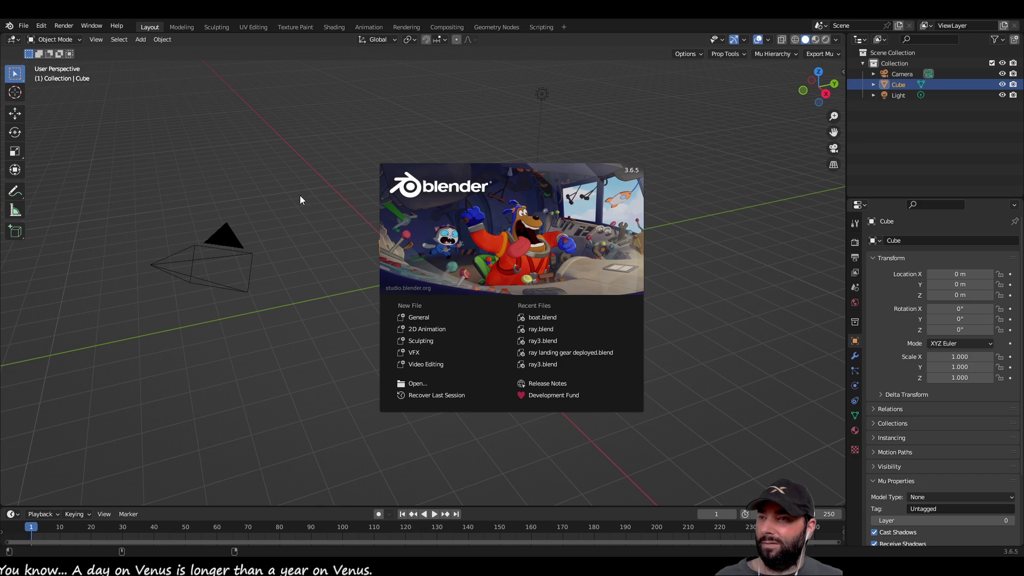
pyautogui.click(209, 120)
# Delete the default camera, cube and light, then start a glTF 2.0 import.
pyautogui.moveTo(161, 86); pyautogui.dragTo(653, 374)
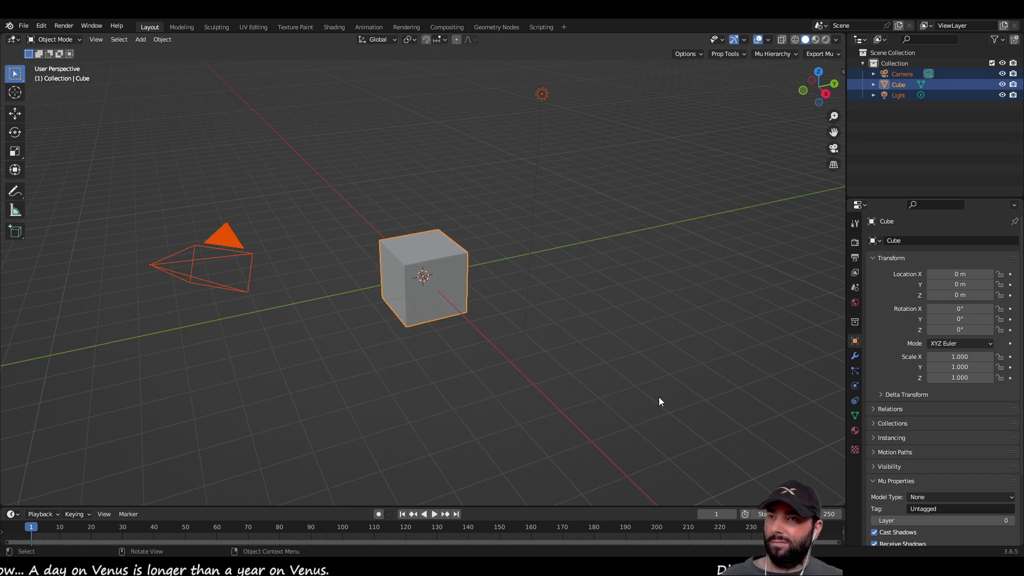
pyautogui.press('Delete')
pyautogui.click(24, 25)
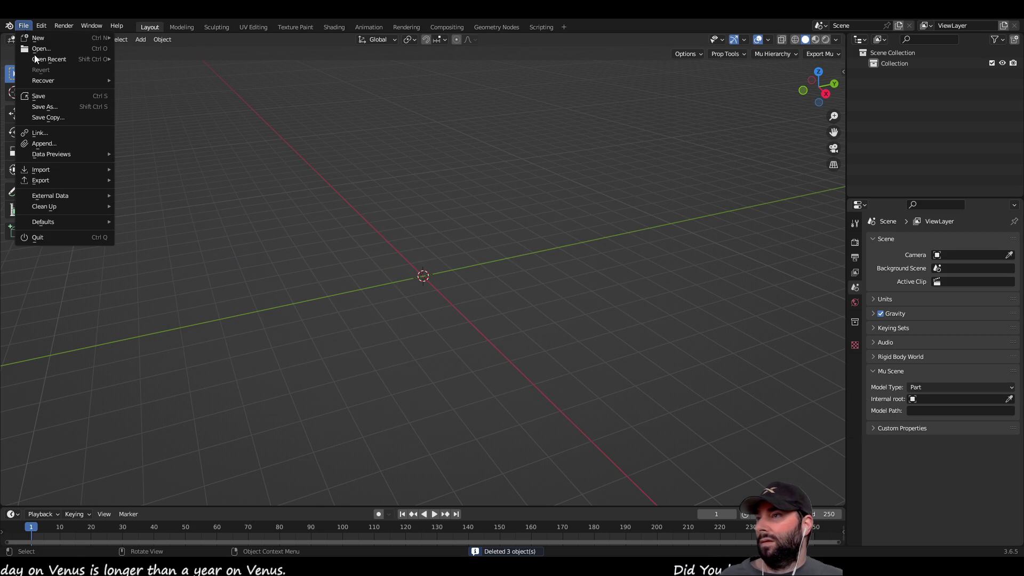
pyautogui.moveTo(69, 169)
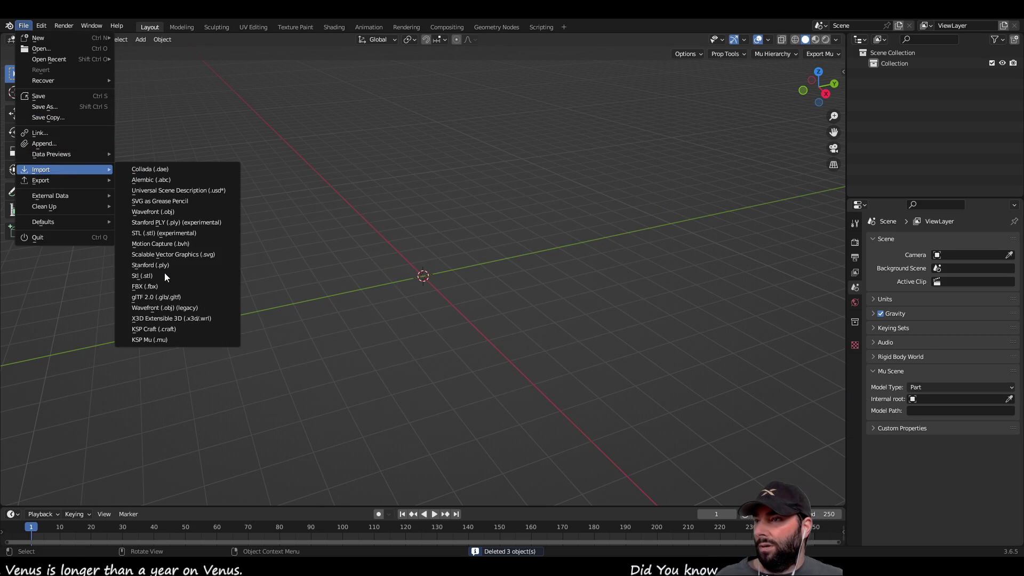
pyautogui.click(175, 296)
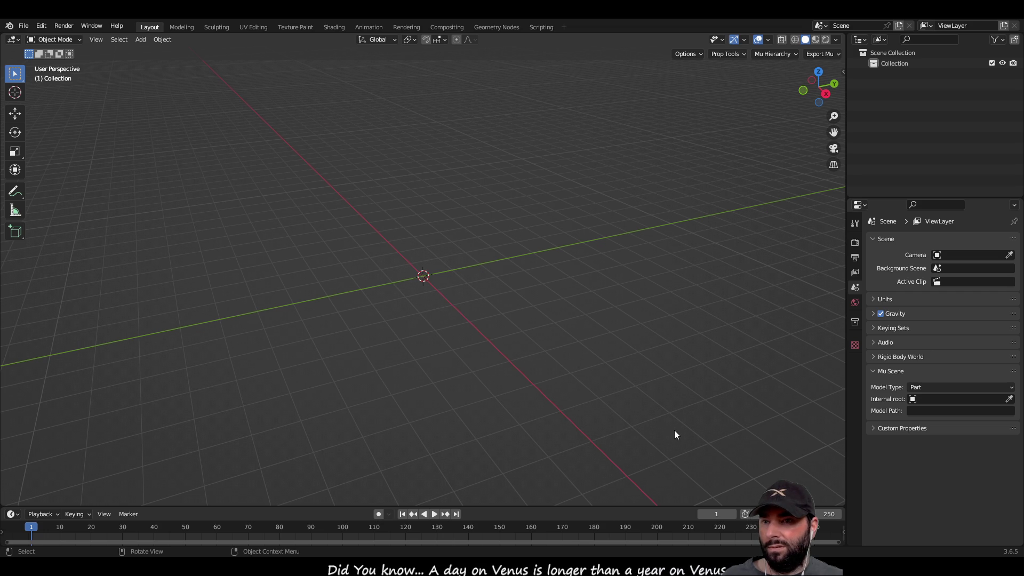
pyautogui.hotkey('ctrl', 'v')
# Frame the imported Cube.003 arrow in the viewport and deselect it.
pyautogui.moveTo(424, 251)
pyautogui.mouseDown(button='middle')
pyautogui.moveTo(393, 214)
pyautogui.moveTo(443, 246)
pyautogui.mouseUp(button='middle')
pyautogui.moveTo(377, 216)
pyautogui.keyDown('shift'); pyautogui.mouseDown(button='middle')
pyautogui.moveTo(359, 210)
pyautogui.moveTo(466, 293)
pyautogui.mouseUp(button='middle'); pyautogui.keyUp('shift')
pyautogui.scroll(6, 458, 280)
pyautogui.moveTo(424, 178)
pyautogui.keyDown('shift'); pyautogui.mouseDown(button='middle')
pyautogui.moveTo(379, 274)
pyautogui.moveTo(492, 295)
pyautogui.moveTo(448, 294)
pyautogui.mouseUp(button='middle'); pyautogui.keyUp('shift')
pyautogui.scroll(4, 387, 275)
pyautogui.rightClick(462, 282)
pyautogui.click(529, 286)
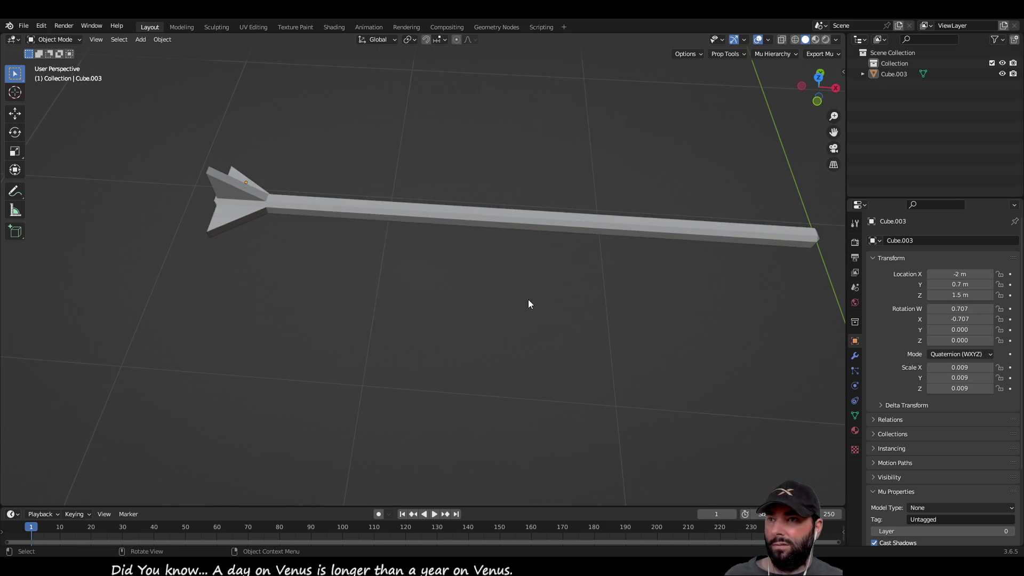
pyautogui.keyDown('shift'); pyautogui.scroll(-5, 534, 288); pyautogui.keyUp('shift')
pyautogui.moveTo(526, 224); pyautogui.dragTo(505, 201, button='middle')
pyautogui.moveTo(507, 270)
pyautogui.mouseDown(button='middle')
pyautogui.moveTo(494, 251)
pyautogui.moveTo(462, 245)
pyautogui.moveTo(480, 223)
pyautogui.moveTo(459, 187)
pyautogui.moveTo(417, 303)
pyautogui.moveTo(427, 294)
pyautogui.mouseUp(button='middle')
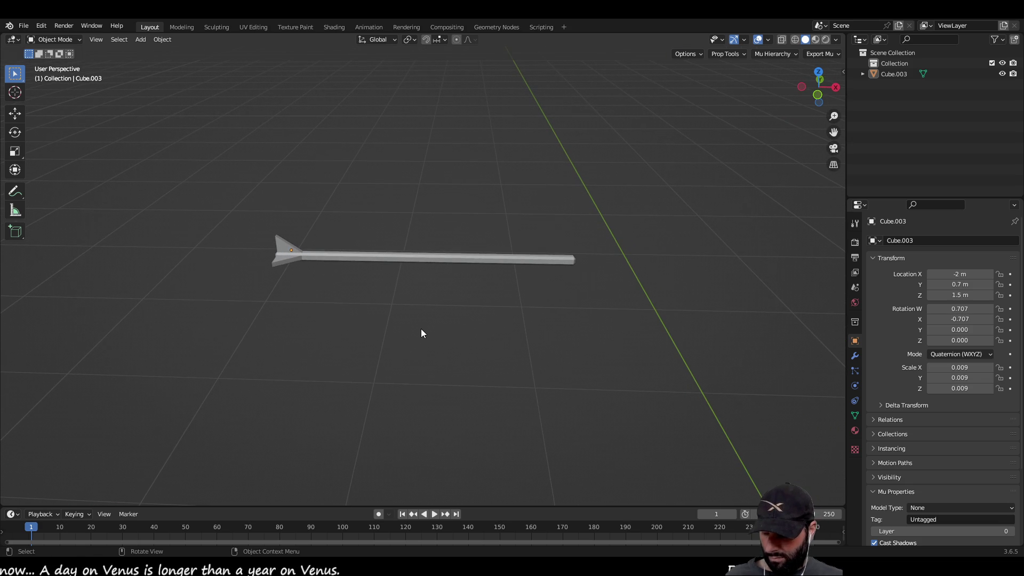
pyautogui.hotkey('shift', 'a')
# Add an armature and move it to X -2.0084 m, Y 1.8729 m beside the arrow.
pyautogui.click(414, 389)
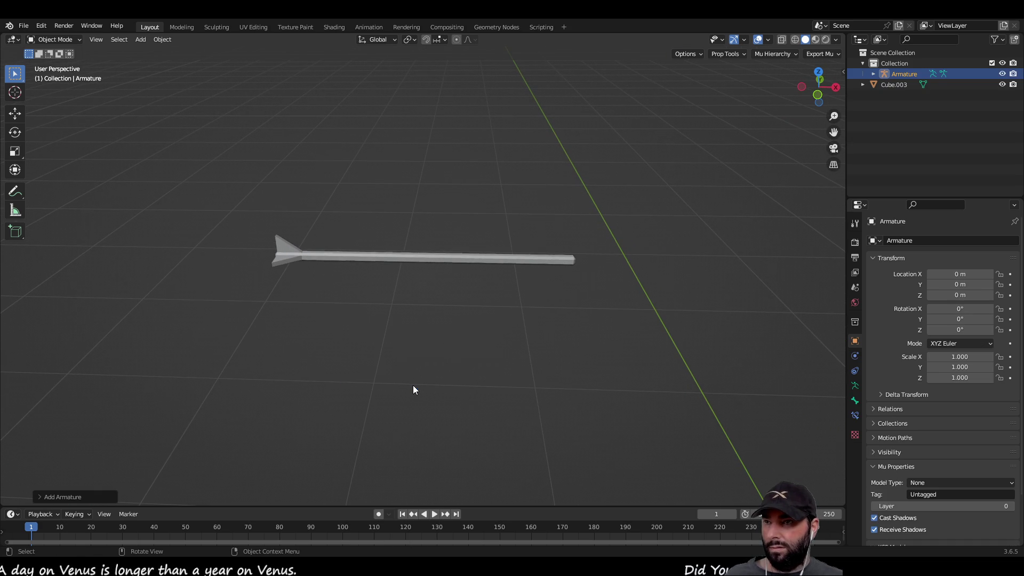
pyautogui.scroll(-5, 538, 303)
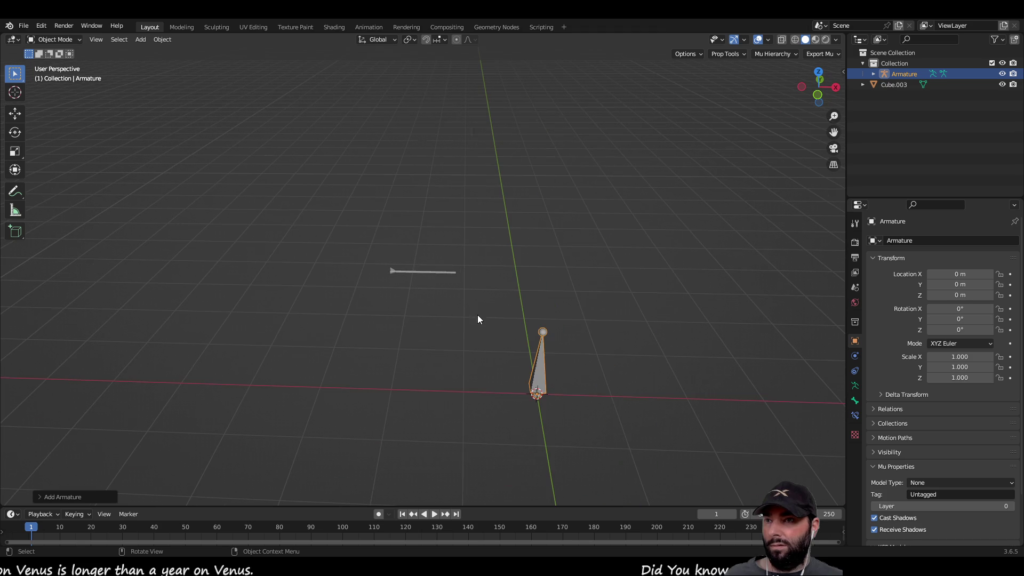
pyautogui.moveTo(522, 356); pyautogui.dragTo(522, 357)
pyautogui.click(16, 114)
pyautogui.moveTo(582, 399)
pyautogui.mouseDown()
pyautogui.moveTo(435, 391)
pyautogui.moveTo(409, 323)
pyautogui.moveTo(418, 295)
pyautogui.mouseUp()
pyautogui.scroll(10, 410, 296)
pyautogui.scroll(-5, 510, 250)
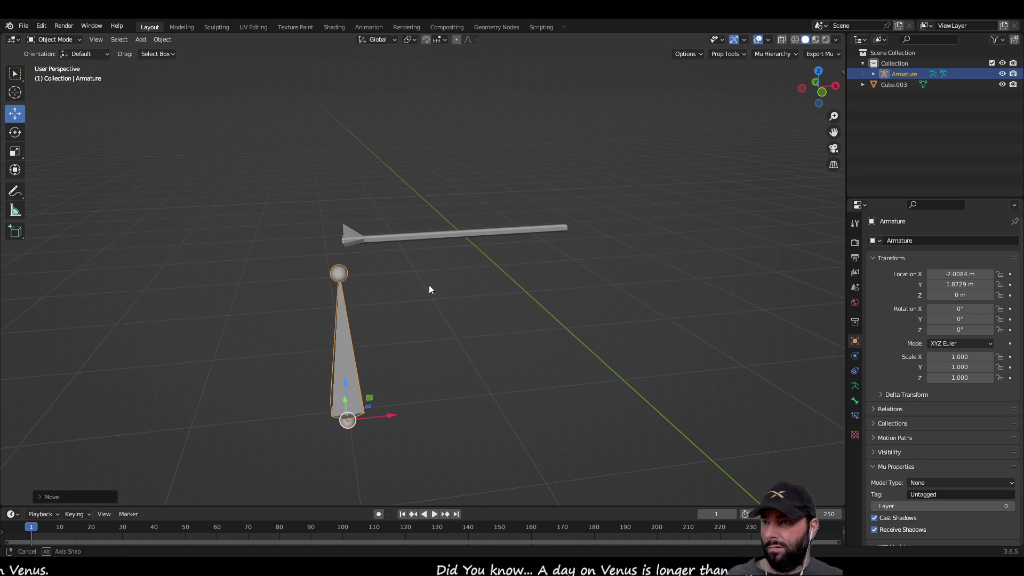
# In Edit Mode, drag the bone's head along X to start laying it flat.
pyautogui.click(342, 276)
pyautogui.press('Tab')
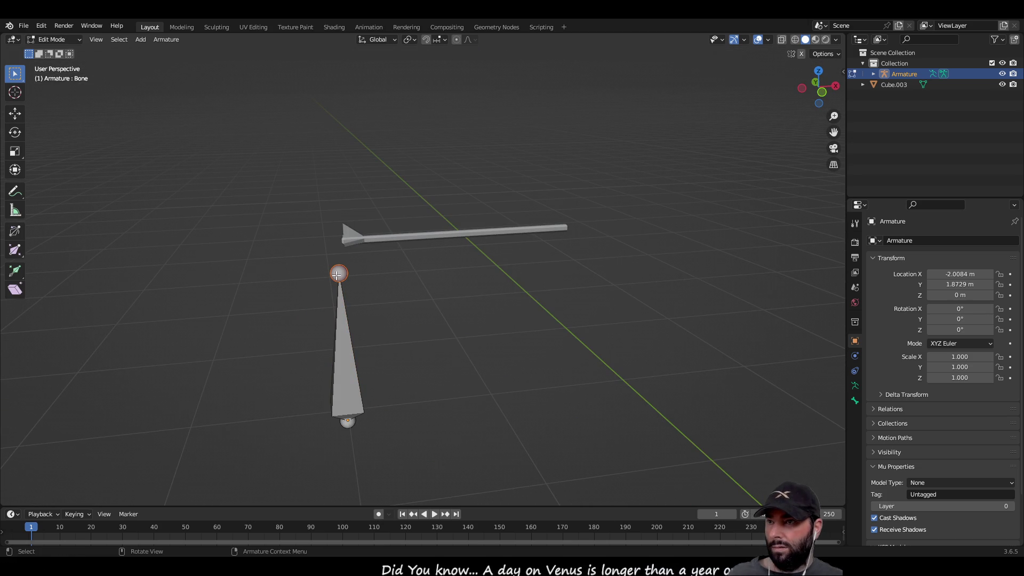
pyautogui.click(14, 114)
pyautogui.moveTo(376, 276)
pyautogui.mouseDown()
pyautogui.moveTo(512, 251)
pyautogui.moveTo(488, 219)
pyautogui.moveTo(488, 370)
pyautogui.mouseUp()
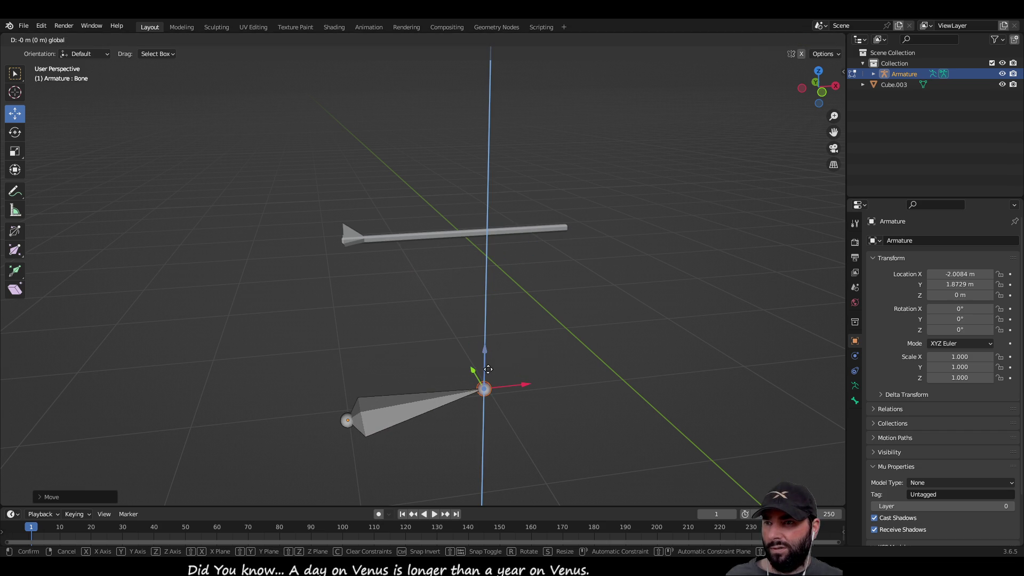
# Reposition the bone's tail joint with constrained moves along Y, X and Z.
pyautogui.click(496, 400)
pyautogui.moveTo(411, 391); pyautogui.dragTo(515, 399, button='middle')
pyautogui.scroll(-2, 516, 399)
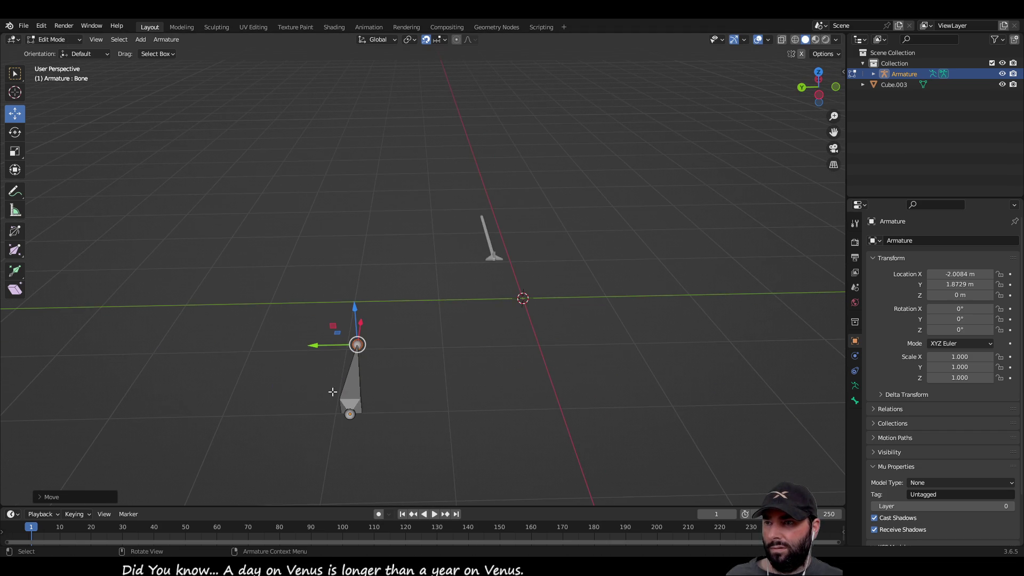
pyautogui.click(350, 415)
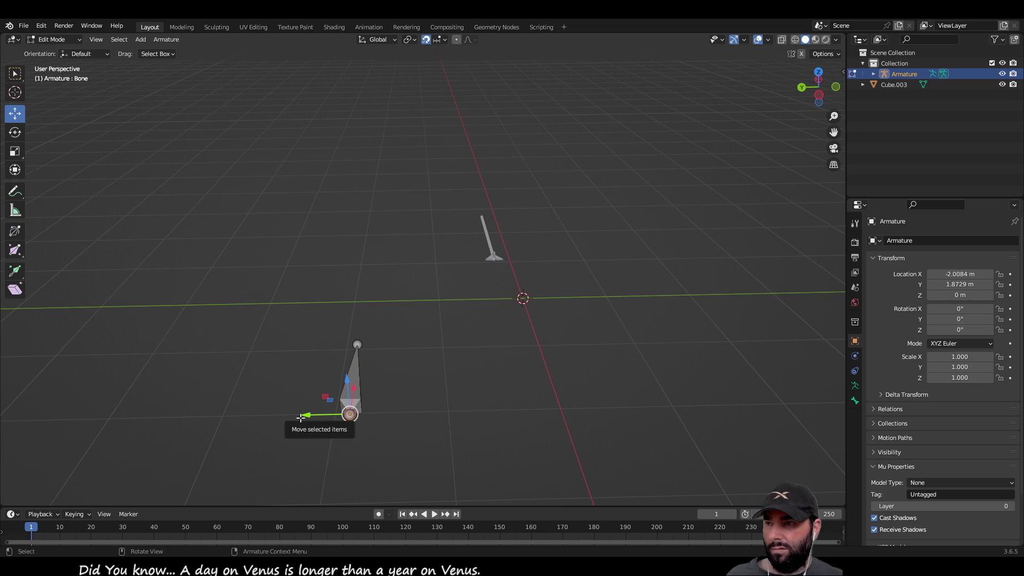
pyautogui.moveTo(341, 414)
pyautogui.mouseDown()
pyautogui.moveTo(372, 412)
pyautogui.moveTo(335, 414)
pyautogui.mouseUp()
pyautogui.moveTo(446, 359); pyautogui.dragTo(385, 337, button='middle')
pyautogui.moveTo(440, 356)
pyautogui.mouseDown()
pyautogui.moveTo(496, 356)
pyautogui.moveTo(479, 358)
pyautogui.mouseUp()
pyautogui.click(484, 347)
pyautogui.moveTo(484, 310)
pyautogui.mouseDown()
pyautogui.moveTo(484, 425)
pyautogui.moveTo(486, 346)
pyautogui.mouseUp()
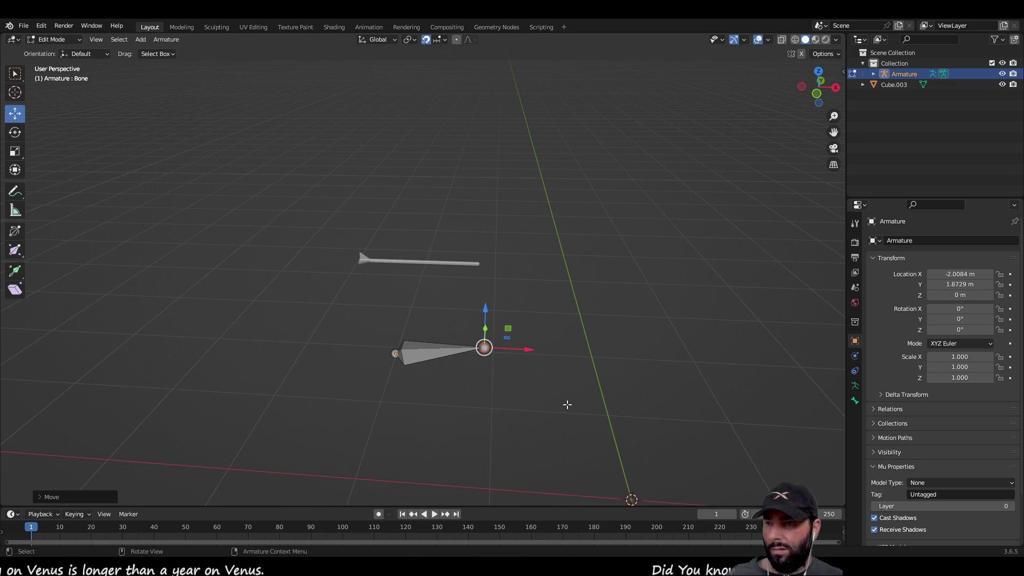
# Snap the selected bone joint onto the grid with Selection to Grid, twice.
pyautogui.hotkey('shift', 's')
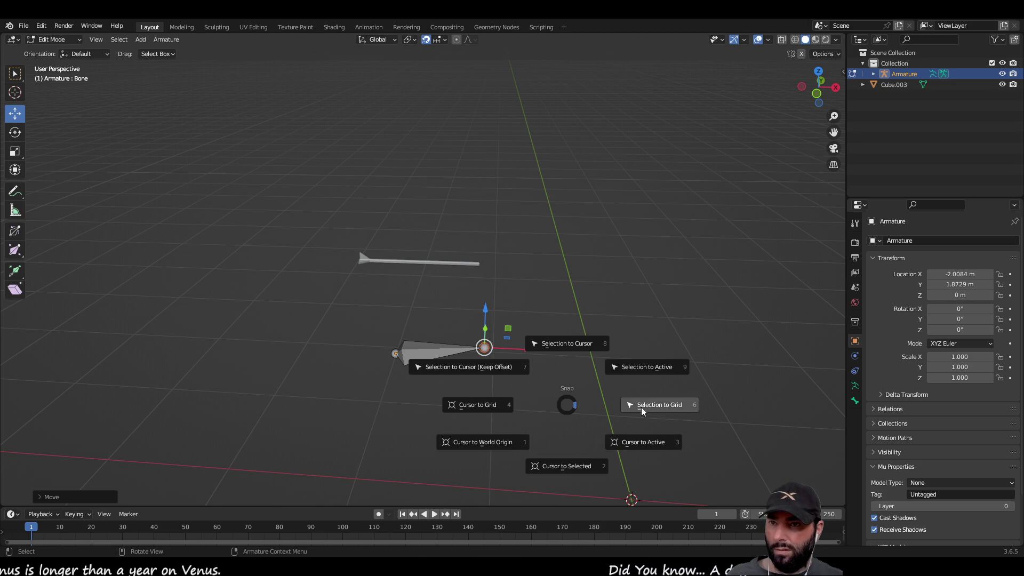
pyautogui.click(650, 406)
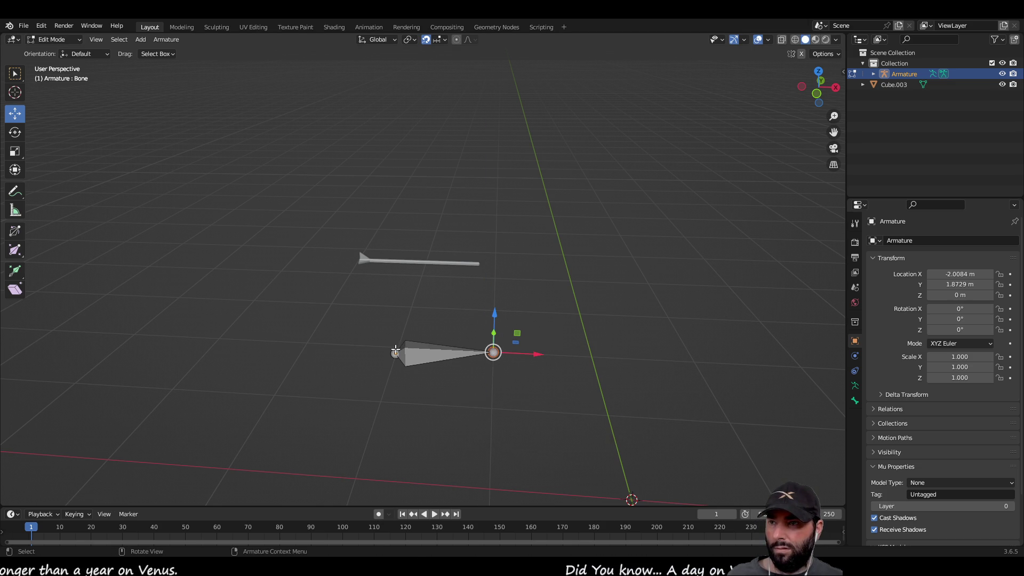
pyautogui.hotkey('shift', 's')
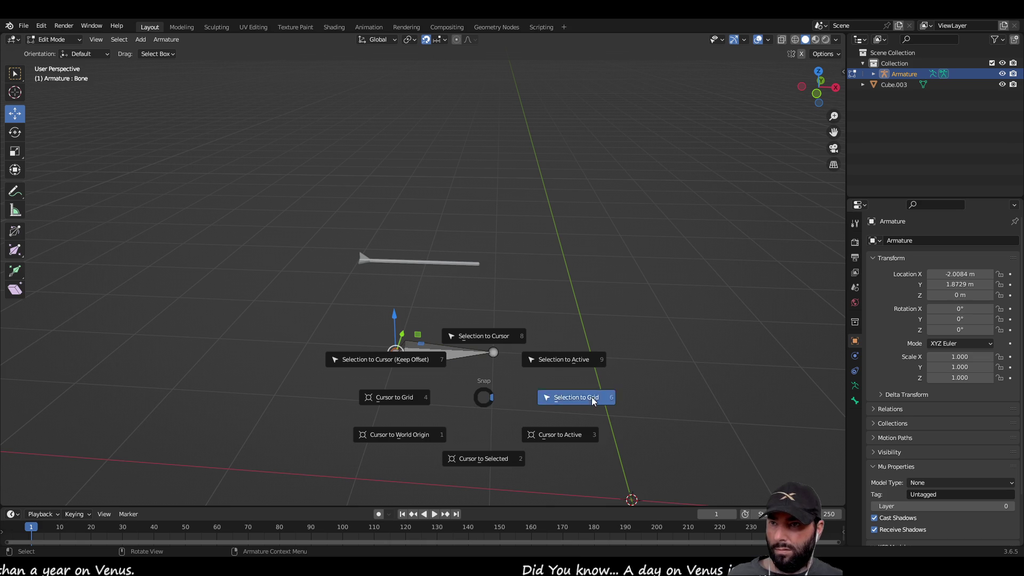
pyautogui.click(591, 397)
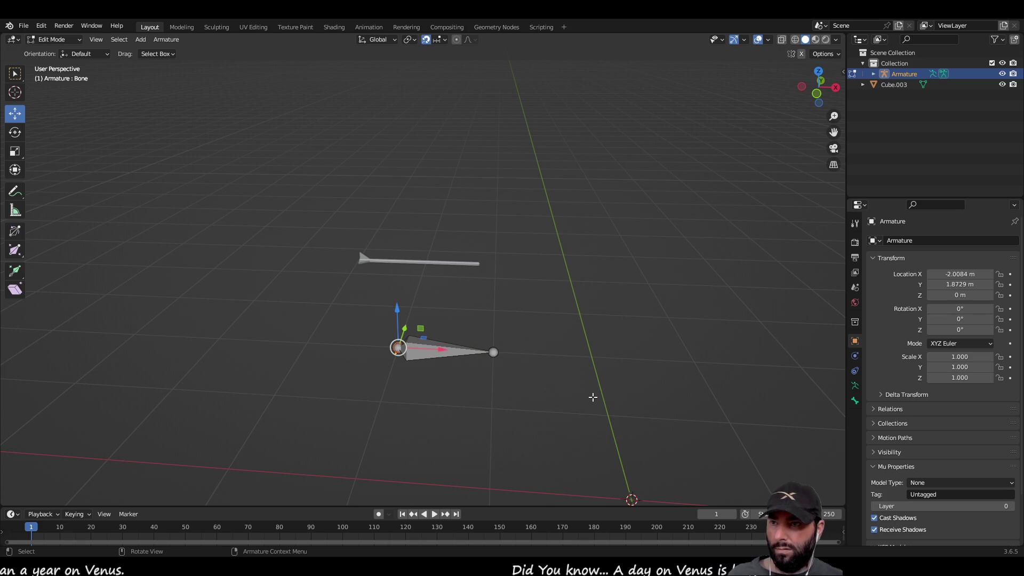
# Set the viewport overlay Grid Scale to 0.1.
pyautogui.click(768, 40)
pyautogui.click(734, 105)
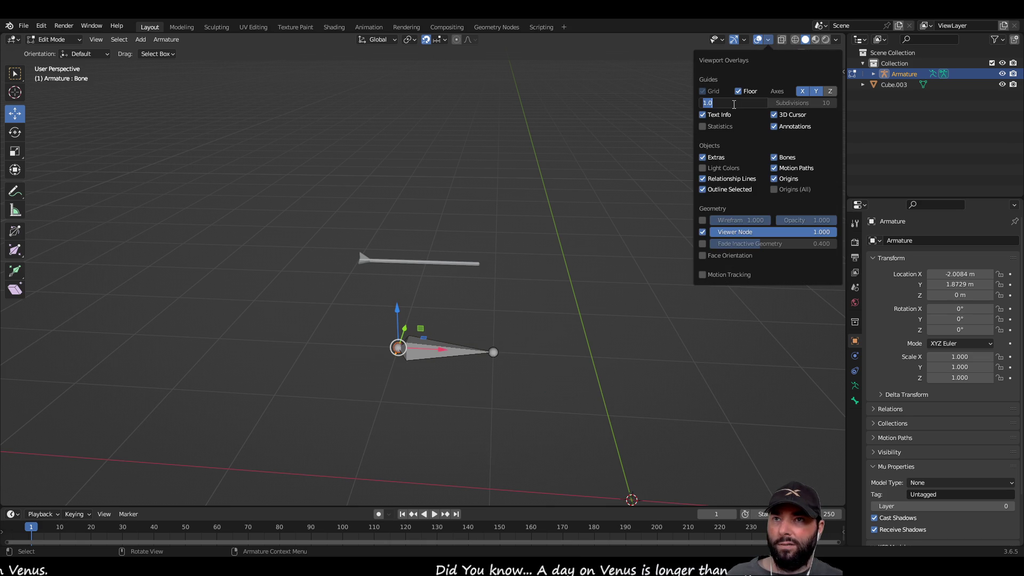
pyautogui.press('Home')
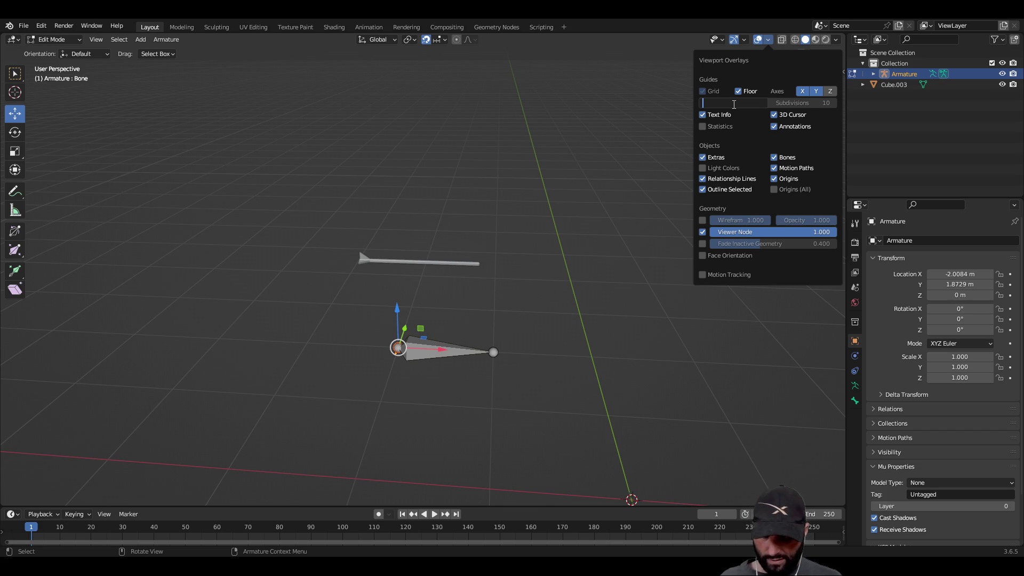
pyautogui.press('Return')
pyautogui.scroll(3, 469, 379)
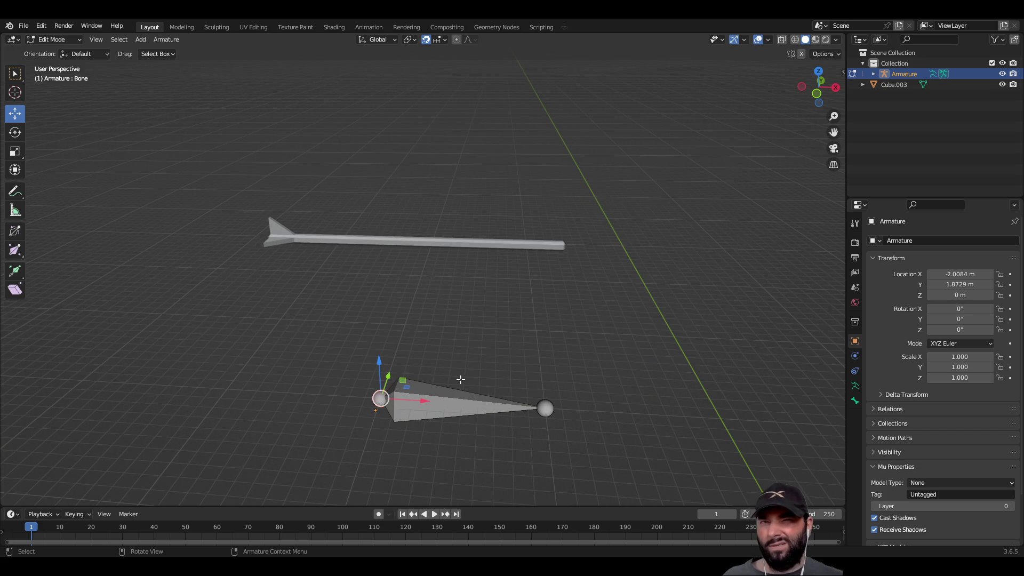
# Pull the bone's tail toward its head to shorten it into a small stub.
pyautogui.click(542, 411)
pyautogui.moveTo(590, 410); pyautogui.dragTo(442, 399)
pyautogui.moveTo(457, 421)
pyautogui.mouseDown(button='middle')
pyautogui.moveTo(455, 389)
pyautogui.moveTo(462, 407)
pyautogui.moveTo(456, 398)
pyautogui.mouseUp(button='middle')
pyautogui.moveTo(418, 352)
pyautogui.mouseDown(button='middle')
pyautogui.moveTo(432, 373)
pyautogui.moveTo(562, 354)
pyautogui.moveTo(414, 366)
pyautogui.moveTo(517, 358)
pyautogui.moveTo(501, 400)
pyautogui.mouseUp(button='middle')
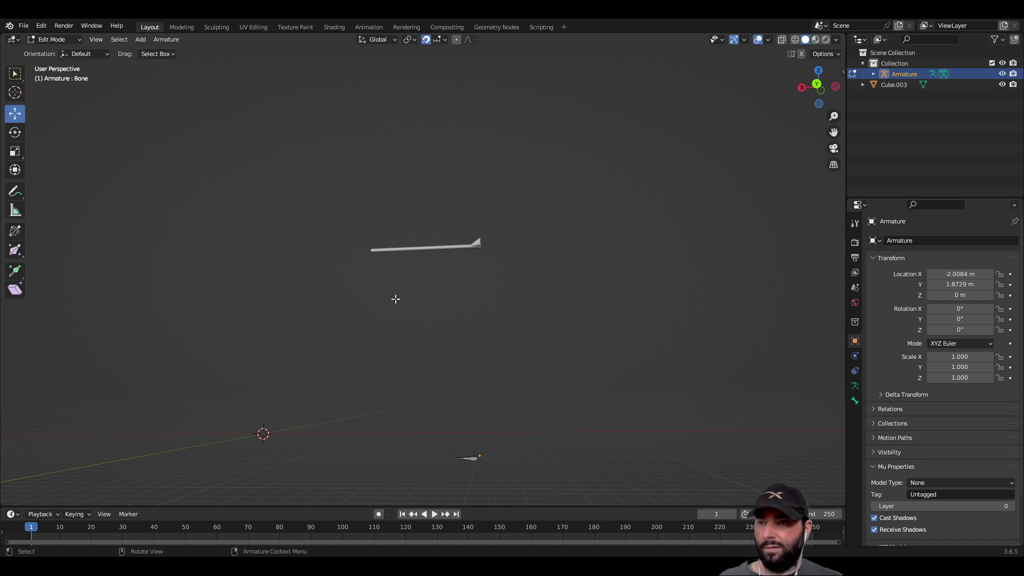
pyautogui.moveTo(423, 347); pyautogui.dragTo(427, 355, button='middle')
# Frame the armature in Object Mode, then reselect the bone's tail in Edit Mode.
pyautogui.press('Tab')
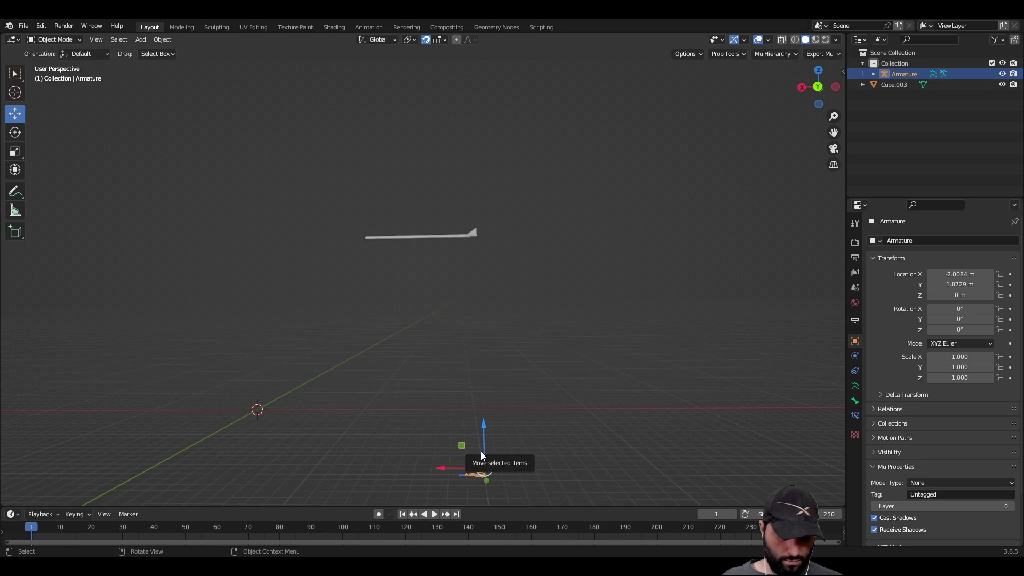
pyautogui.press('KP_Decimal')
pyautogui.scroll(-10, 365, 277)
pyautogui.moveTo(421, 169); pyautogui.dragTo(428, 283, button='middle')
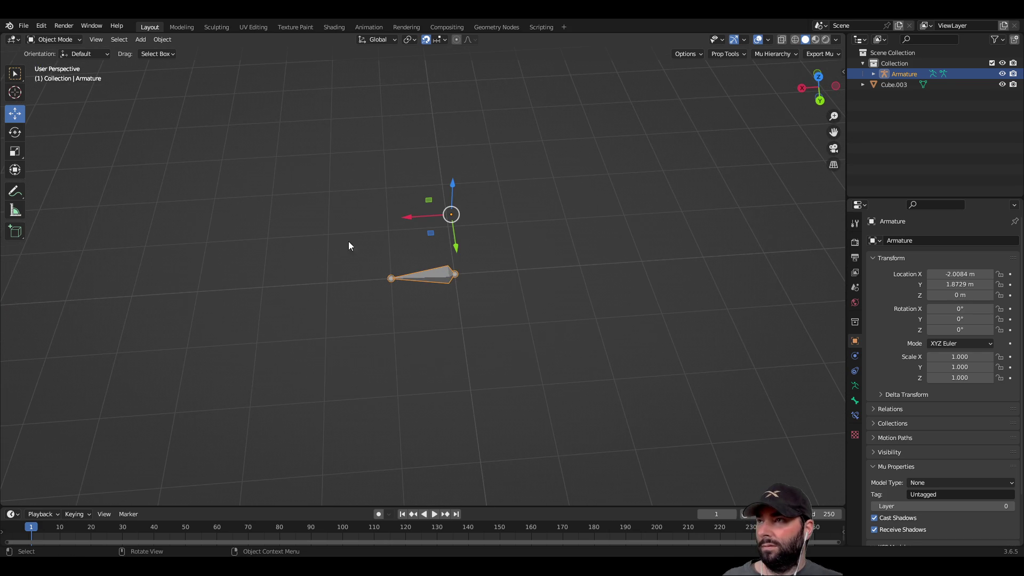
pyautogui.press('Tab')
pyautogui.click(389, 279)
# Extrude Bone.001 through Bone.004 leftward from the bone's tail.
pyautogui.press('KP_Decimal')
pyautogui.scroll(4, 527, 295)
pyautogui.moveTo(527, 295); pyautogui.dragTo(384, 280, button='middle')
pyautogui.press('e')
pyautogui.click(301, 294)
pyautogui.press('e')
pyautogui.rightClick(245, 294)
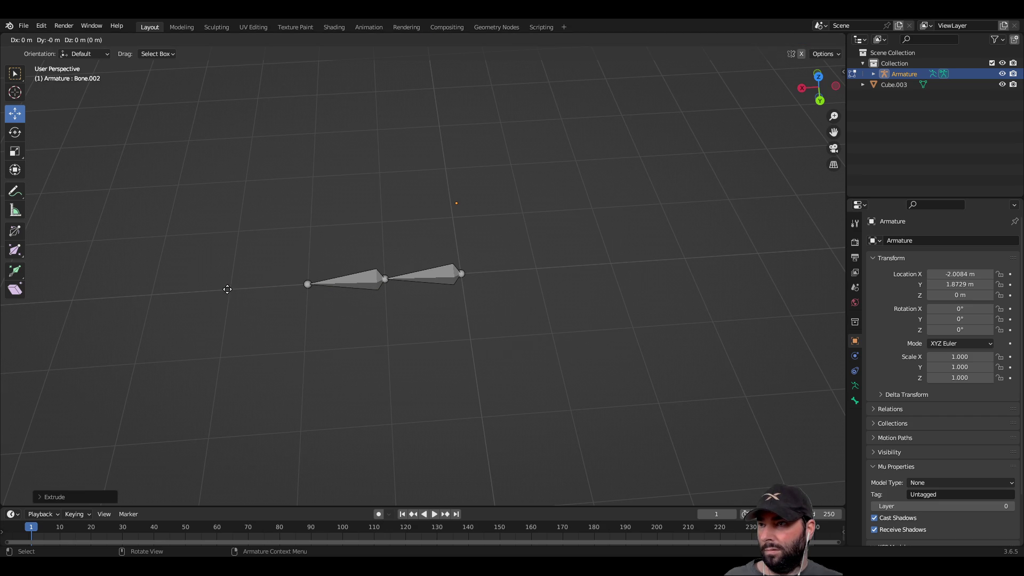
pyautogui.click(194, 293)
pyautogui.press('e')
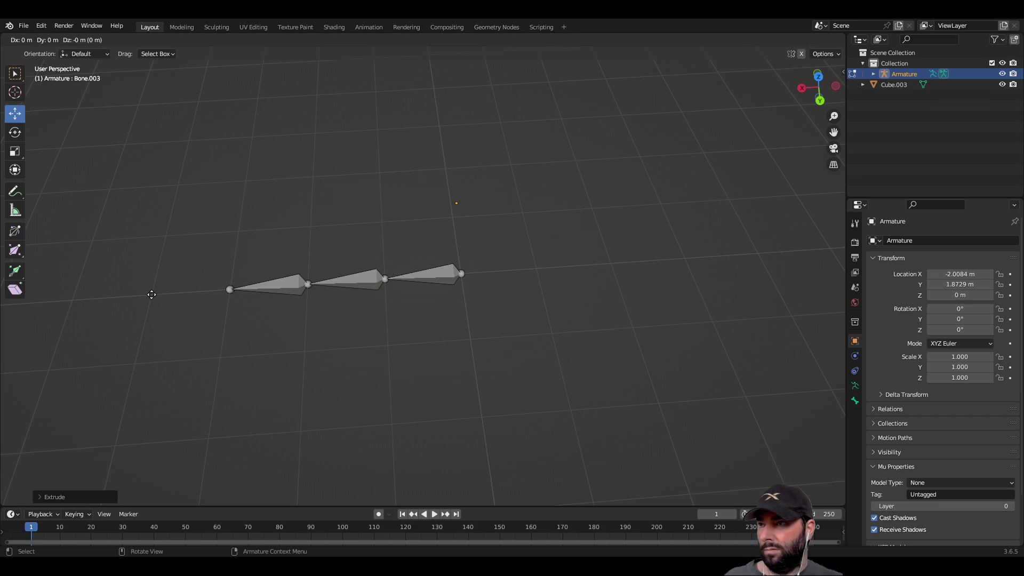
pyautogui.click(105, 301)
pyautogui.moveTo(232, 324)
pyautogui.mouseDown(button='middle')
pyautogui.moveTo(277, 343)
pyautogui.moveTo(230, 360)
pyautogui.moveTo(531, 329)
pyautogui.moveTo(521, 343)
pyautogui.moveTo(491, 344)
pyautogui.mouseUp(button='middle')
pyautogui.press('e')
pyautogui.click(370, 326)
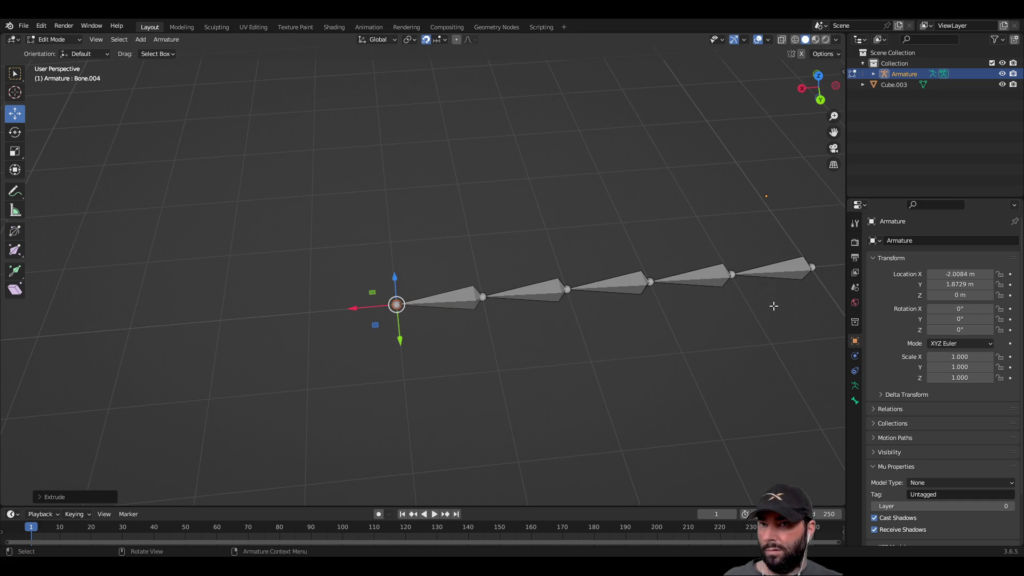
# Cancel two stray extrusions, delete the misplaced bone, and extrude four more bones leftward.
pyautogui.press('e')
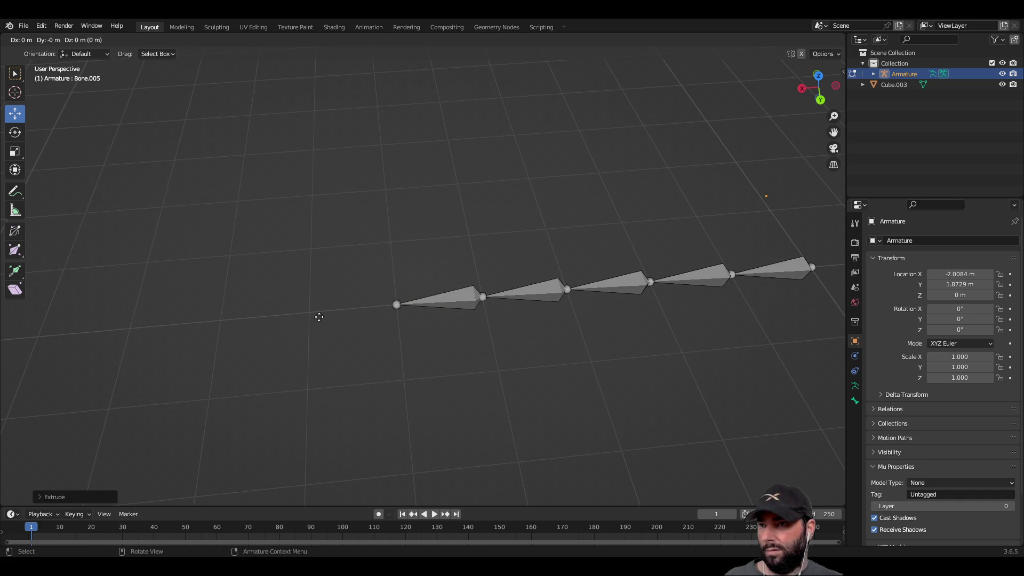
pyautogui.rightClick(292, 316)
pyautogui.press('e')
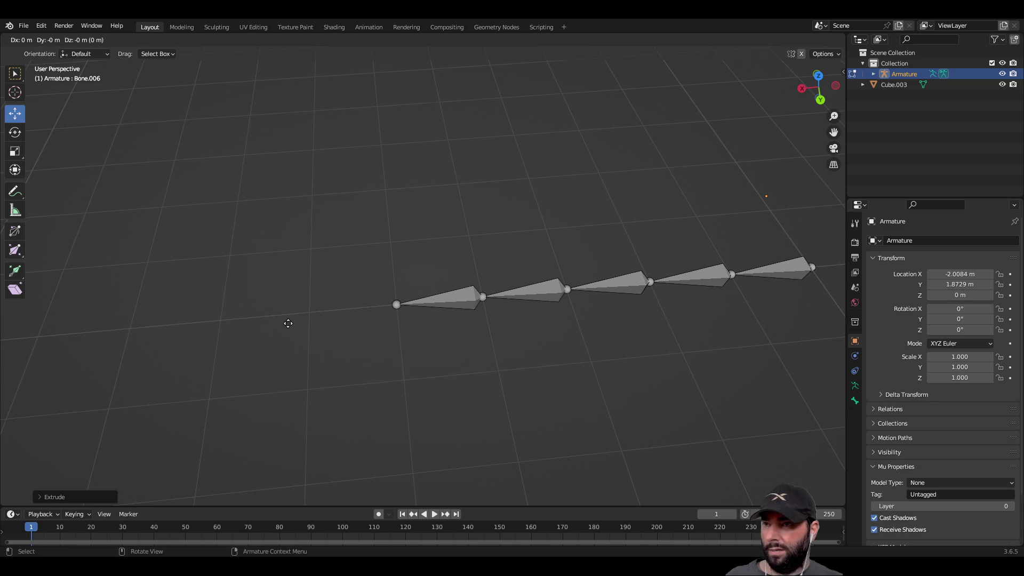
pyautogui.rightClick(205, 325)
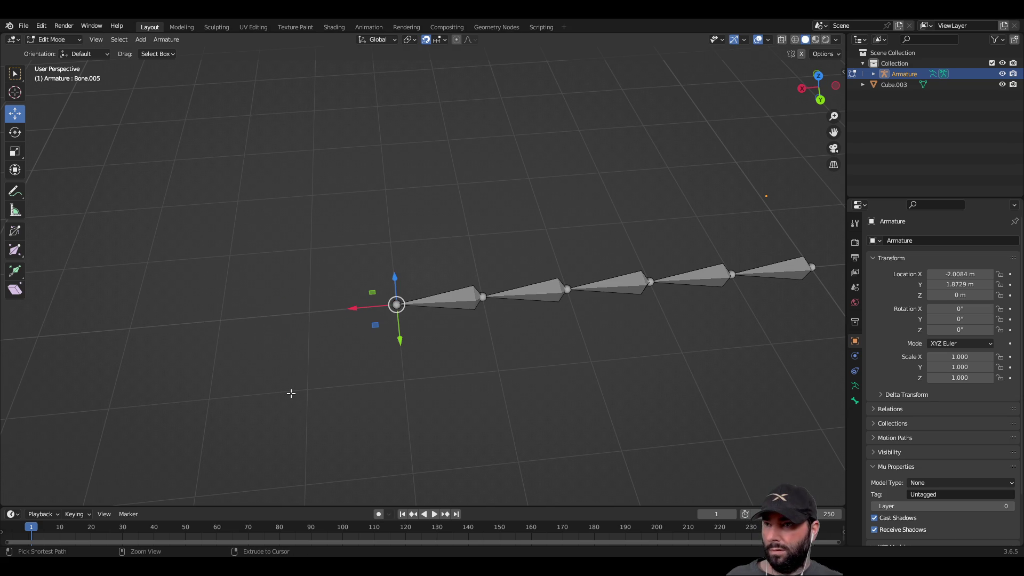
pyautogui.hotkey('ctrl', 'x')
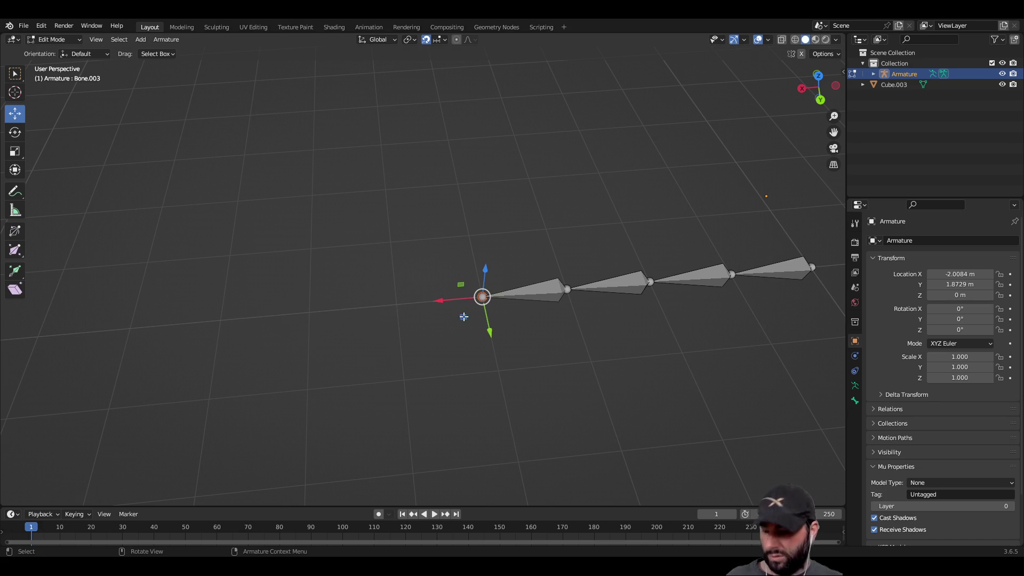
pyautogui.press('e')
pyautogui.click(381, 309)
pyautogui.press('e')
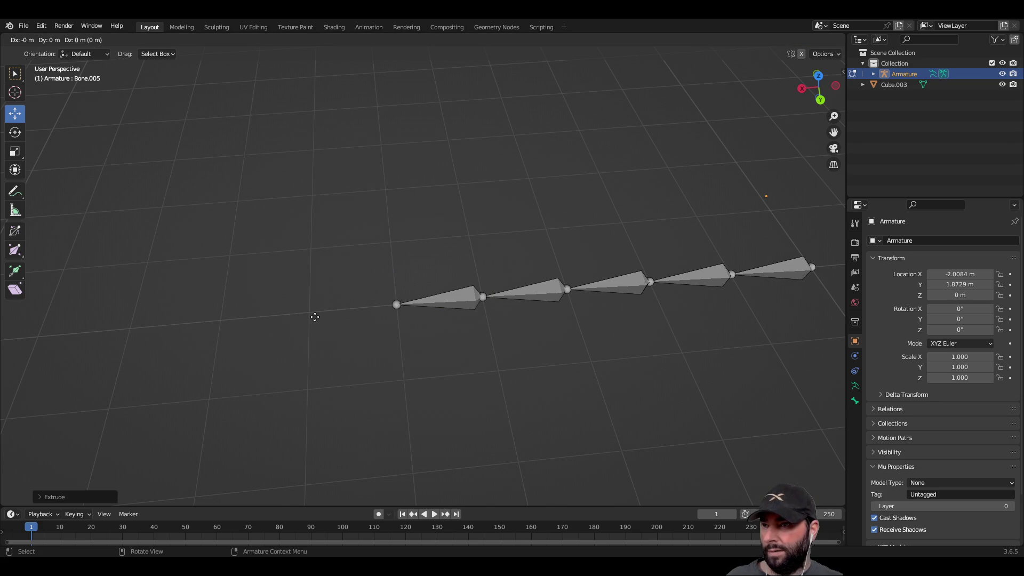
pyautogui.click(241, 315)
pyautogui.press('e')
pyautogui.click(174, 319)
pyautogui.press('e')
pyautogui.click(106, 327)
# Extrude two final bones at the chain's left end and return to Object Mode.
pyautogui.scroll(-3, 530, 377)
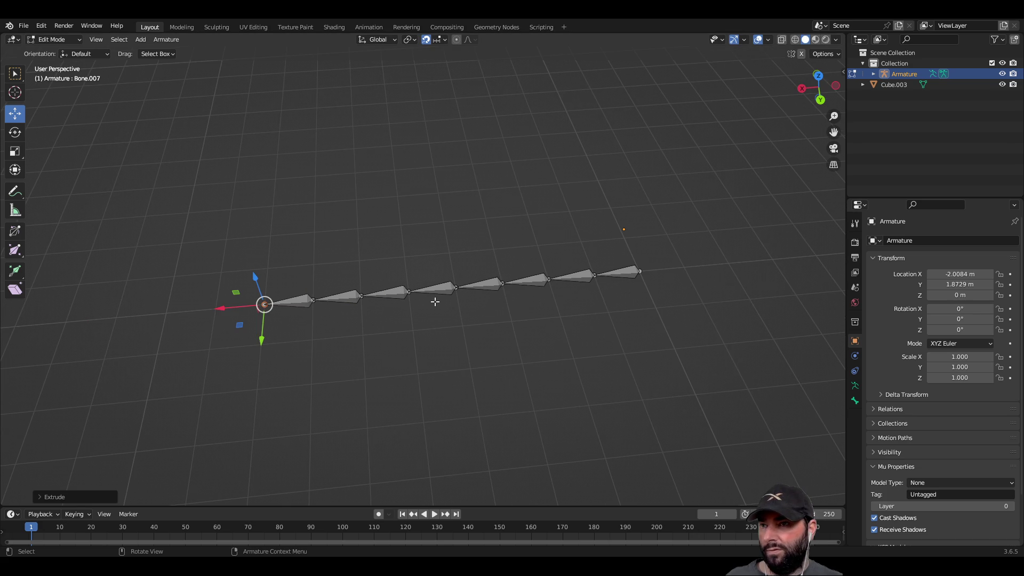
pyautogui.press('e')
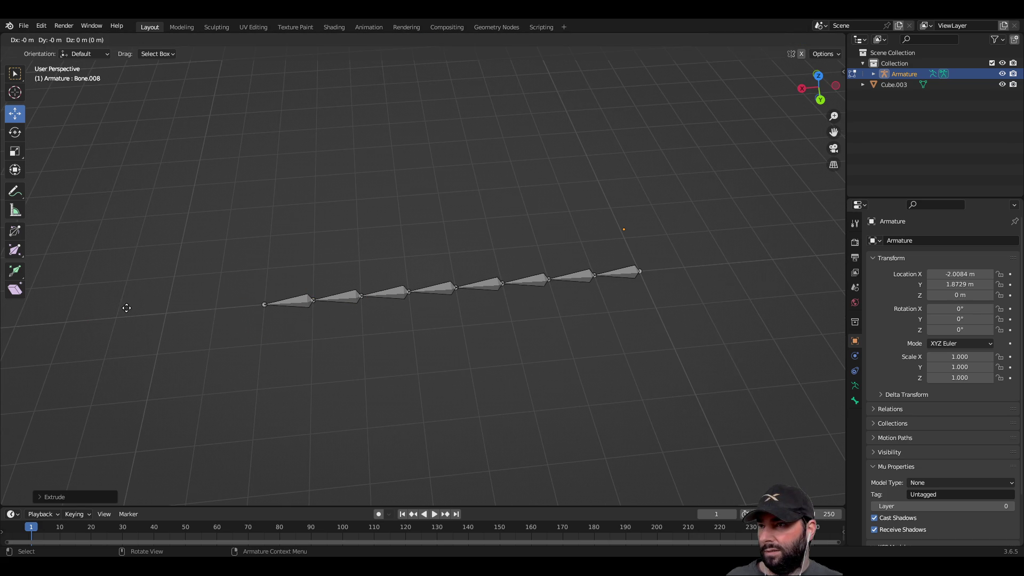
pyautogui.click(56, 317)
pyautogui.press('e')
pyautogui.click(841, 320)
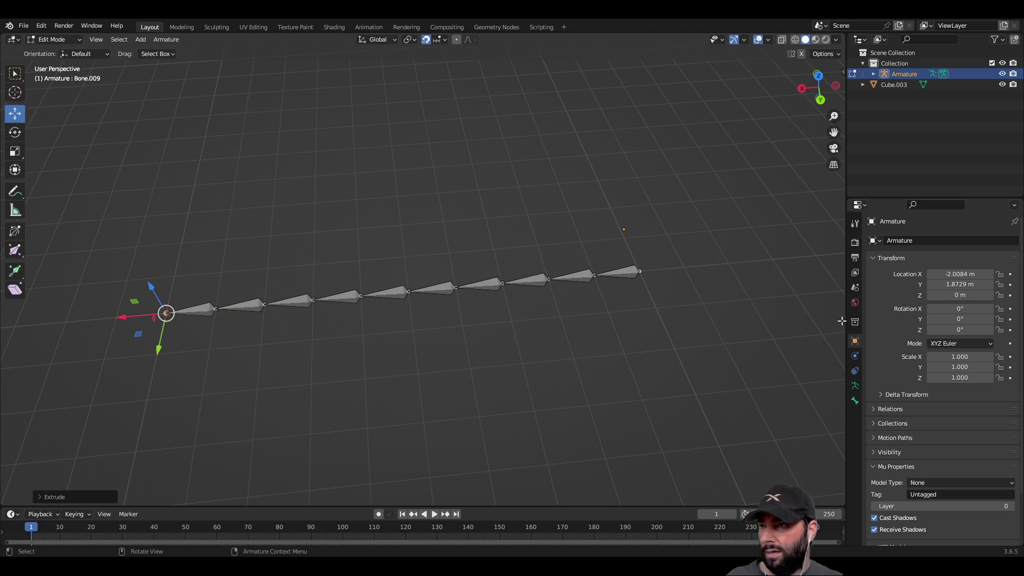
pyautogui.press('Tab')
pyautogui.moveTo(430, 280)
pyautogui.mouseDown(button='middle')
pyautogui.moveTo(463, 302)
pyautogui.moveTo(457, 270)
pyautogui.moveTo(588, 231)
pyautogui.moveTo(489, 238)
pyautogui.mouseUp(button='middle')
# Raise the armature along Z and shift it along Y toward the arrow shaft.
pyautogui.moveTo(472, 228); pyautogui.dragTo(471, 47)
pyautogui.moveTo(473, 107)
pyautogui.mouseDown(button='middle')
pyautogui.moveTo(478, 199)
pyautogui.moveTo(567, 245)
pyautogui.mouseUp(button='middle')
pyautogui.moveTo(452, 160); pyautogui.dragTo(272, 176)
pyautogui.moveTo(272, 176)
pyautogui.mouseDown(button='middle')
pyautogui.moveTo(405, 251)
pyautogui.moveTo(474, 206)
pyautogui.moveTo(532, 201)
pyautogui.moveTo(461, 201)
pyautogui.mouseUp(button='middle')
pyautogui.moveTo(424, 101); pyautogui.dragTo(425, 133)
pyautogui.moveTo(434, 171)
pyautogui.mouseDown(button='middle')
pyautogui.moveTo(311, 266)
pyautogui.moveTo(466, 235)
pyautogui.moveTo(514, 290)
pyautogui.moveTo(490, 220)
pyautogui.moveTo(472, 206)
pyautogui.moveTo(325, 218)
pyautogui.mouseUp(button='middle')
pyautogui.moveTo(511, 239); pyautogui.dragTo(520, 273, button='middle')
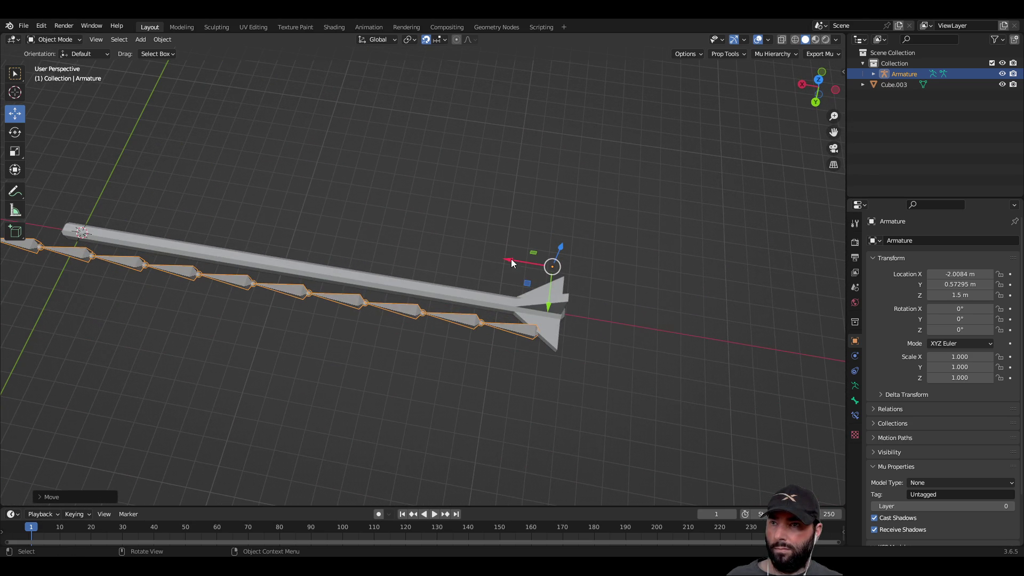
# Fine-tune the armature to X -2.0383 m, Y 0.53276 m inside the shaft.
pyautogui.moveTo(526, 261); pyautogui.dragTo(537, 263)
pyautogui.moveTo(537, 263)
pyautogui.mouseDown(button='middle')
pyautogui.moveTo(503, 235)
pyautogui.moveTo(475, 359)
pyautogui.mouseUp(button='middle')
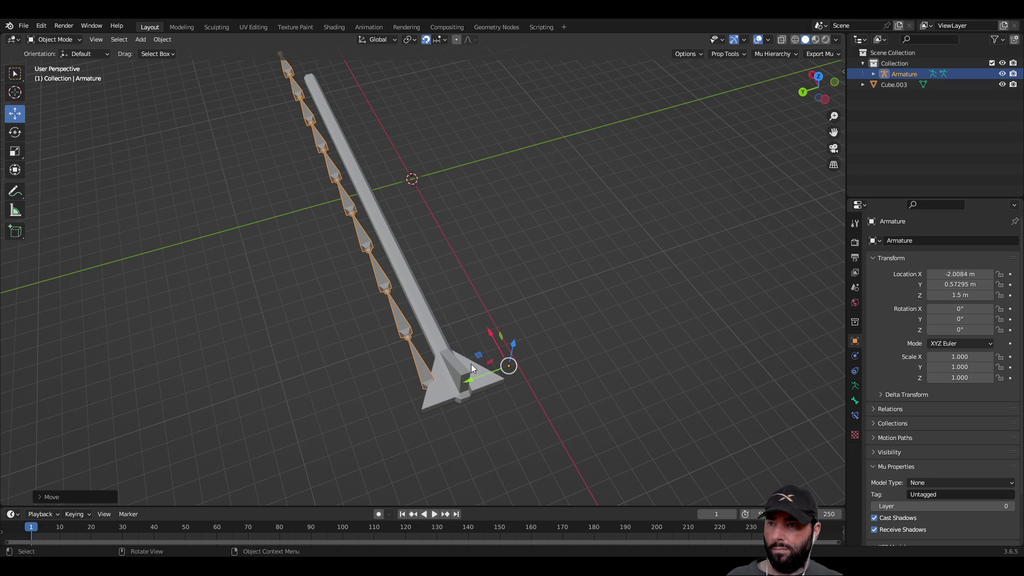
pyautogui.moveTo(468, 382)
pyautogui.mouseDown()
pyautogui.moveTo(500, 370)
pyautogui.moveTo(491, 371)
pyautogui.mouseUp()
pyautogui.moveTo(459, 272)
pyautogui.mouseDown(button='middle')
pyautogui.moveTo(445, 194)
pyautogui.moveTo(375, 222)
pyautogui.moveTo(281, 297)
pyautogui.moveTo(528, 204)
pyautogui.moveTo(524, 229)
pyautogui.moveTo(464, 199)
pyautogui.moveTo(453, 213)
pyautogui.mouseUp(button='middle')
pyautogui.scroll(4, 463, 219)
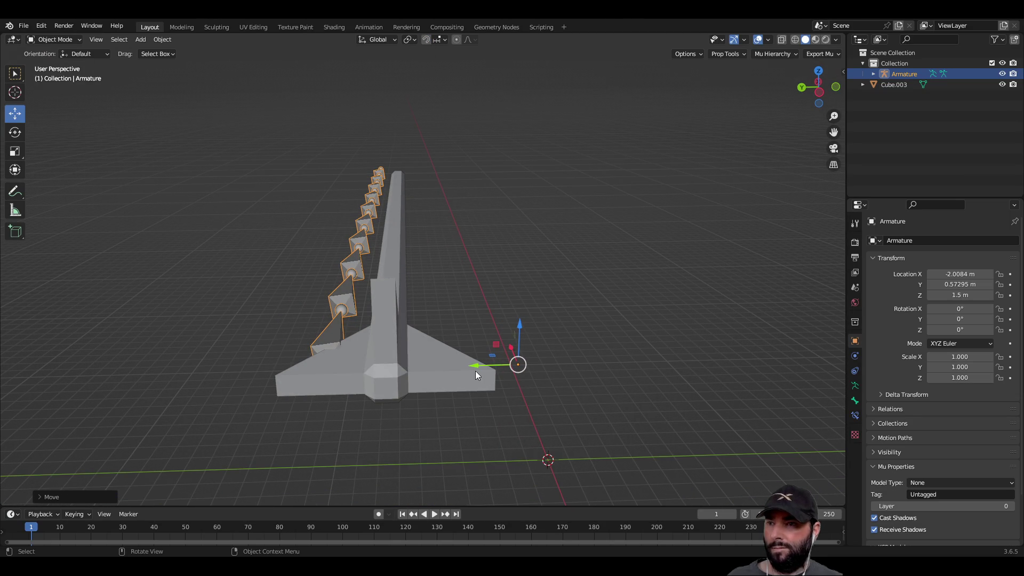
pyautogui.moveTo(476, 373); pyautogui.dragTo(540, 367)
pyautogui.moveTo(540, 367)
pyautogui.mouseDown(button='middle')
pyautogui.moveTo(542, 285)
pyautogui.moveTo(600, 272)
pyautogui.mouseUp(button='middle')
pyautogui.moveTo(620, 266); pyautogui.dragTo(653, 277)
pyautogui.moveTo(395, 241)
pyautogui.mouseDown(button='middle')
pyautogui.moveTo(413, 238)
pyautogui.moveTo(283, 189)
pyautogui.moveTo(672, 221)
pyautogui.moveTo(362, 244)
pyautogui.moveTo(297, 213)
pyautogui.moveTo(329, 208)
pyautogui.mouseUp(button='middle')
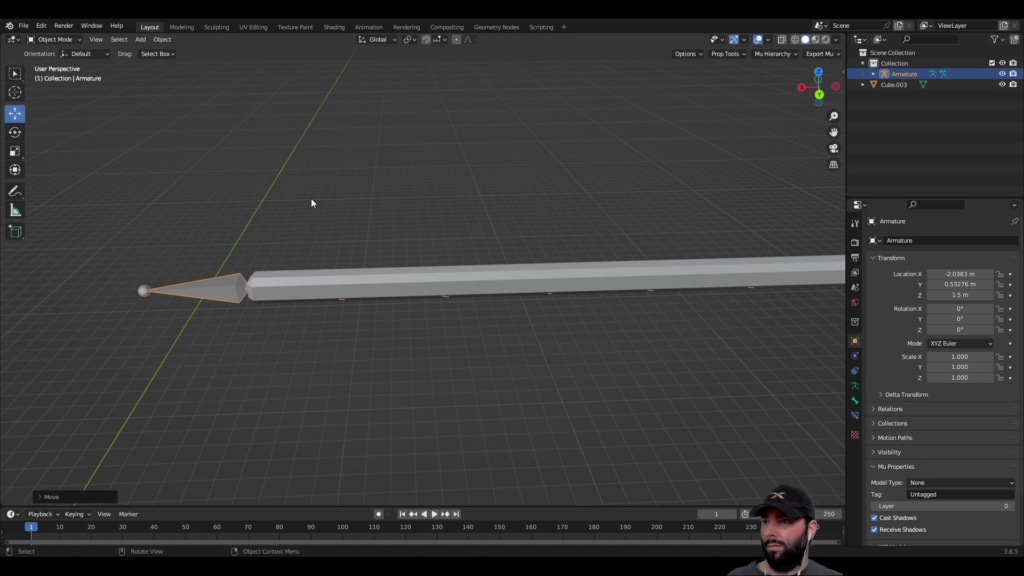
# Delete the protruding tip bone Bone.009 and drag the new end joint along X.
pyautogui.press('Tab')
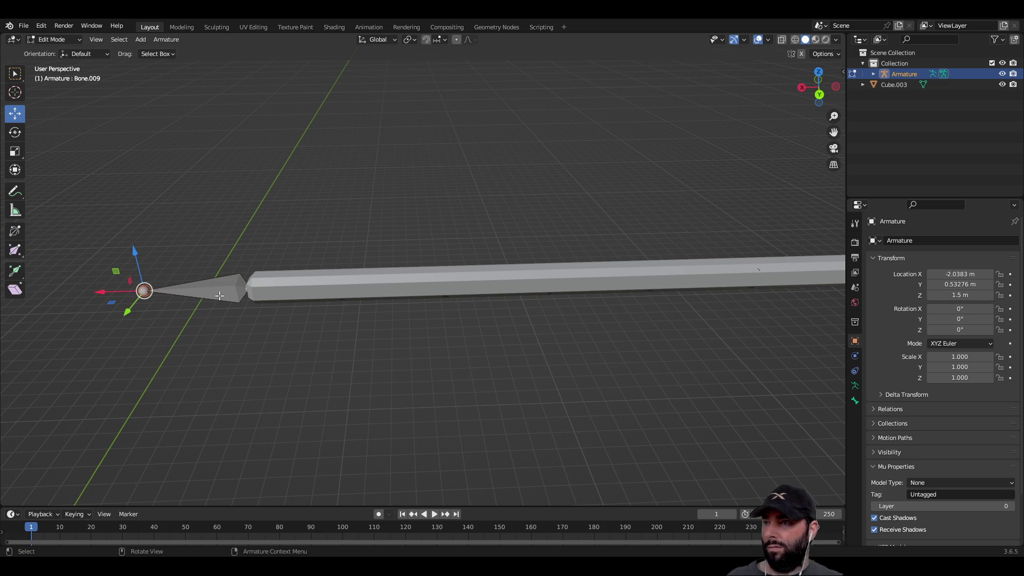
pyautogui.click(219, 295)
pyautogui.press('x')
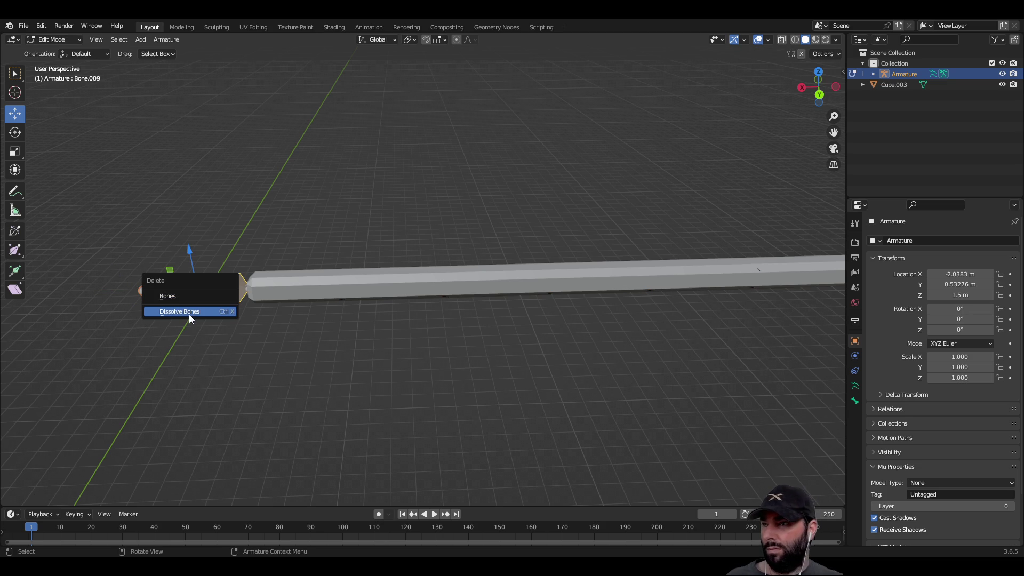
pyautogui.click(189, 316)
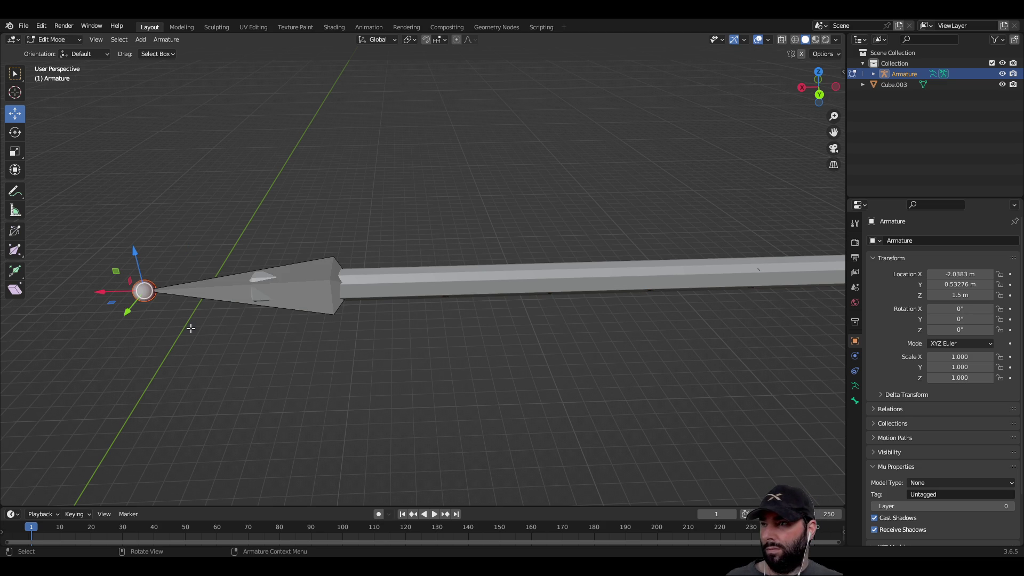
pyautogui.scroll(-3, 357, 390)
pyautogui.scroll(2, 384, 377)
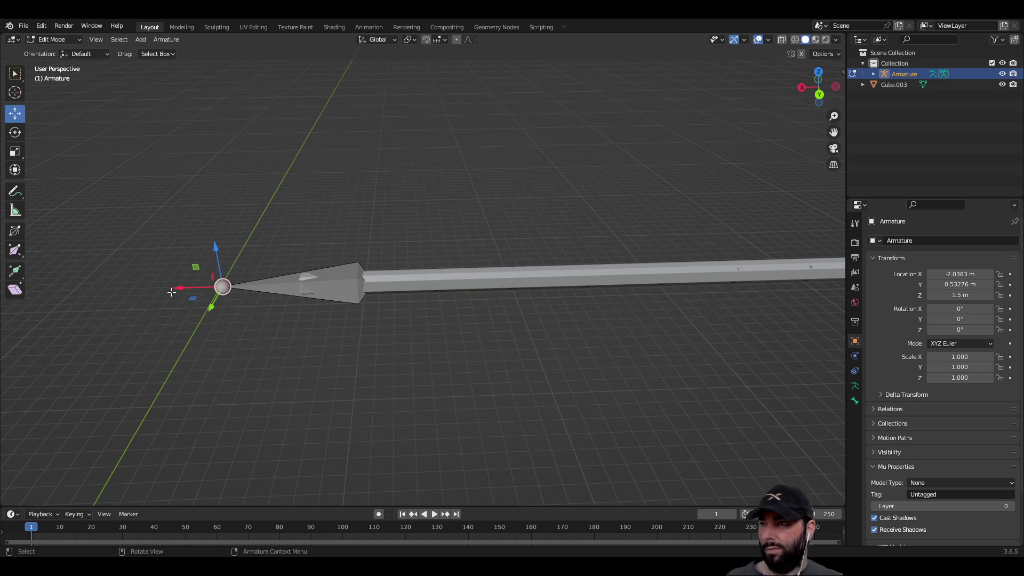
pyautogui.moveTo(179, 288); pyautogui.dragTo(262, 290)
# Finish the joint move, view the arrow in wireframe, choose Select Box, and return to Object Mode.
pyautogui.click(434, 363)
pyautogui.moveTo(469, 370); pyautogui.dragTo(520, 366, button='middle')
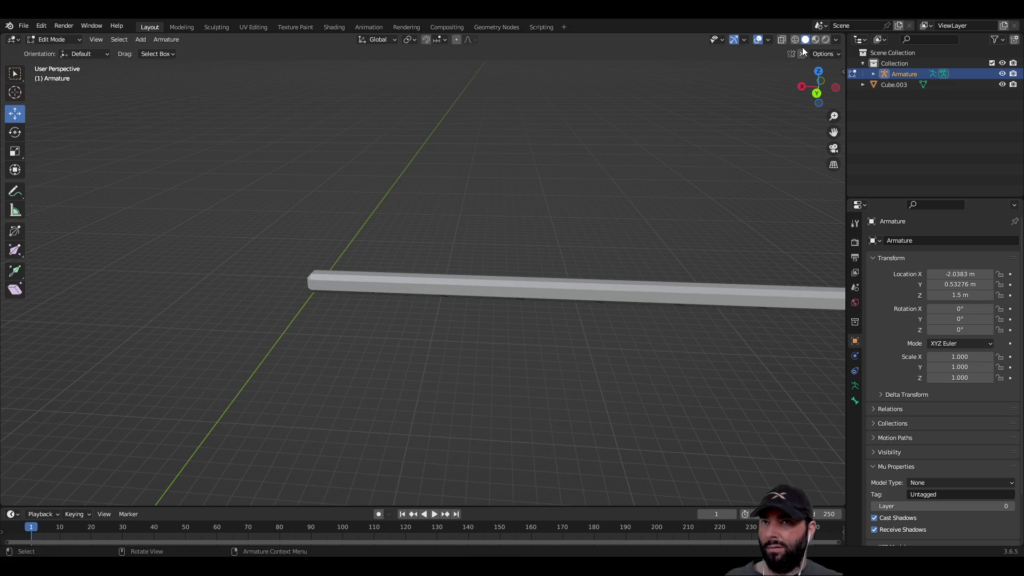
pyautogui.click(794, 41)
pyautogui.moveTo(318, 312)
pyautogui.mouseDown(button='middle')
pyautogui.moveTo(384, 348)
pyautogui.moveTo(358, 365)
pyautogui.moveTo(281, 336)
pyautogui.moveTo(501, 283)
pyautogui.moveTo(499, 313)
pyautogui.moveTo(336, 279)
pyautogui.moveTo(455, 352)
pyautogui.moveTo(414, 325)
pyautogui.moveTo(338, 327)
pyautogui.moveTo(361, 311)
pyautogui.moveTo(370, 187)
pyautogui.moveTo(480, 295)
pyautogui.moveTo(521, 270)
pyautogui.moveTo(515, 260)
pyautogui.moveTo(371, 307)
pyautogui.mouseUp(button='middle')
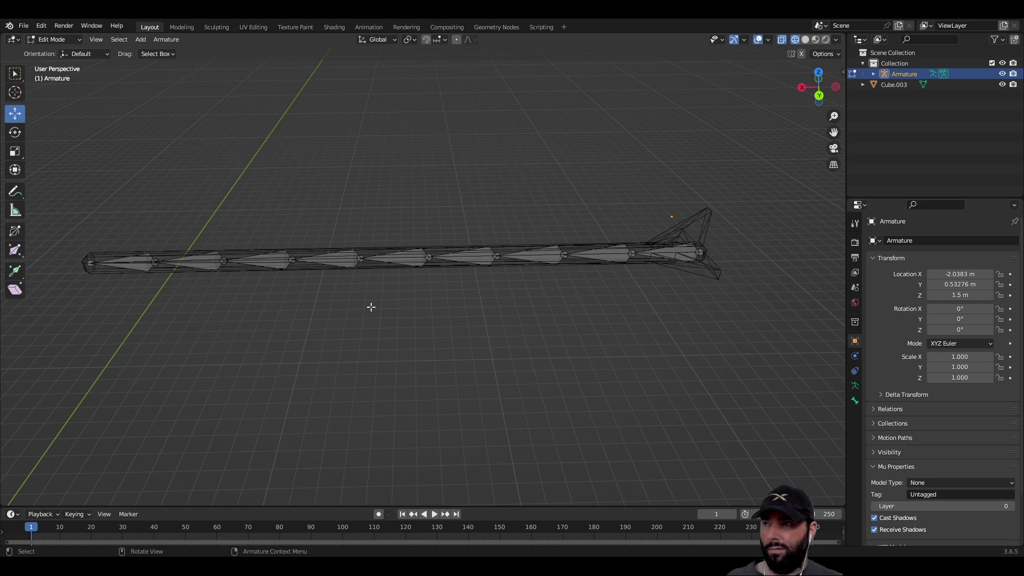
pyautogui.click(15, 73)
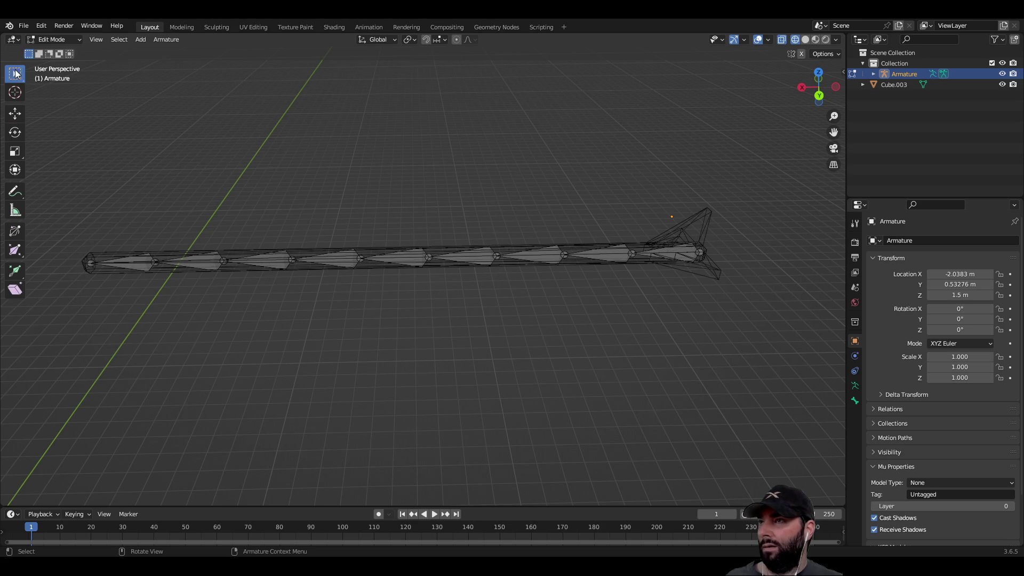
pyautogui.press('Tab')
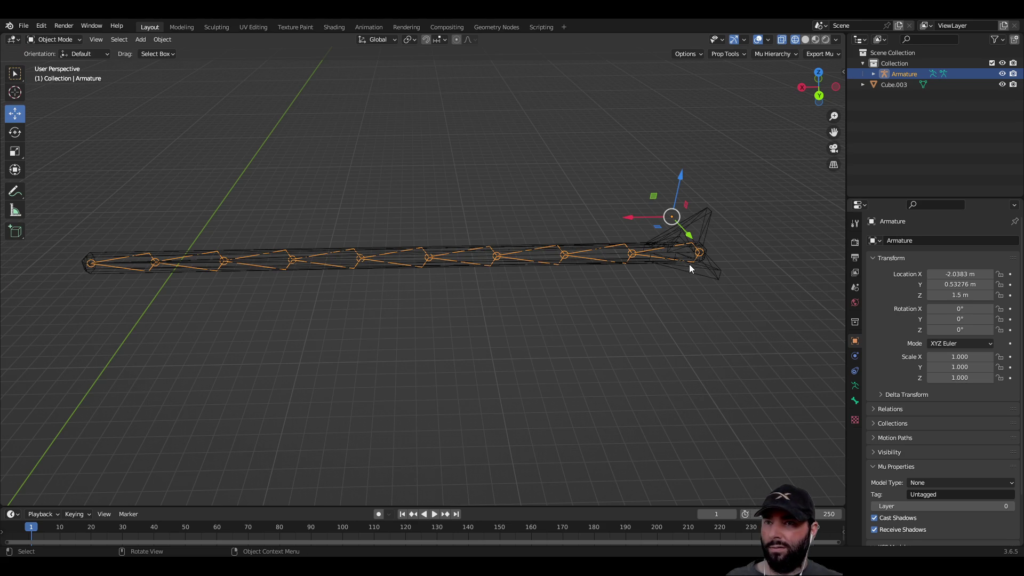
# Select the arrow mesh Cube.003 and frame it close up in the viewport.
pyautogui.click(693, 264)
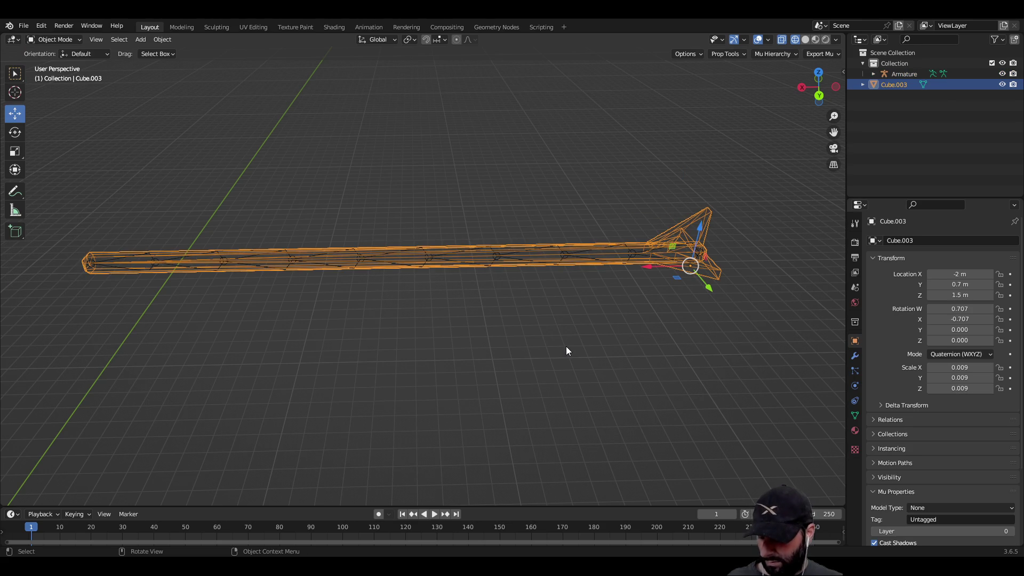
pyautogui.keyDown('shift'); pyautogui.click(409, 259); pyautogui.keyUp('shift')
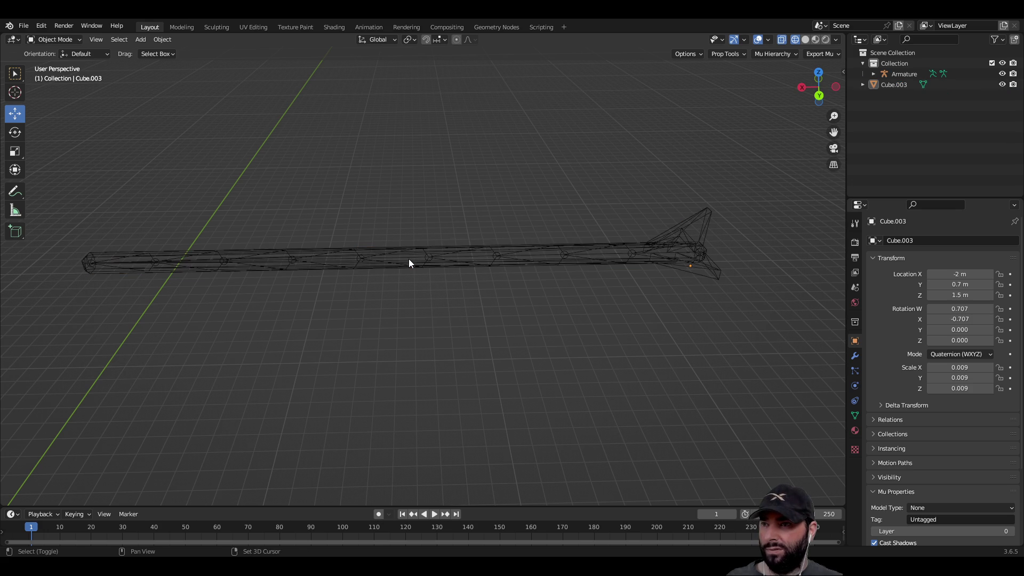
pyautogui.click(708, 270)
pyautogui.press('KP_Decimal')
pyautogui.moveTo(608, 327); pyautogui.dragTo(441, 373, button='middle')
pyautogui.scroll(-5, 444, 360)
# Add the armature to the selection and parent the mesh to it With Automatic Weights.
pyautogui.keyDown('shift'); pyautogui.click(244, 357); pyautogui.keyUp('shift')
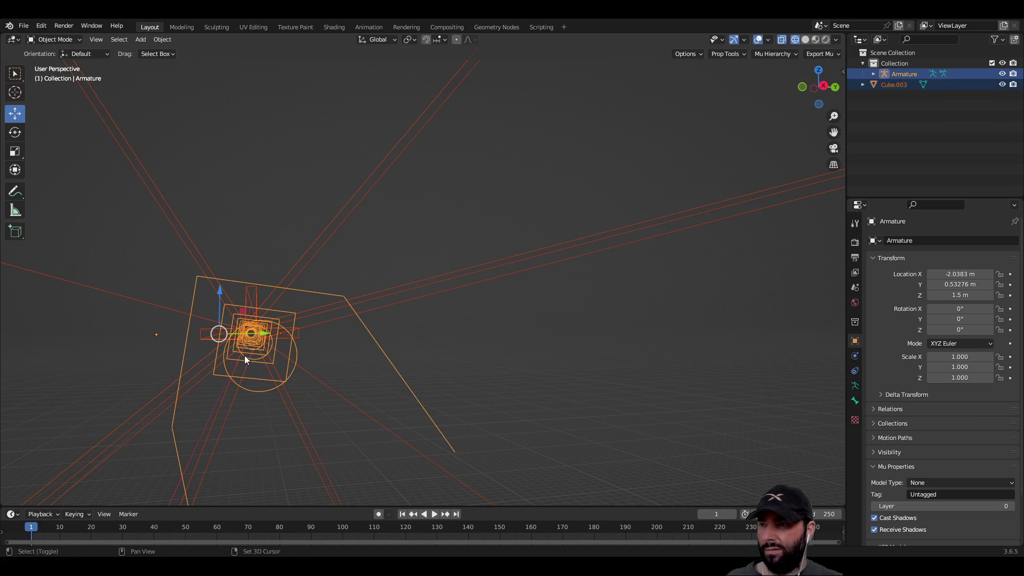
pyautogui.moveTo(257, 356)
pyautogui.mouseDown(button='middle')
pyautogui.moveTo(601, 335)
pyautogui.moveTo(472, 356)
pyautogui.mouseUp(button='middle')
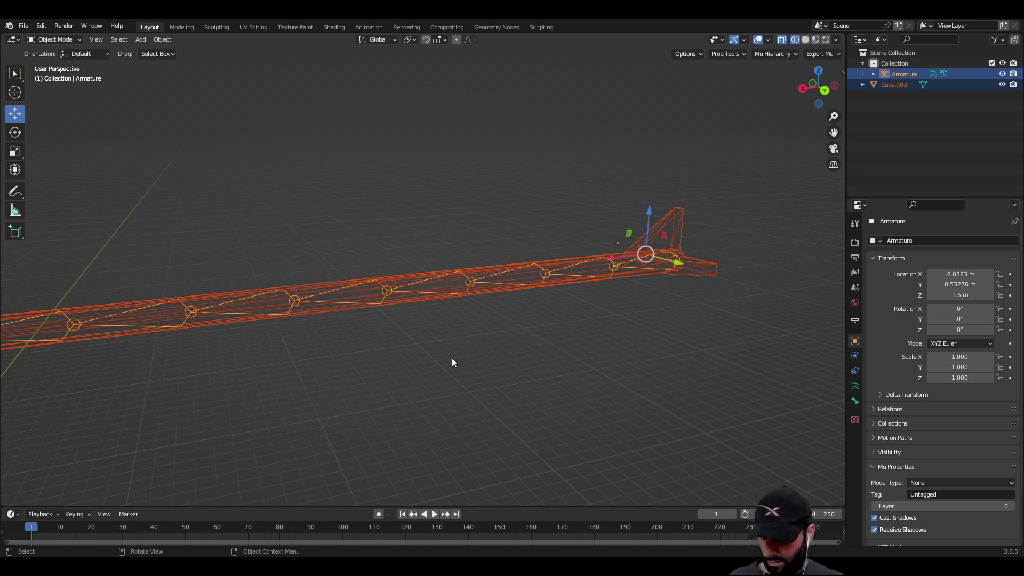
pyautogui.hotkey('ctrl', 'p')
pyautogui.press('Escape')
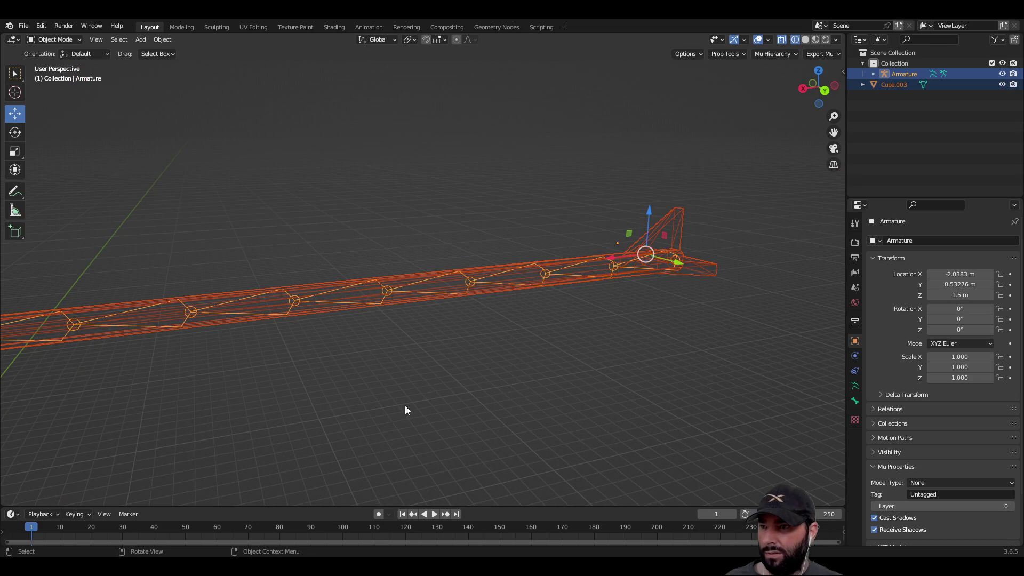
pyautogui.hotkey('ctrl', 'p')
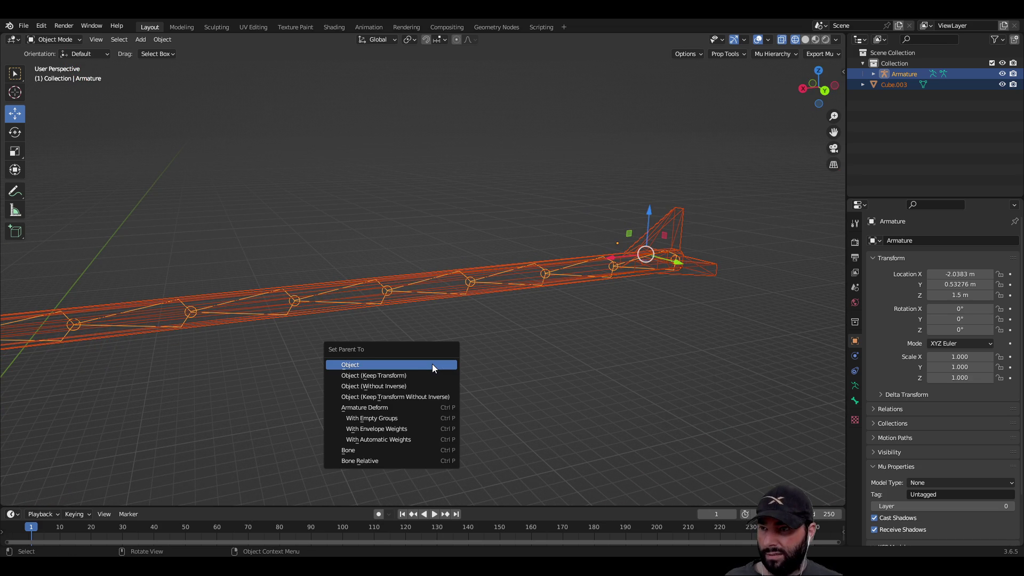
pyautogui.click(402, 440)
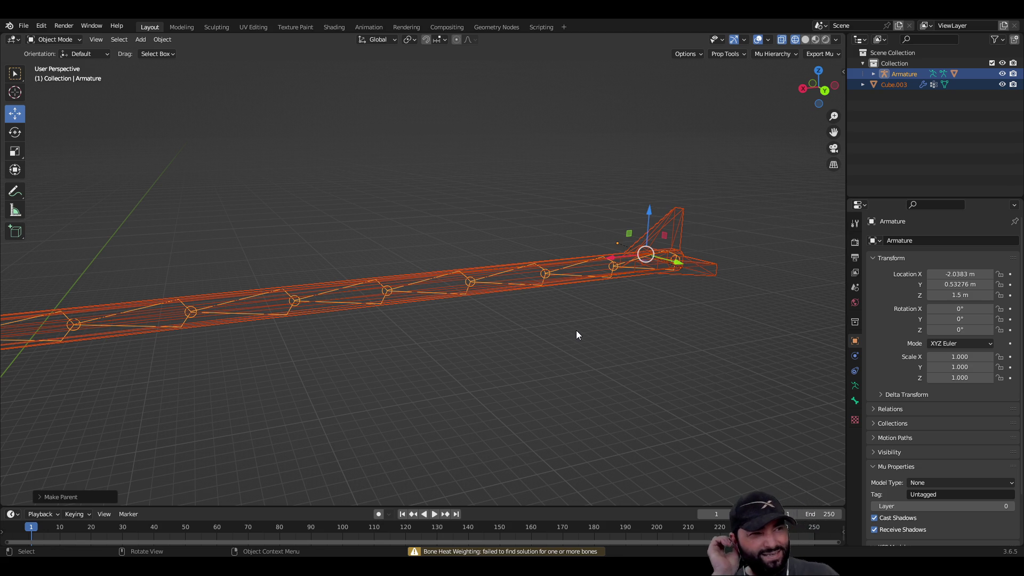
pyautogui.scroll(-4, 576, 335)
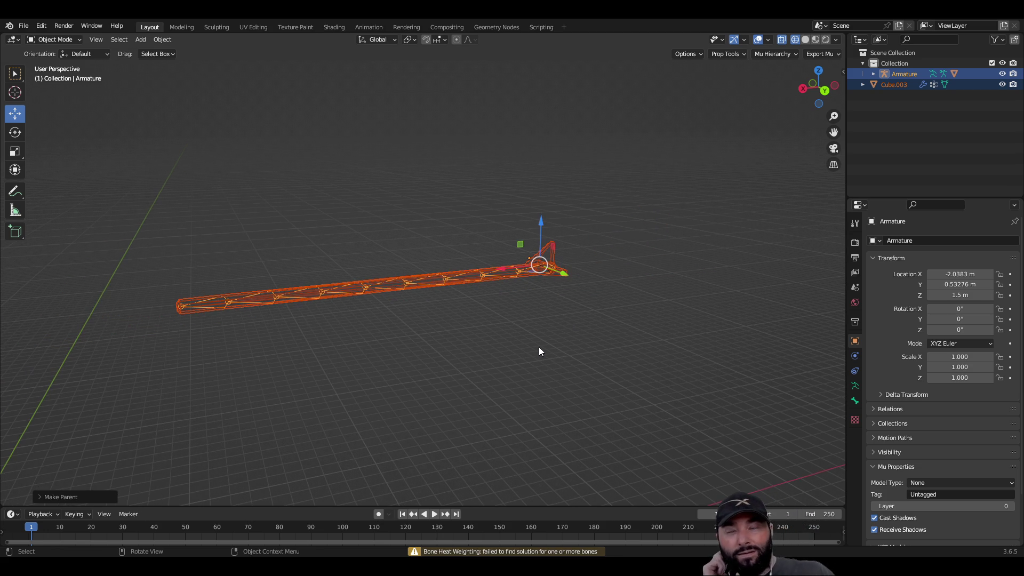
pyautogui.moveTo(530, 352)
pyautogui.mouseDown(button='middle')
pyautogui.moveTo(443, 356)
pyautogui.moveTo(393, 334)
pyautogui.moveTo(429, 309)
pyautogui.moveTo(474, 341)
pyautogui.mouseUp(button='middle')
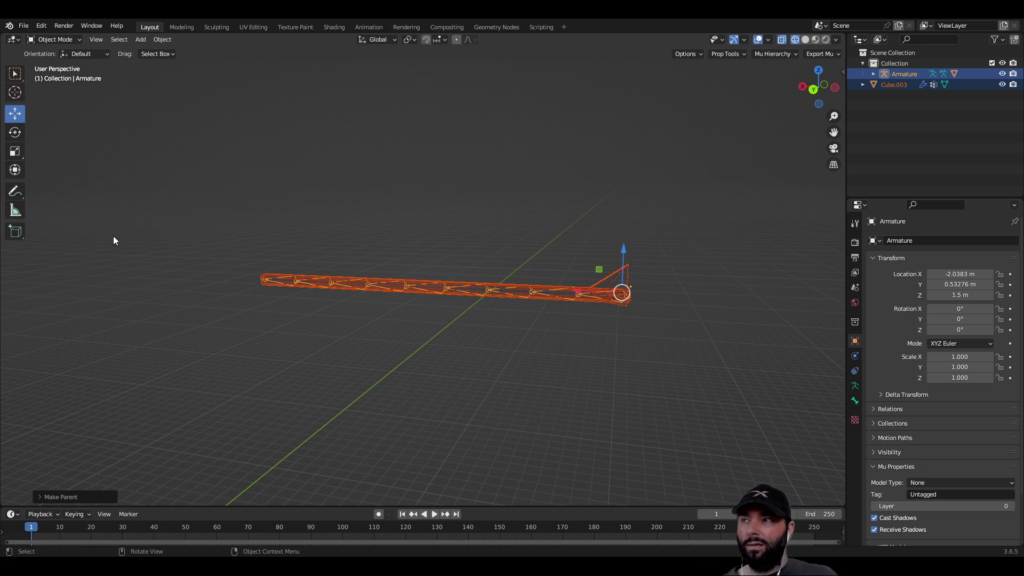
pyautogui.click(872, 73)
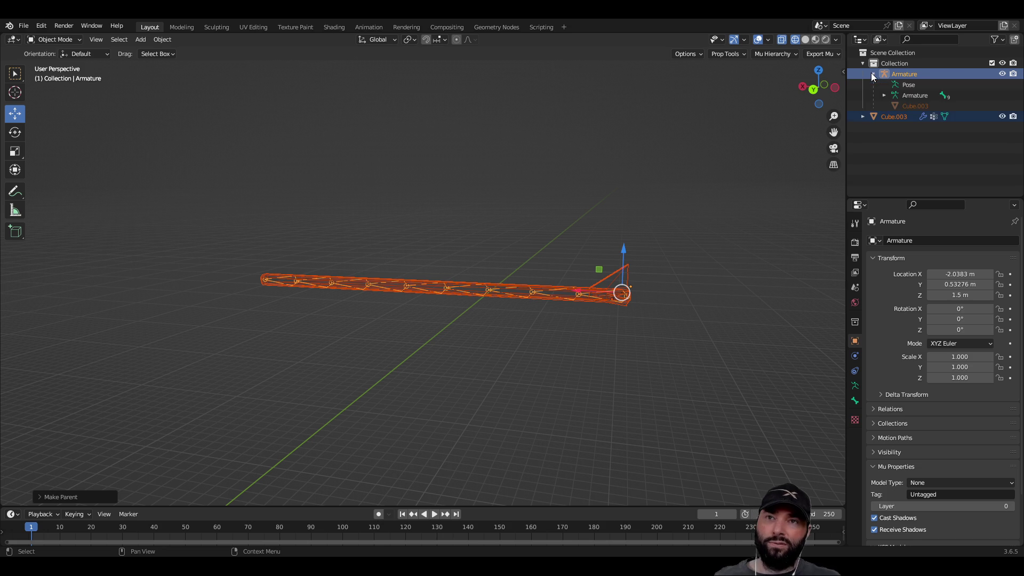
pyautogui.click(883, 95)
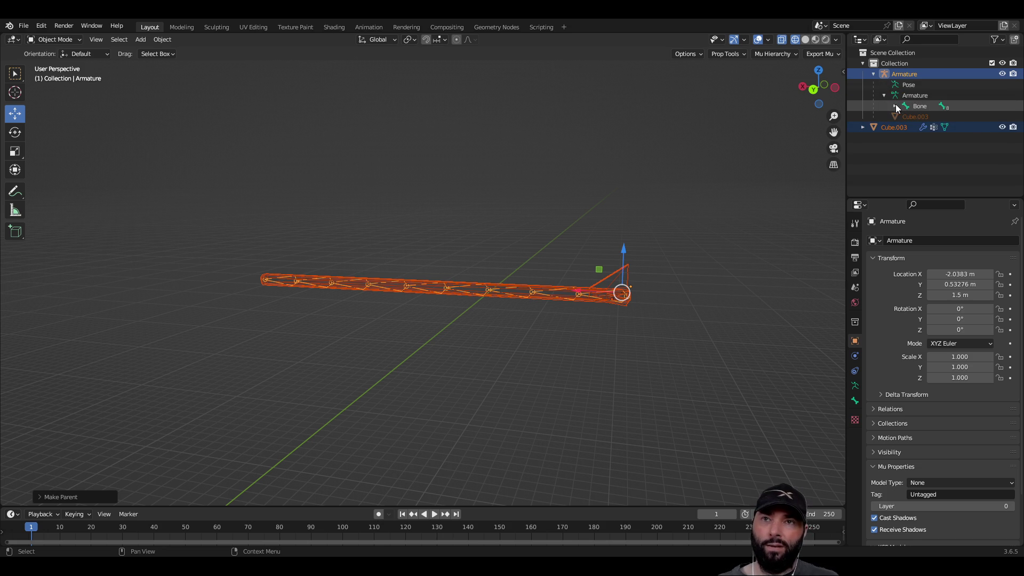
pyautogui.click(896, 107)
pyautogui.click(905, 117)
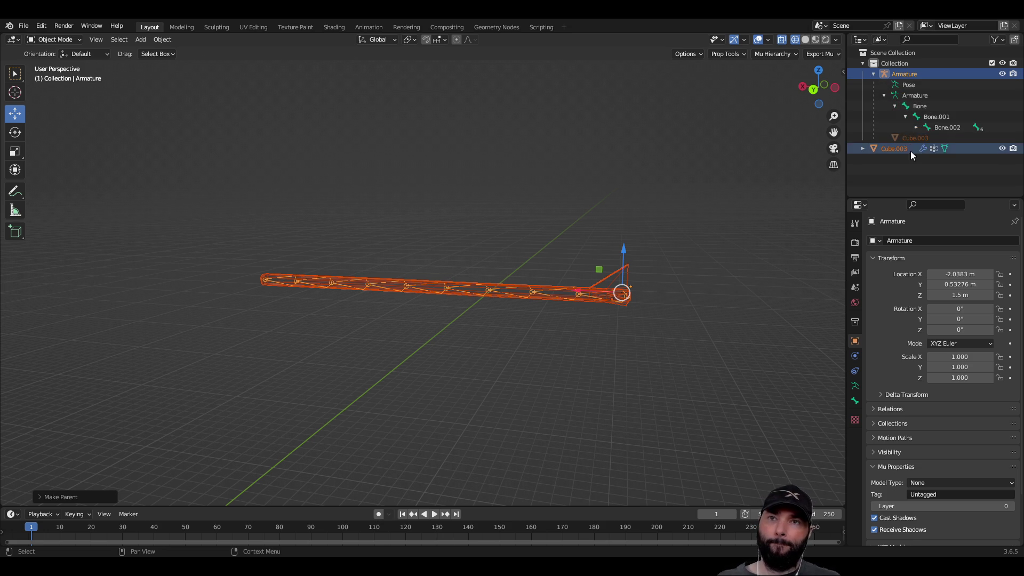
pyautogui.click(917, 127)
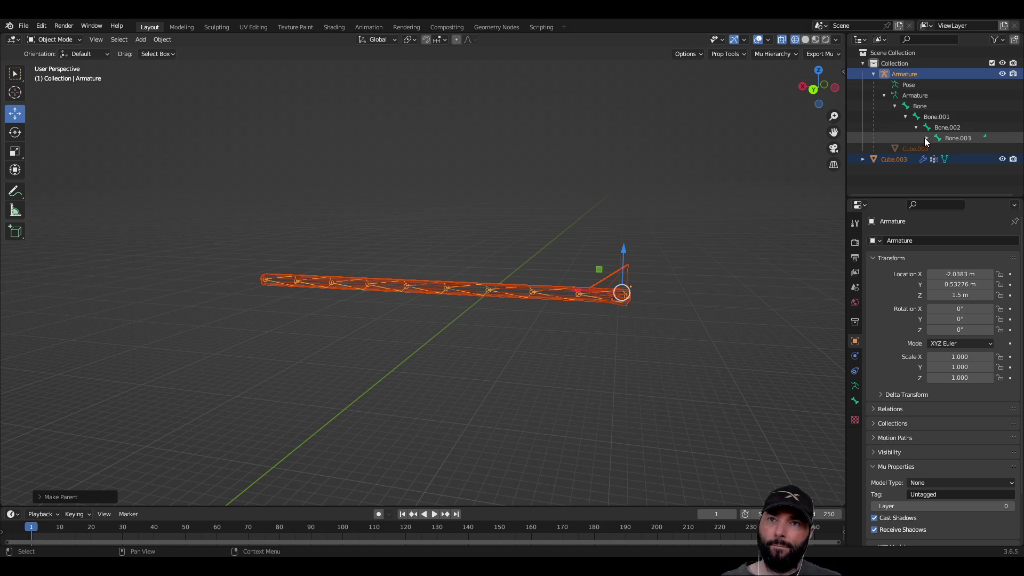
pyautogui.click(926, 138)
pyautogui.click(938, 149)
pyautogui.click(949, 160)
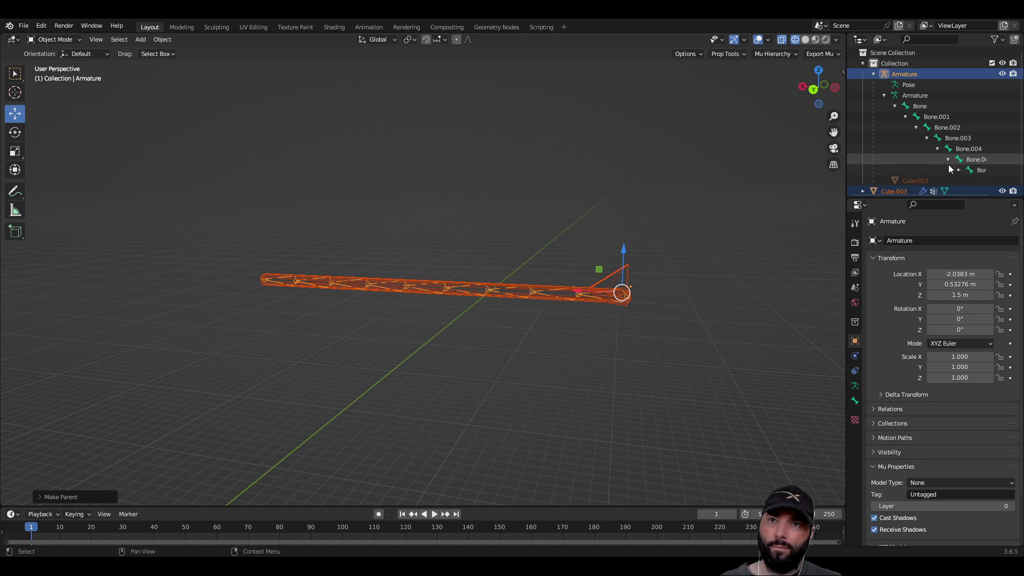
pyautogui.click(959, 169)
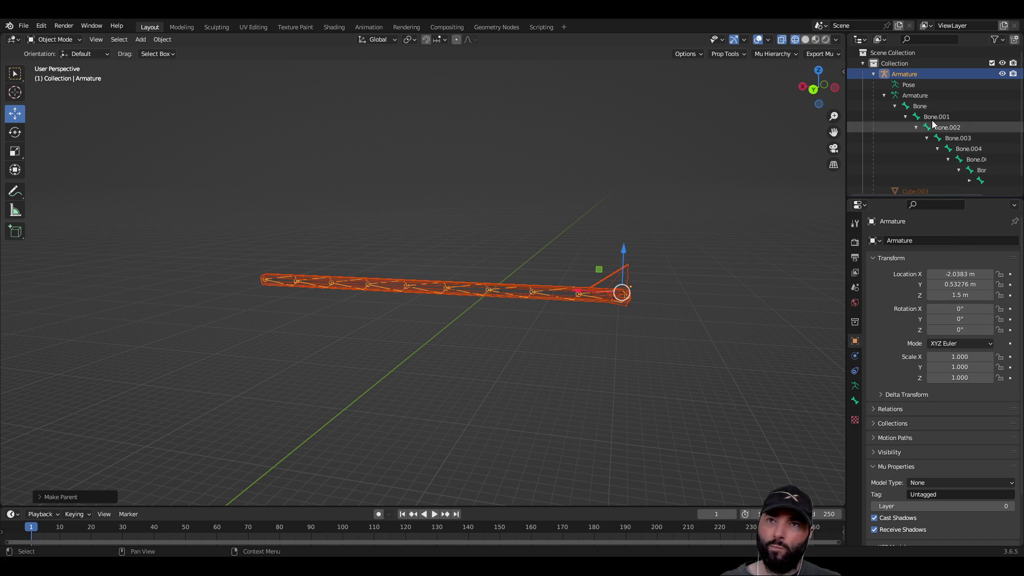
pyautogui.click(920, 106)
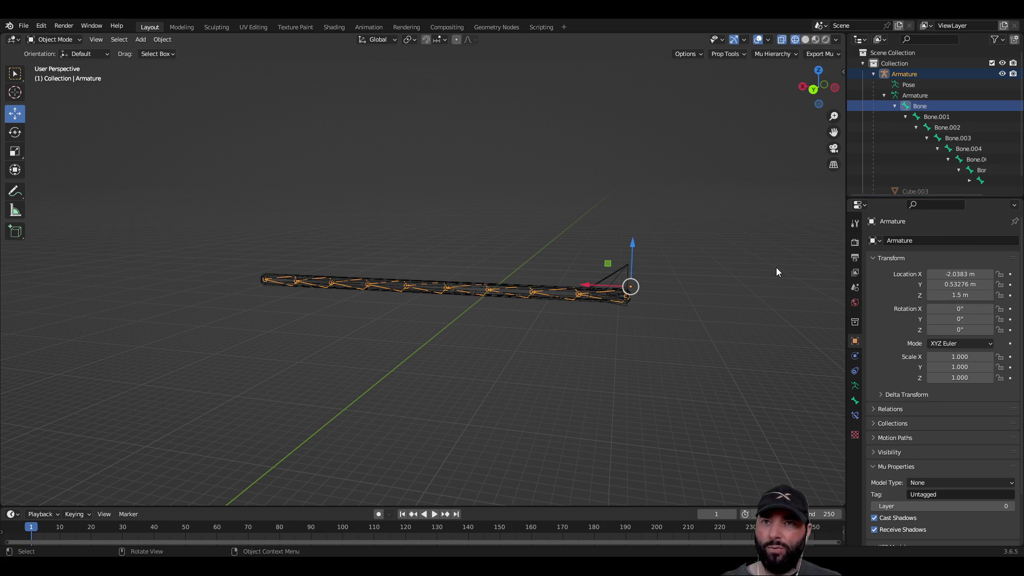
pyautogui.click(895, 106)
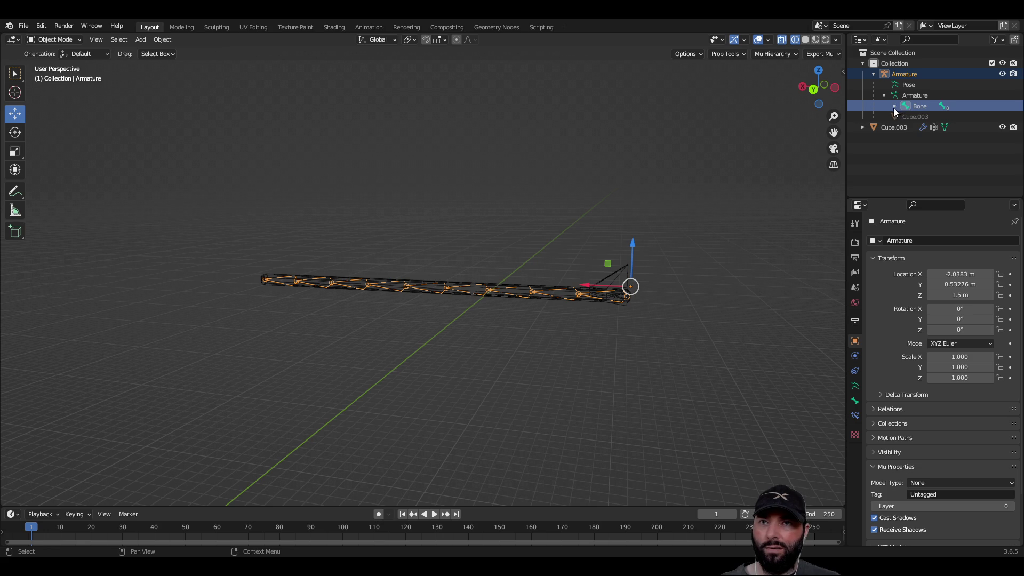
pyautogui.click(885, 95)
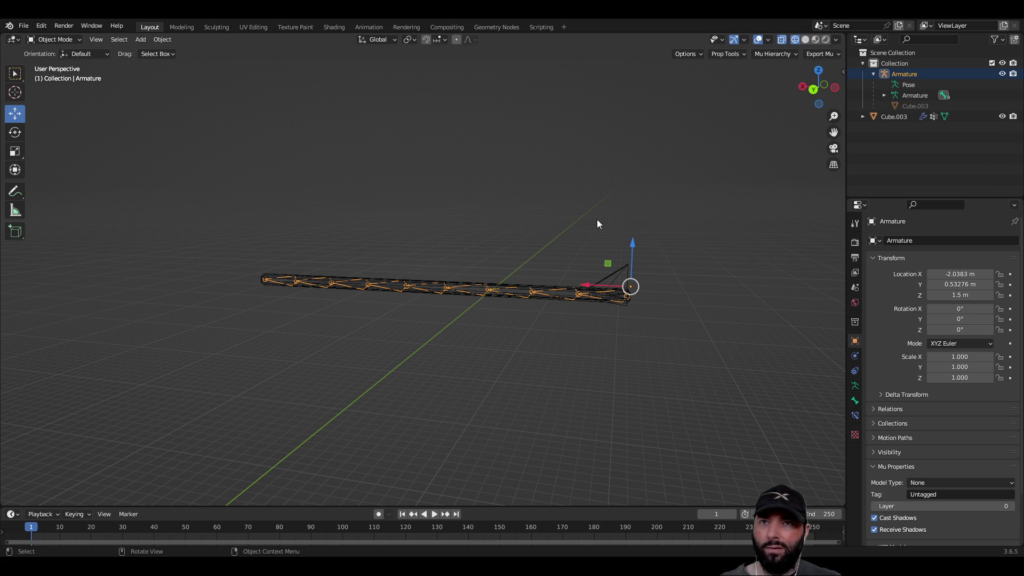
pyautogui.click(440, 229)
pyautogui.moveTo(412, 196)
pyautogui.mouseDown(button='middle')
pyautogui.moveTo(446, 235)
pyautogui.moveTo(72, 81)
pyautogui.mouseUp(button='middle')
pyautogui.click(23, 26)
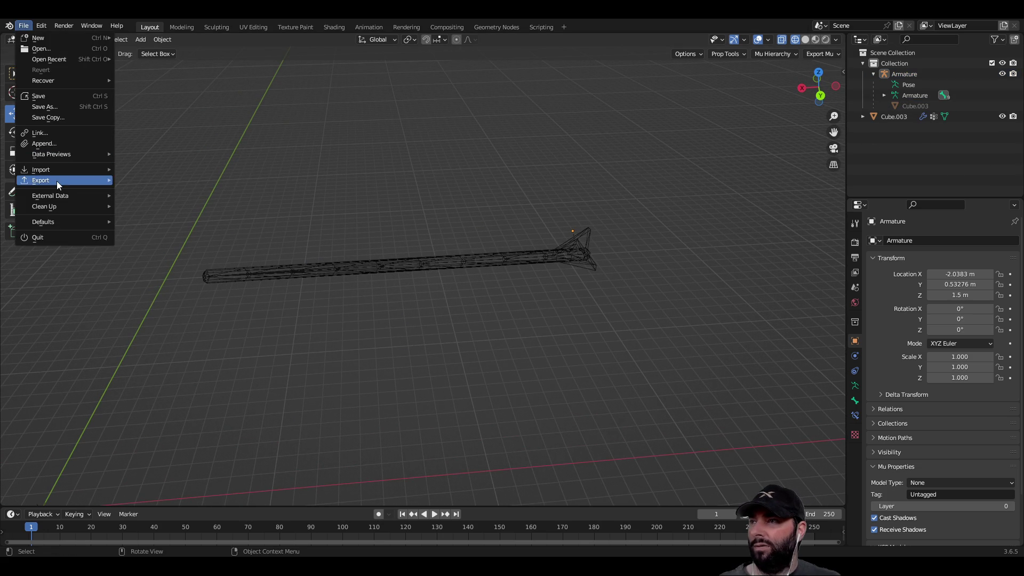
pyautogui.moveTo(57, 183)
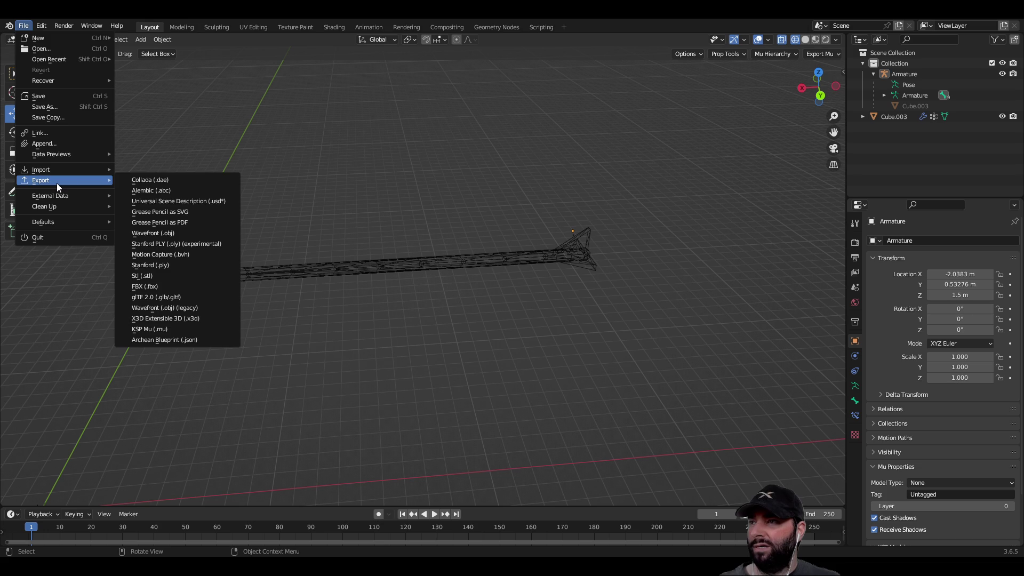
pyautogui.click(187, 299)
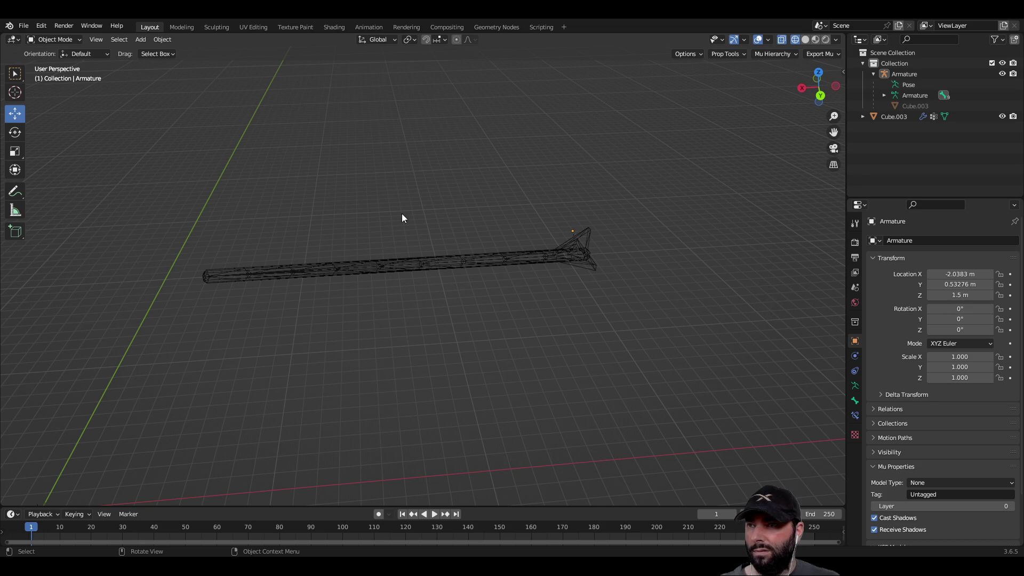
pyautogui.press('Left')
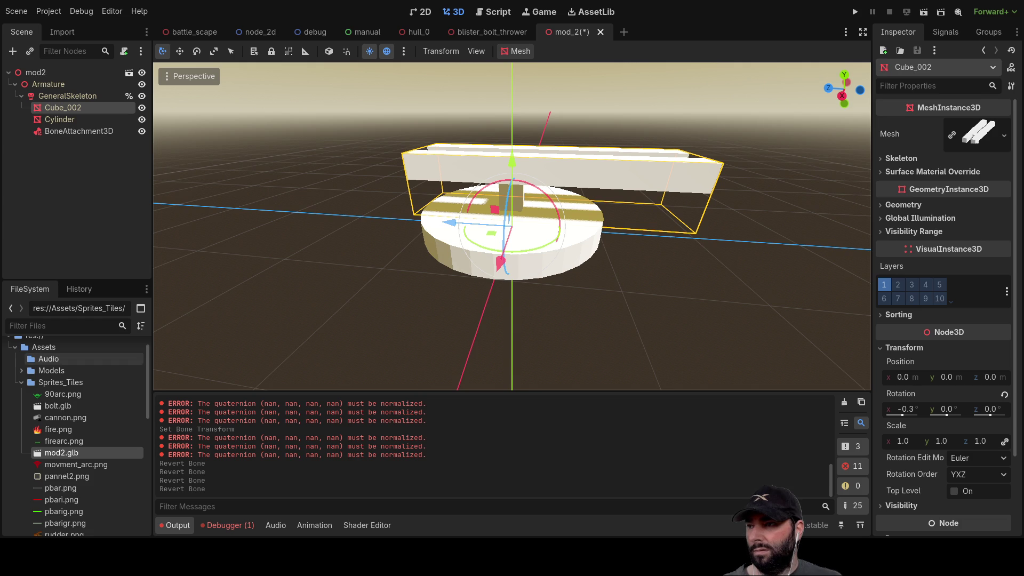
# Delete the Blister_Bolt_thrower root node from the blister_bolt_thrower scene.
pyautogui.scroll(-3, 80, 422)
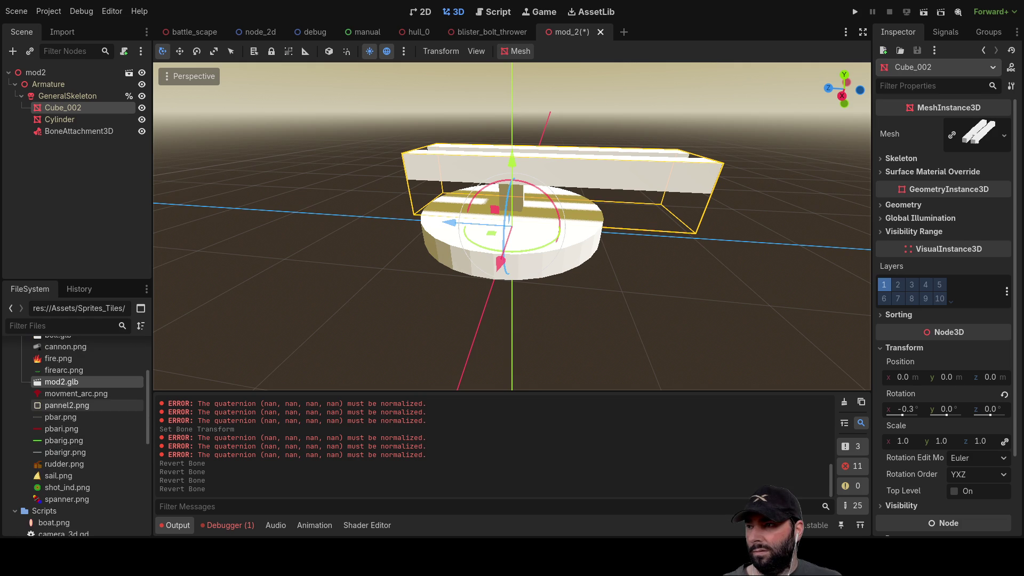
pyautogui.scroll(3, 80, 417)
pyautogui.scroll(-5, 80, 421)
pyautogui.scroll(5, 80, 422)
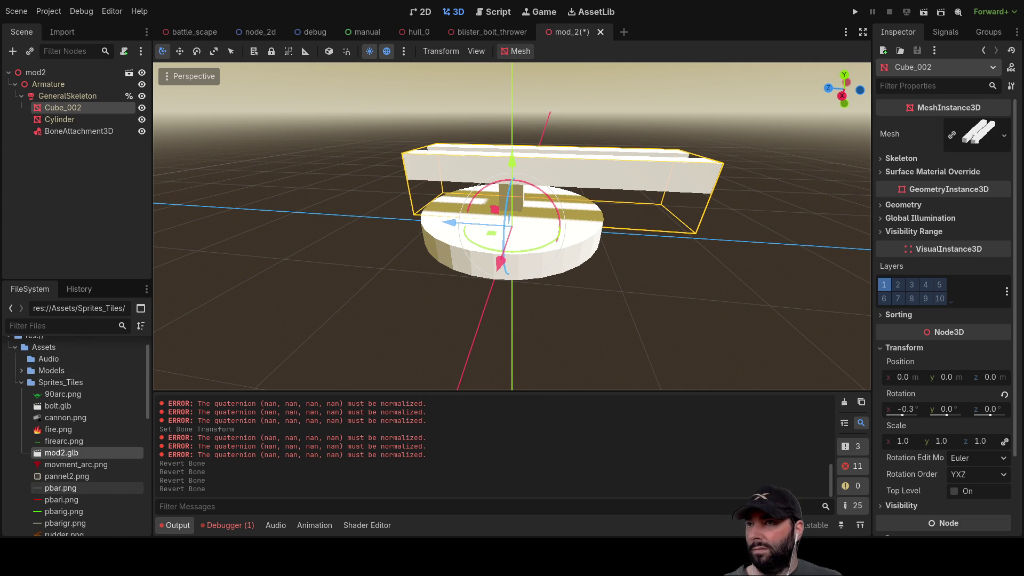
pyautogui.click(508, 31)
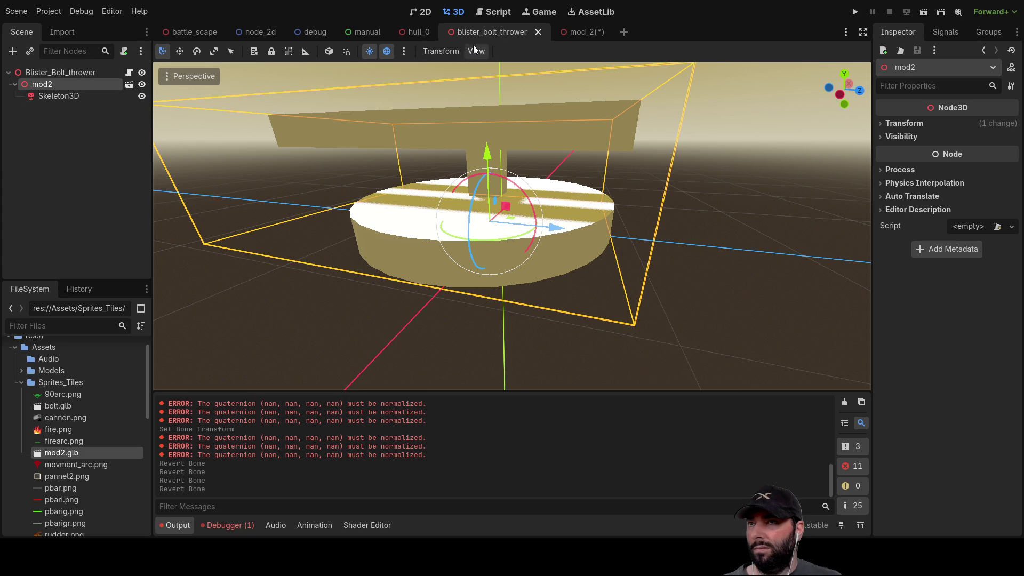
pyautogui.click(70, 72)
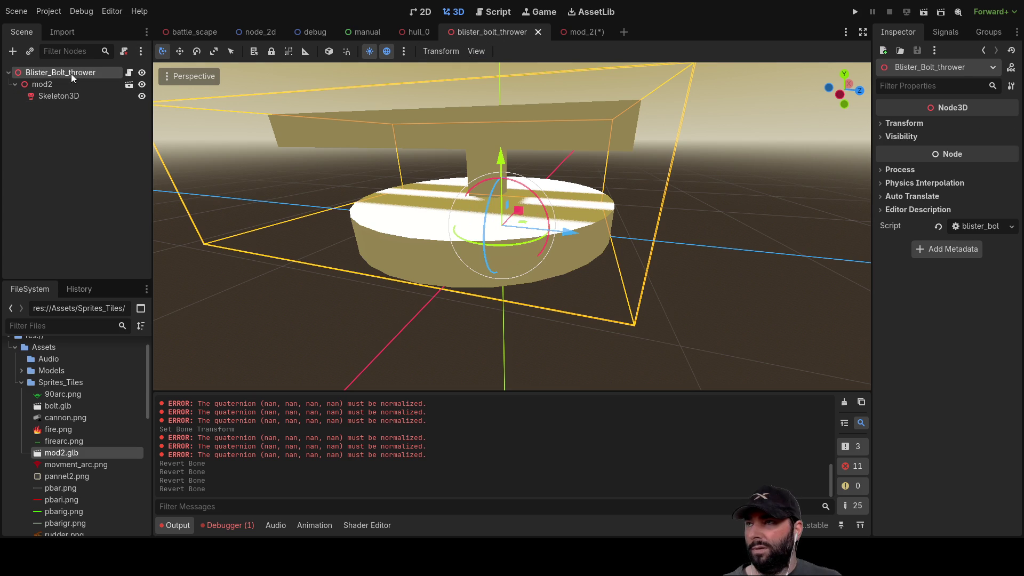
pyautogui.press('Delete')
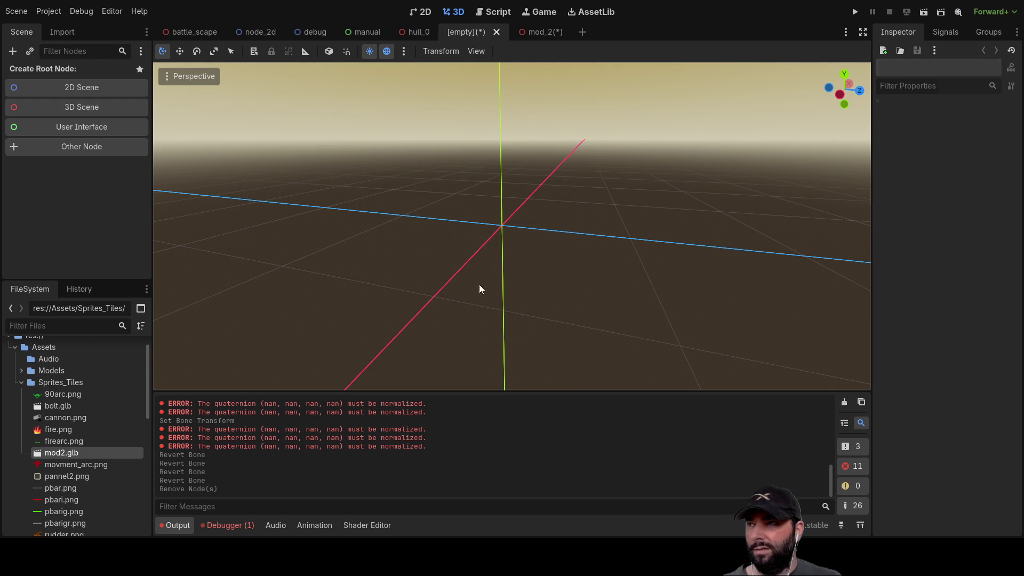
# Close the empty scene tab and the mod_2 scene tab.
pyautogui.click(498, 33)
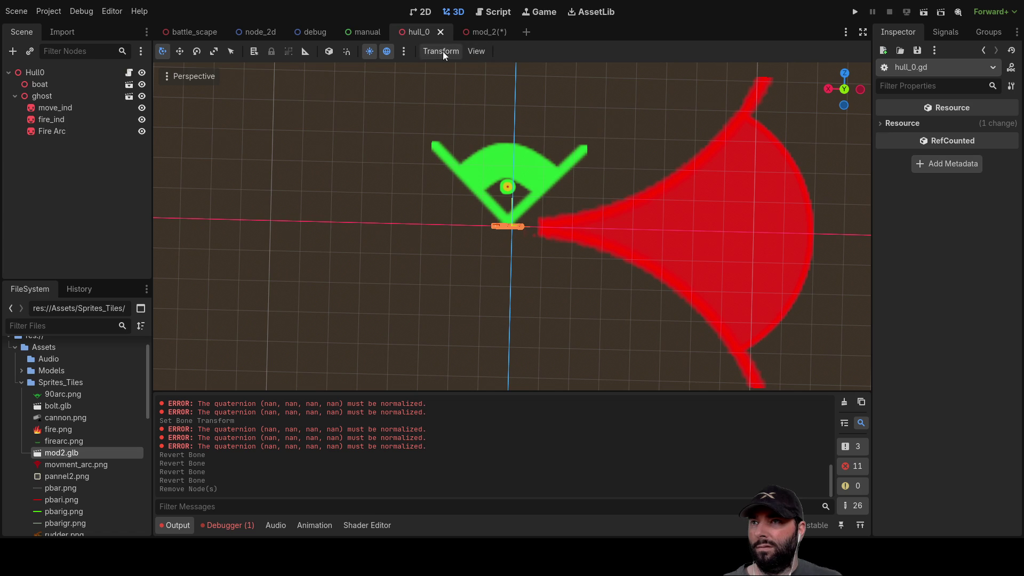
pyautogui.click(486, 27)
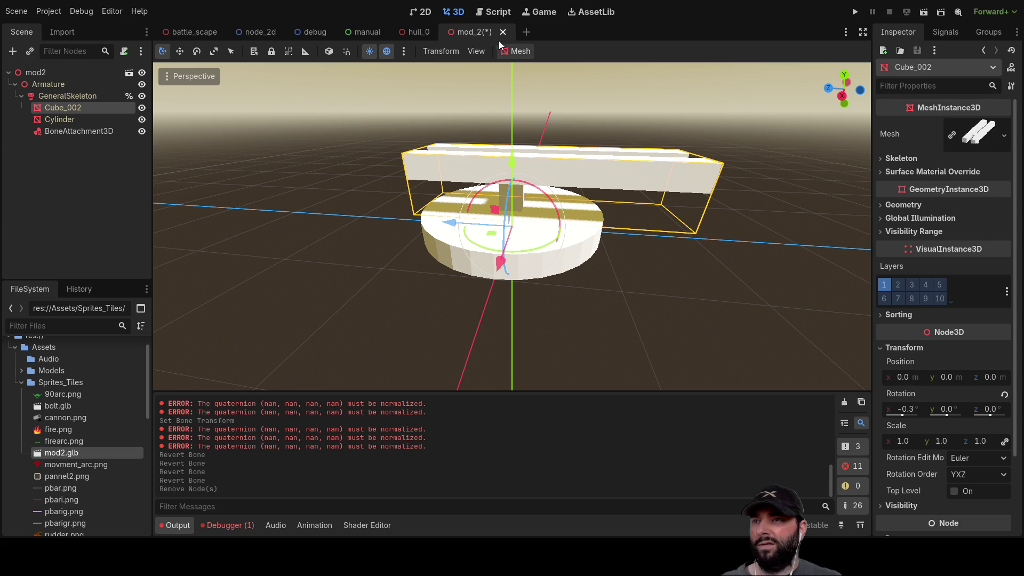
pyautogui.hotkey('ctrl', 'w')
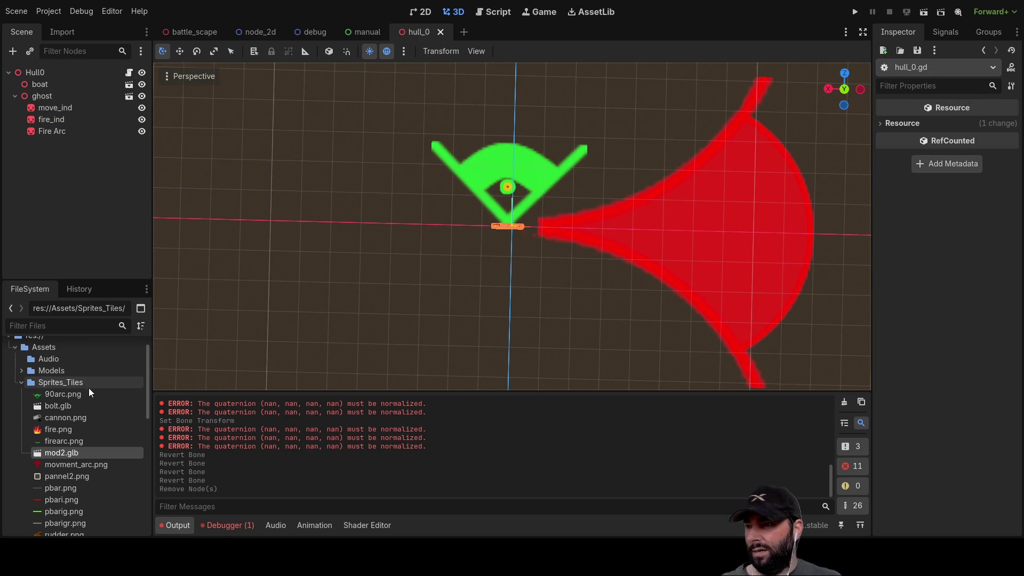
# Collapse the Scripts and Sprites_Tiles folders, then delete the mod_2.tscn file.
pyautogui.scroll(-8, 120, 459)
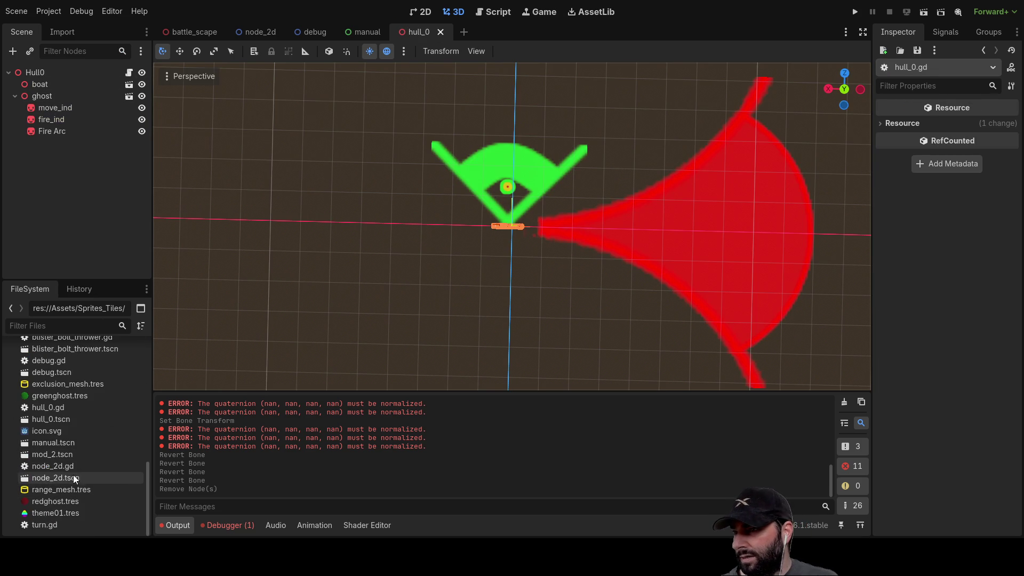
pyautogui.click(71, 444)
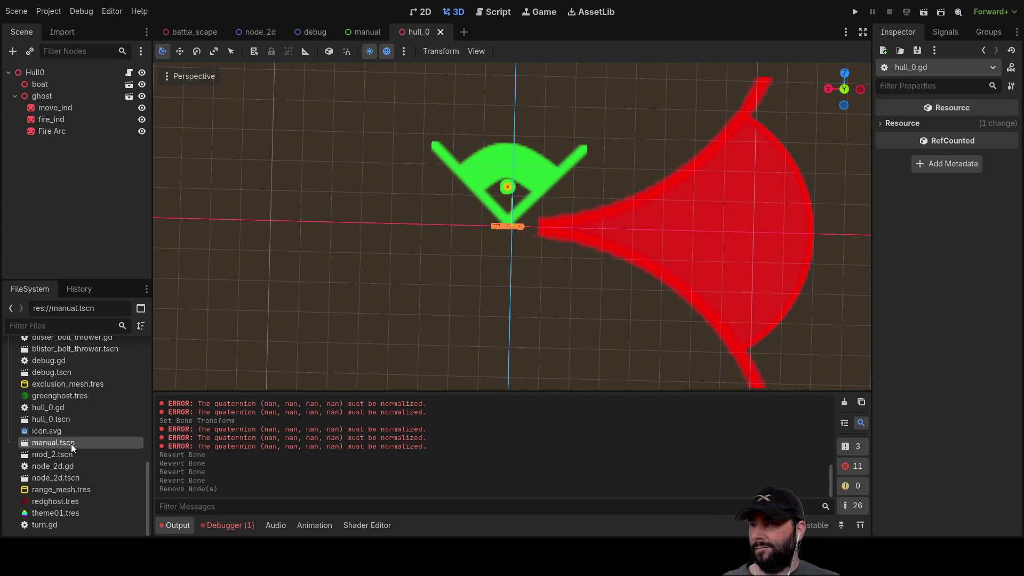
pyautogui.scroll(6, 69, 437)
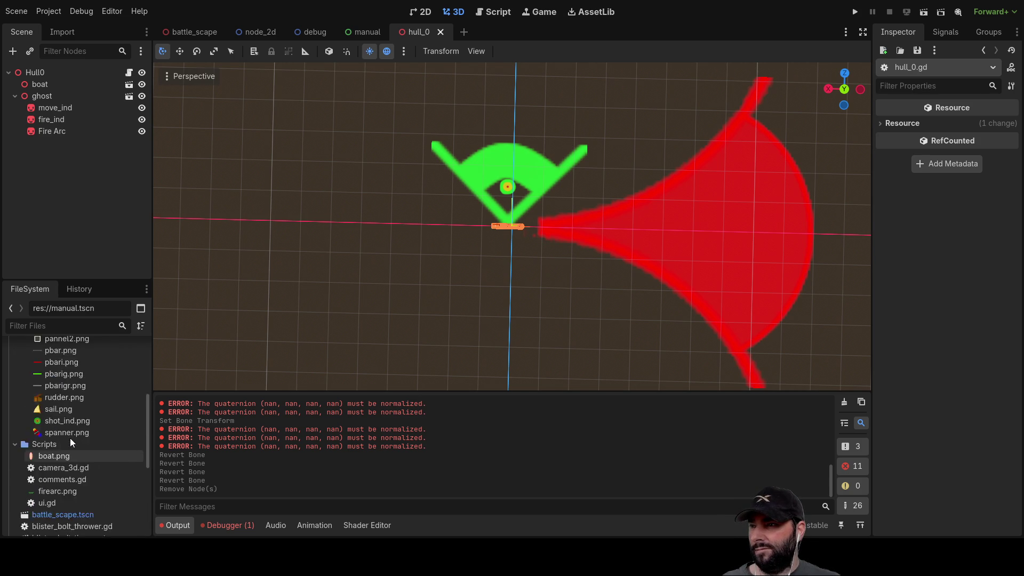
pyautogui.click(16, 409)
pyautogui.scroll(5, 18, 413)
pyautogui.scroll(2, 18, 413)
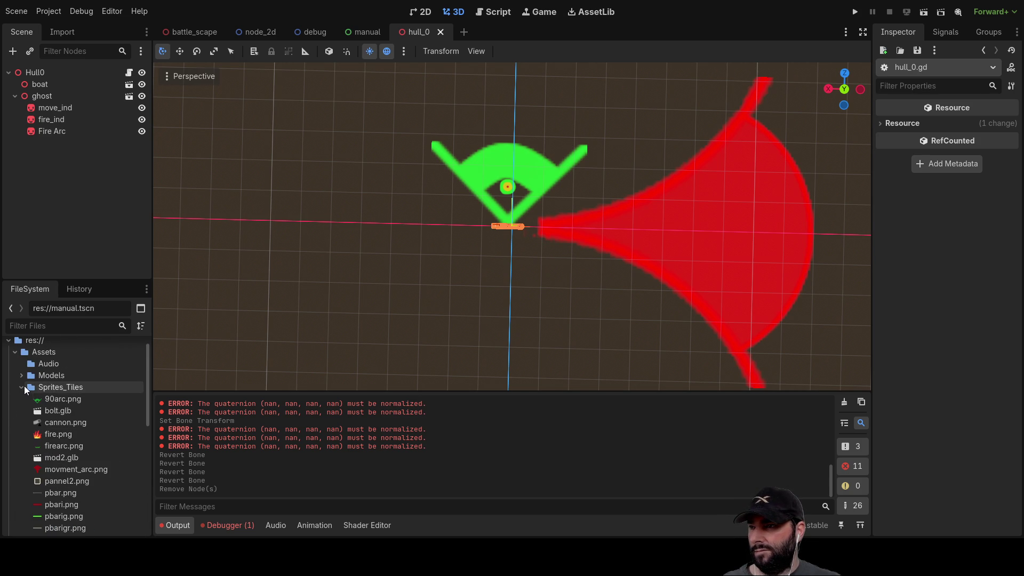
pyautogui.click(24, 387)
pyautogui.scroll(-3, 58, 415)
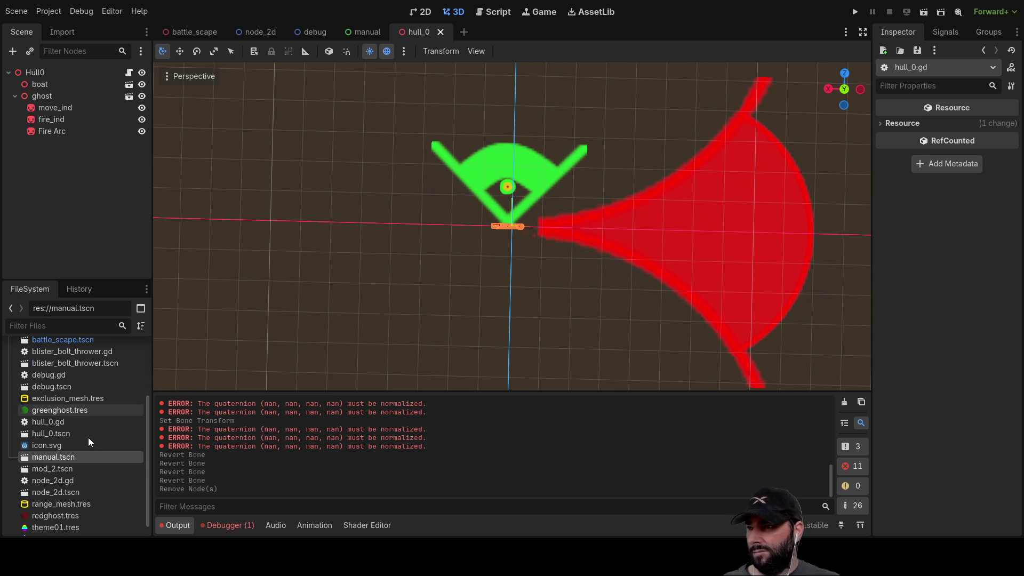
pyautogui.scroll(-1, 88, 437)
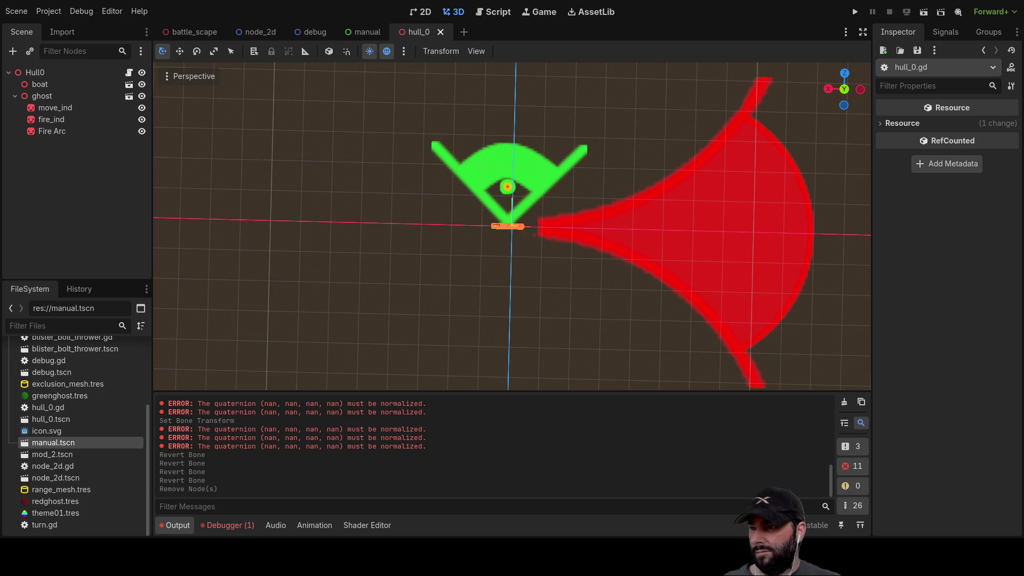
pyautogui.click(56, 455)
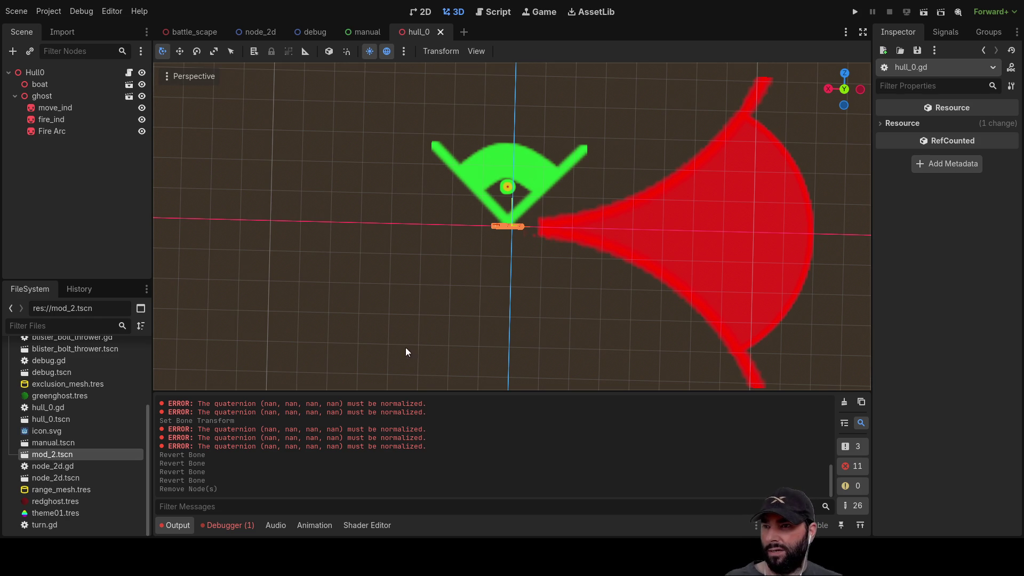
pyautogui.press('Delete')
pyautogui.press('Return')
# Bring up the node_2d scene in the 2D editor.
pyautogui.click(65, 480)
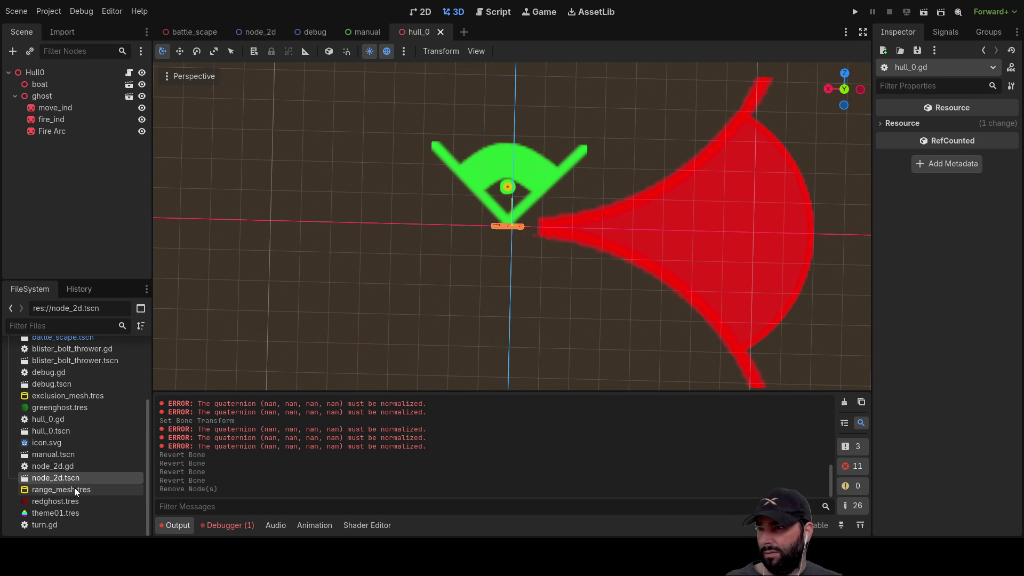
pyautogui.click(257, 32)
pyautogui.scroll(-13, 465, 297)
pyautogui.scroll(5, 474, 324)
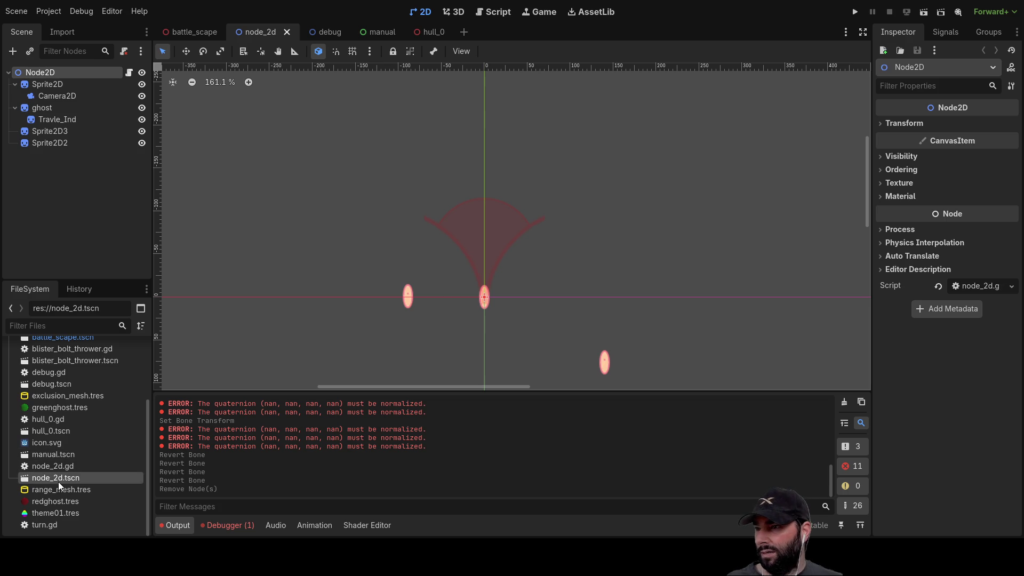
pyautogui.scroll(-5, 565, 240)
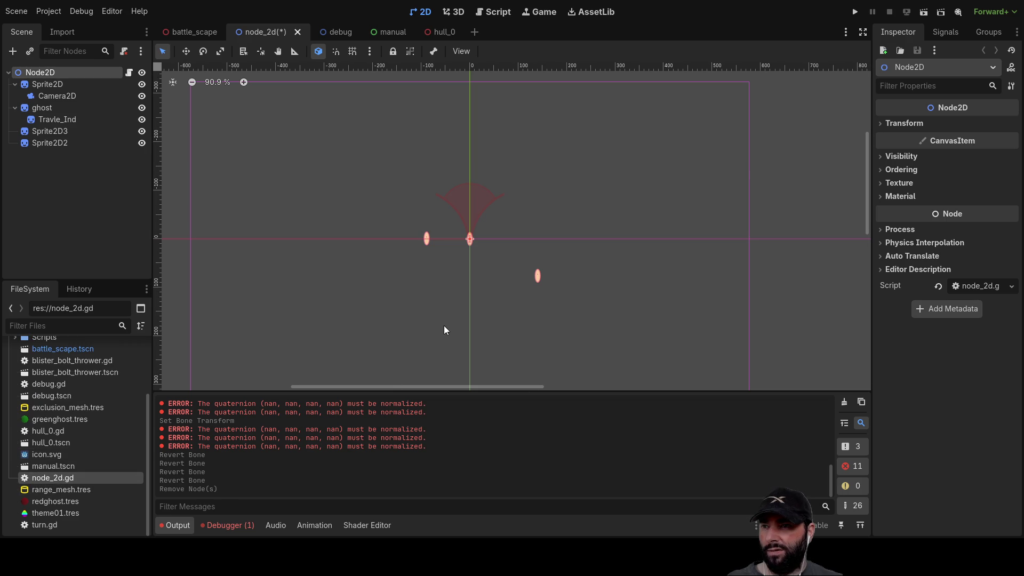
pyautogui.click(58, 456)
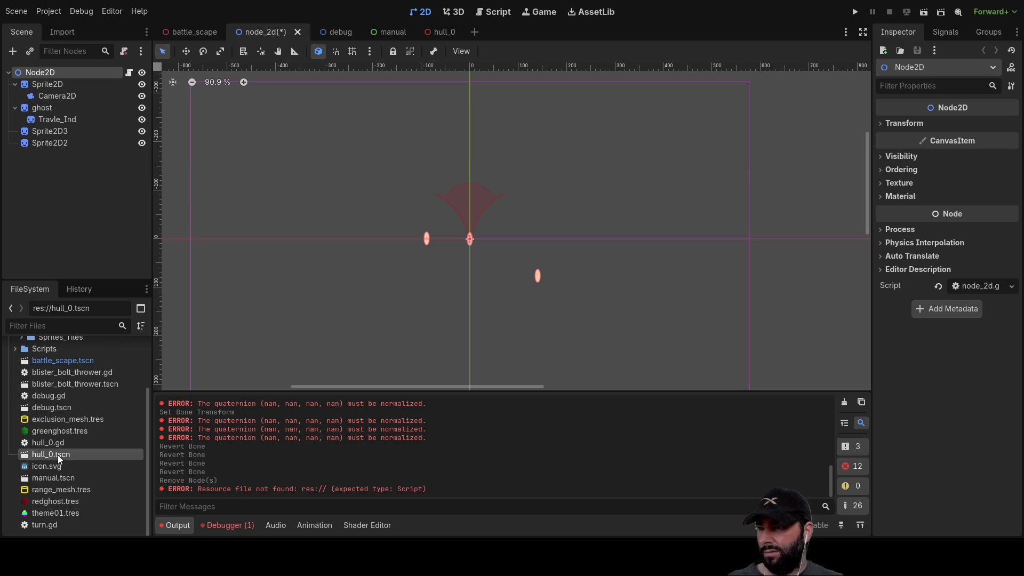
pyautogui.click(439, 31)
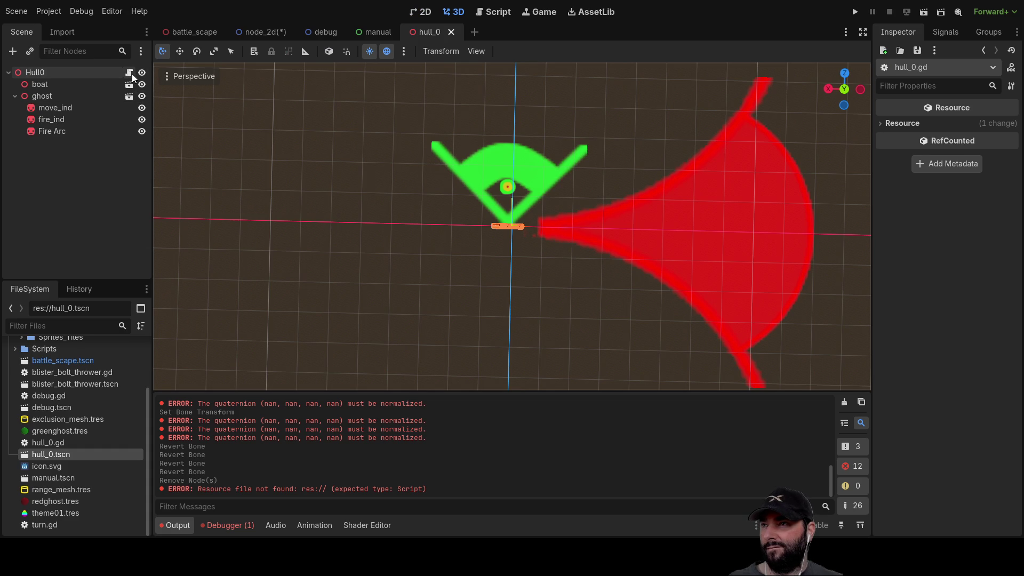
pyautogui.moveTo(427, 287)
pyautogui.mouseDown(button='middle')
pyautogui.moveTo(421, 128)
pyautogui.moveTo(228, 120)
pyautogui.moveTo(442, 139)
pyautogui.moveTo(454, 211)
pyautogui.moveTo(459, 64)
pyautogui.moveTo(446, 197)
pyautogui.mouseUp(button='middle')
pyautogui.scroll(5, 524, 252)
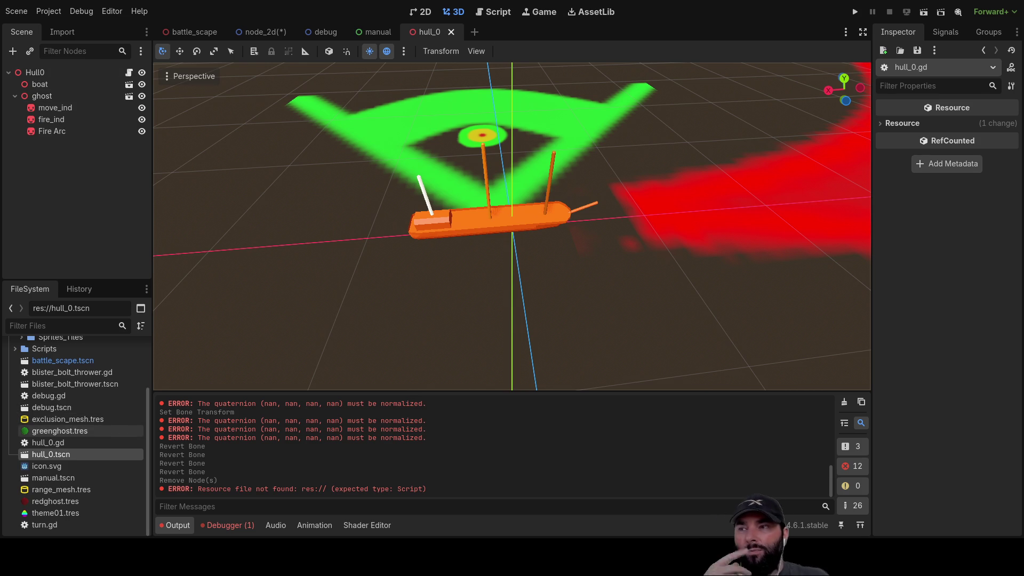
pyautogui.scroll(3, 80, 395)
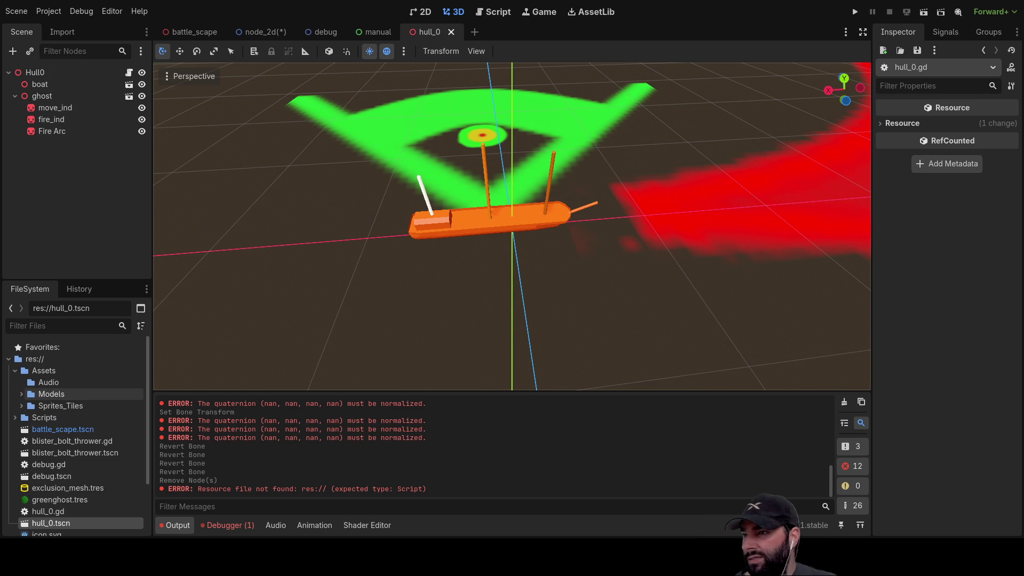
# Expand Assets/Models and open bolt.glb as a new scene, orbiting to view the arrow.
pyautogui.doubleClick(80, 394)
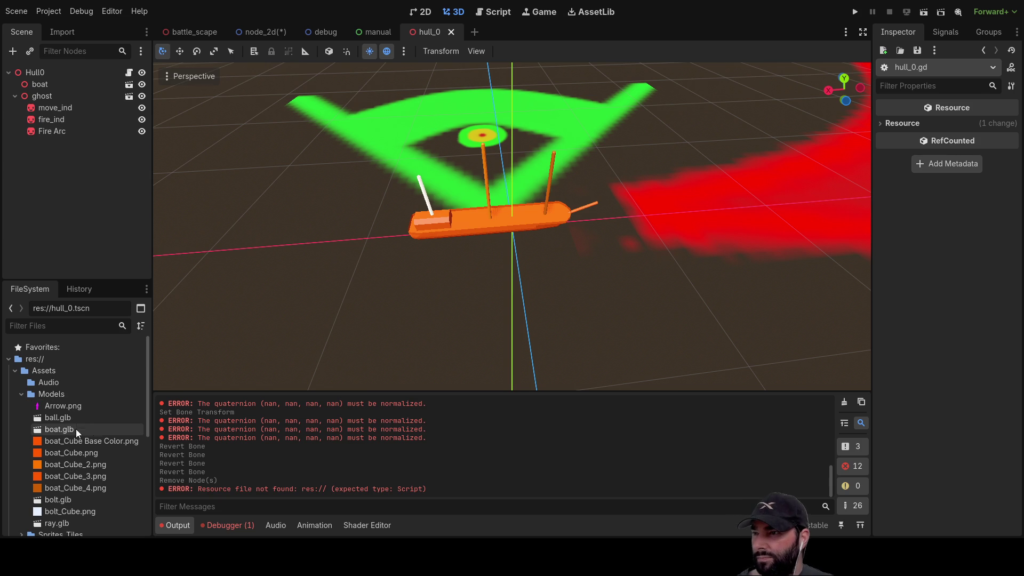
pyautogui.scroll(-3, 81, 481)
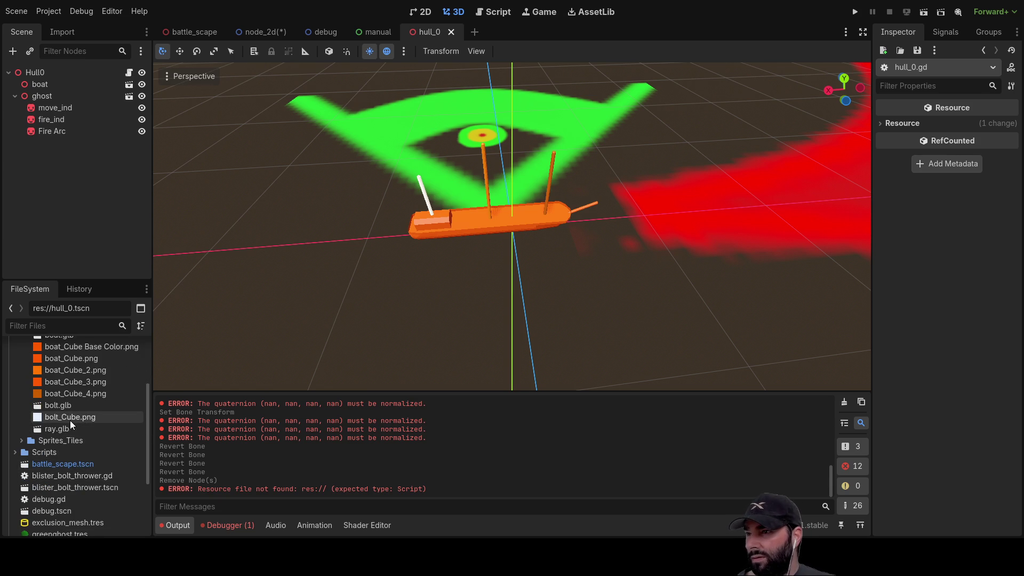
pyautogui.click(66, 406)
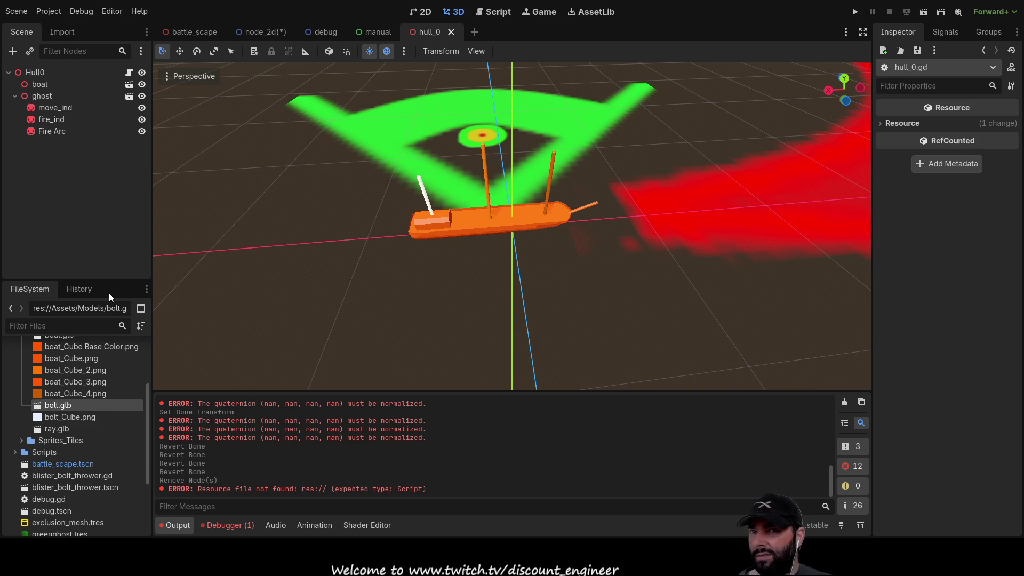
pyautogui.press('Return')
pyautogui.scroll(3, 356, 192)
pyautogui.moveTo(356, 192)
pyautogui.mouseDown(button='middle')
pyautogui.moveTo(407, 228)
pyautogui.moveTo(440, 276)
pyautogui.moveTo(394, 180)
pyautogui.moveTo(371, 236)
pyautogui.moveTo(412, 202)
pyautogui.moveTo(470, 302)
pyautogui.moveTo(441, 218)
pyautogui.moveTo(368, 209)
pyautogui.mouseUp(button='middle')
pyautogui.scroll(3, 470, 302)
pyautogui.scroll(-3, 368, 210)
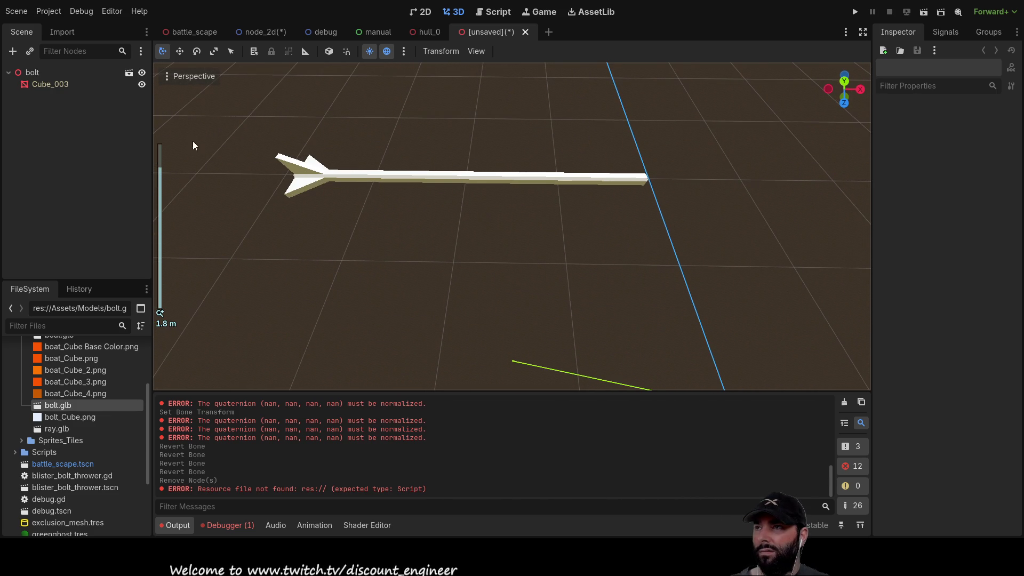
# Select the Cube_003 arrow mesh in the Scene dock.
pyautogui.click(43, 84)
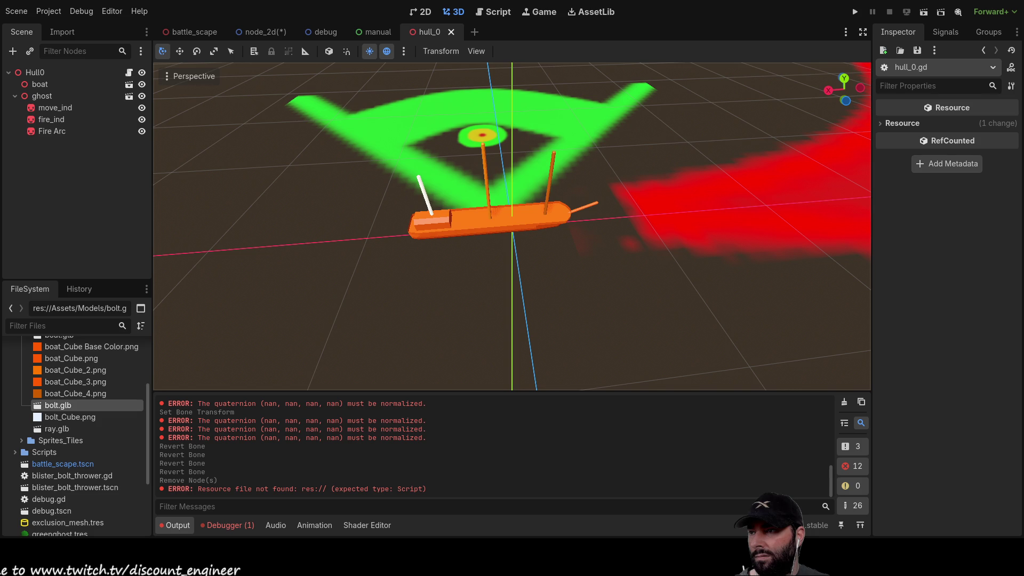
# Scroll the FileSystem dock to locate bolt.glb.
pyautogui.scroll(3, 80, 416)
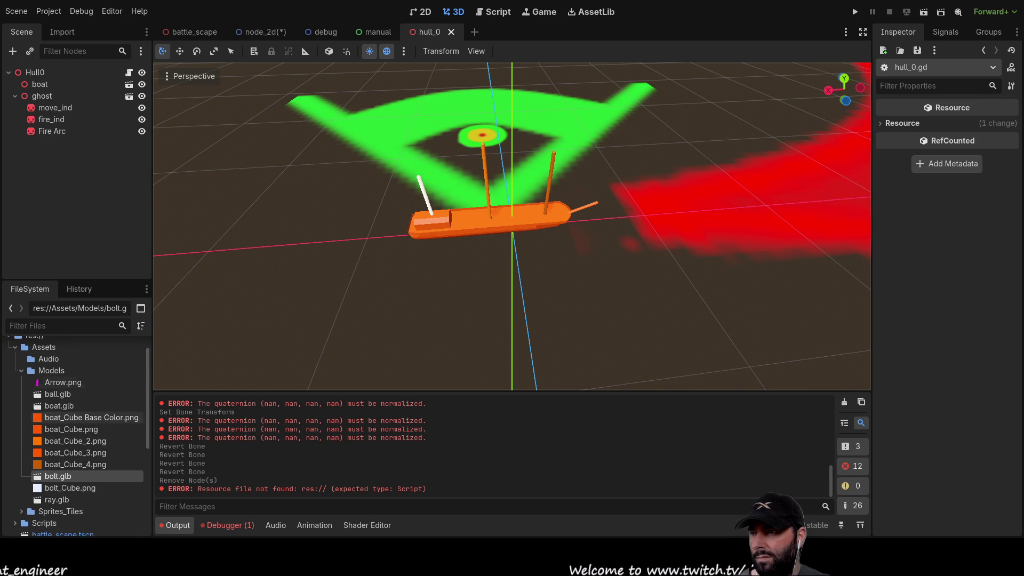
pyautogui.scroll(-5, 80, 440)
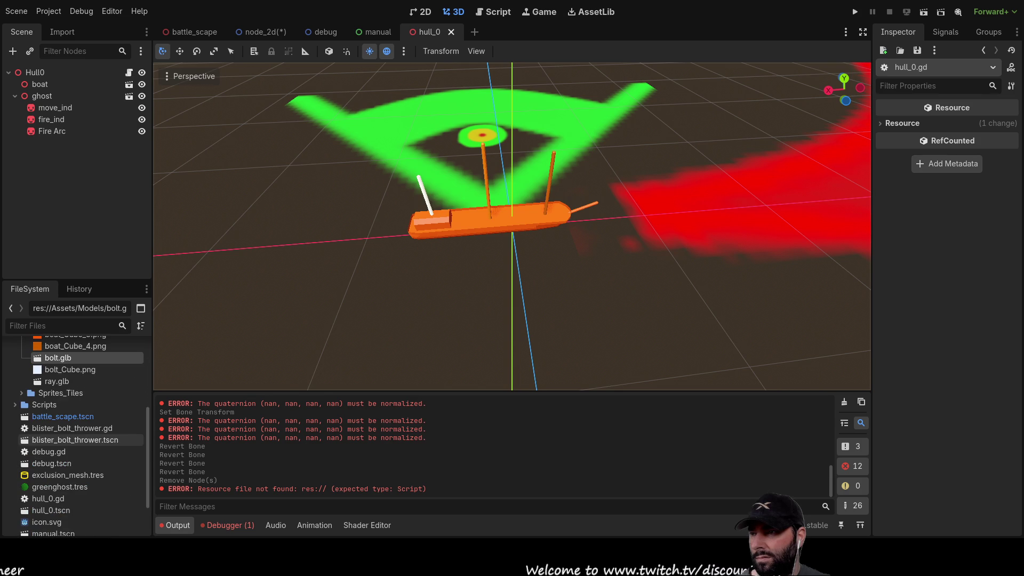
pyautogui.scroll(1, 80, 381)
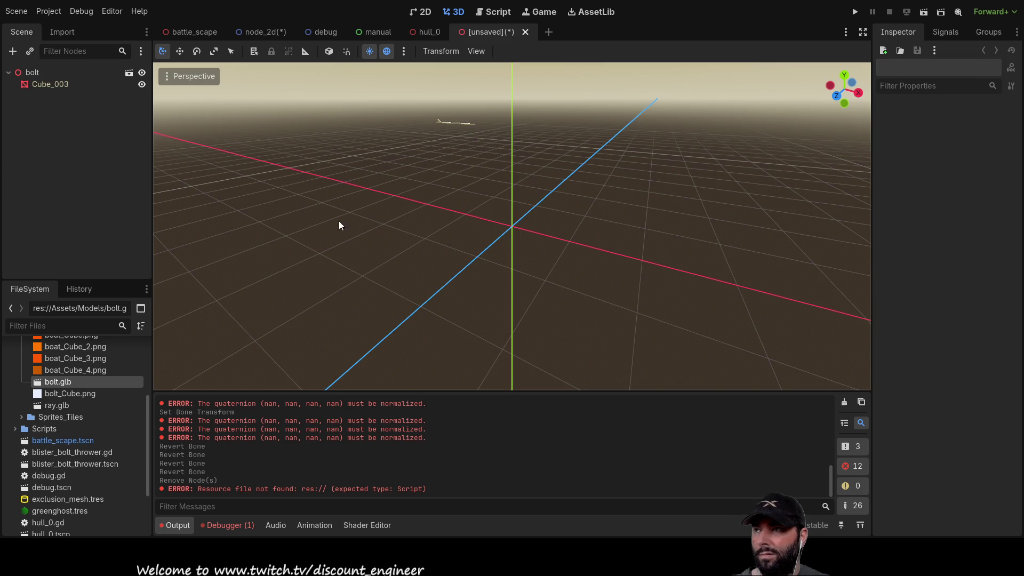
# Orbit around the bolt, then close its unsaved scene and select bolt.glb.
pyautogui.scroll(3, 372, 171)
pyautogui.moveTo(373, 171)
pyautogui.mouseDown(button='middle')
pyautogui.moveTo(385, 140)
pyautogui.moveTo(451, 233)
pyautogui.mouseUp(button='middle')
pyautogui.scroll(-5, 444, 206)
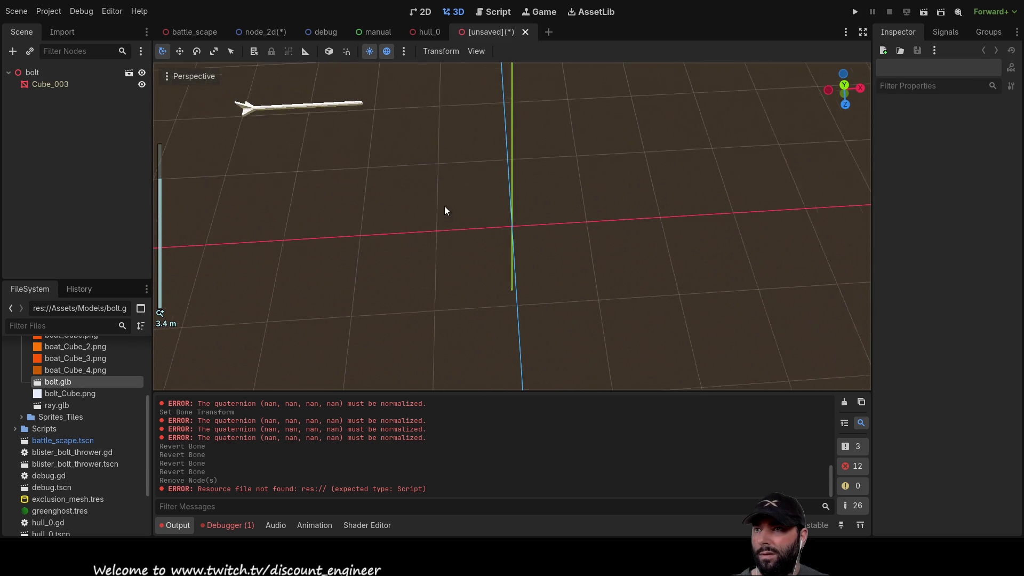
pyautogui.moveTo(357, 192); pyautogui.dragTo(480, 229, button='middle')
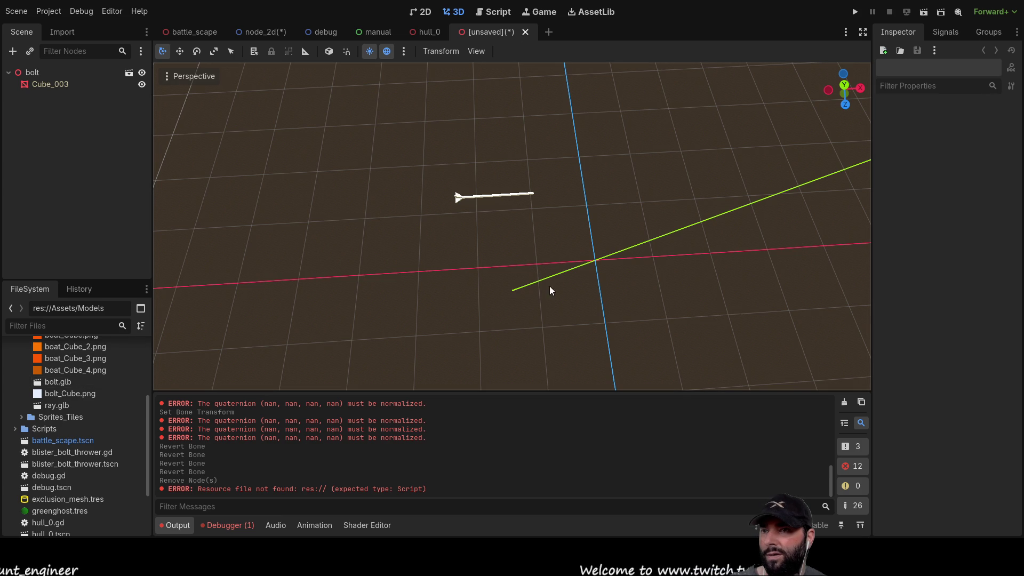
pyautogui.hotkey('ctrl', 'w')
pyautogui.click(68, 382)
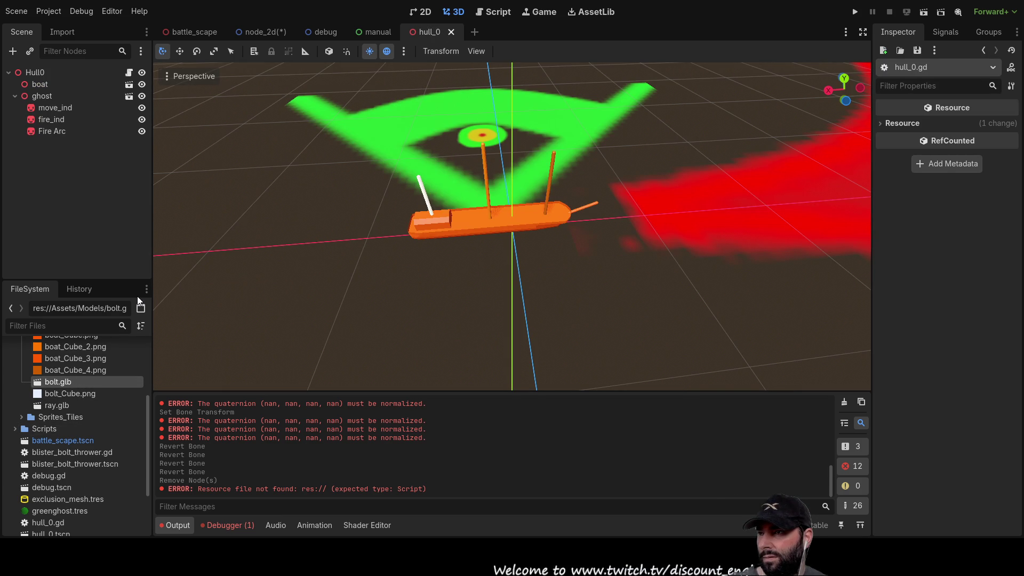
# Open bolt.glb as a new inherited scene and select its Cube_003 arrow mesh.
pyautogui.press('Return')
pyautogui.scroll(-3, 424, 178)
pyautogui.moveTo(393, 160)
pyautogui.mouseDown(button='middle')
pyautogui.moveTo(377, 154)
pyautogui.moveTo(425, 210)
pyautogui.moveTo(338, 141)
pyautogui.moveTo(474, 309)
pyautogui.moveTo(447, 261)
pyautogui.mouseUp(button='middle')
pyautogui.scroll(5, 483, 278)
pyautogui.scroll(-2, 470, 267)
pyautogui.click(468, 265)
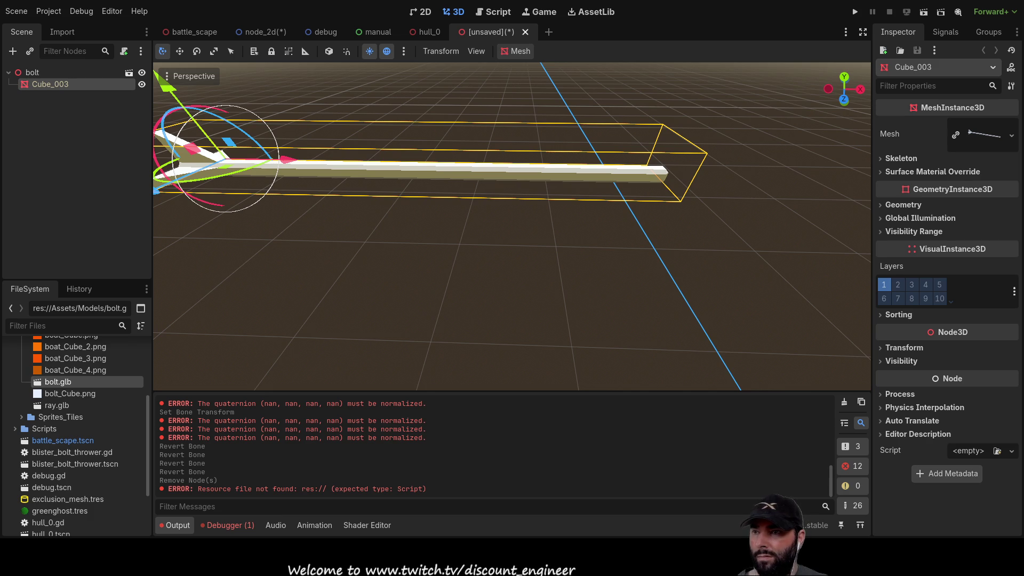
# Switch to Blender and select the Cube.003 bolt mesh.
pyautogui.hotkey('alt', 'Tab')
pyautogui.click(437, 274)
pyautogui.moveTo(438, 273)
pyautogui.mouseDown(button='middle')
pyautogui.moveTo(373, 239)
pyautogui.moveTo(402, 298)
pyautogui.moveTo(339, 333)
pyautogui.moveTo(383, 329)
pyautogui.mouseUp(button='middle')
pyautogui.click(372, 290)
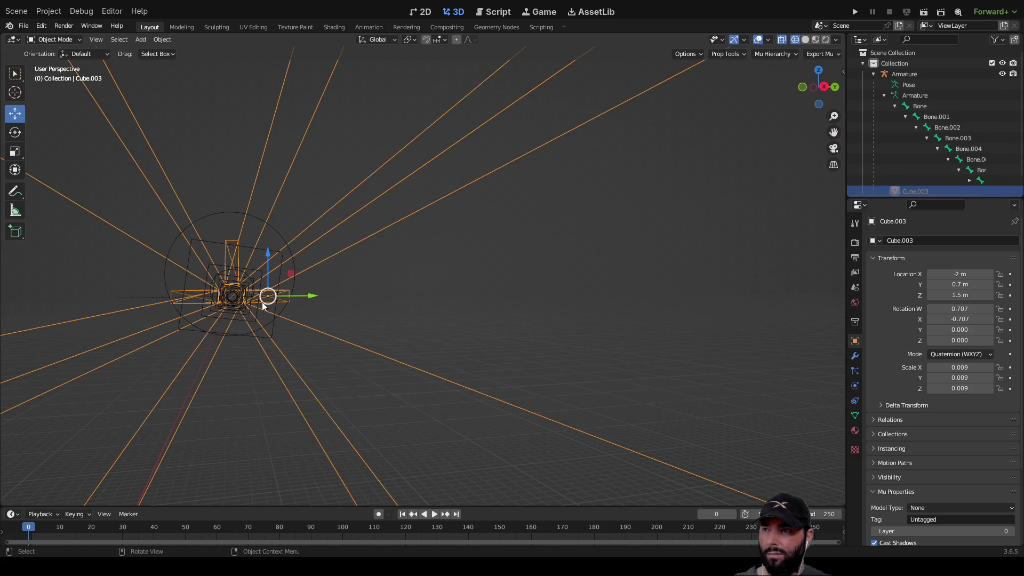
# Parent the bolt mesh to the Armature With Automatic Weights.
pyautogui.click(231, 286)
pyautogui.moveTo(232, 286)
pyautogui.mouseDown(button='middle')
pyautogui.moveTo(225, 304)
pyautogui.moveTo(267, 334)
pyautogui.mouseUp(button='middle')
pyautogui.hotkey('ctrl', 'p')
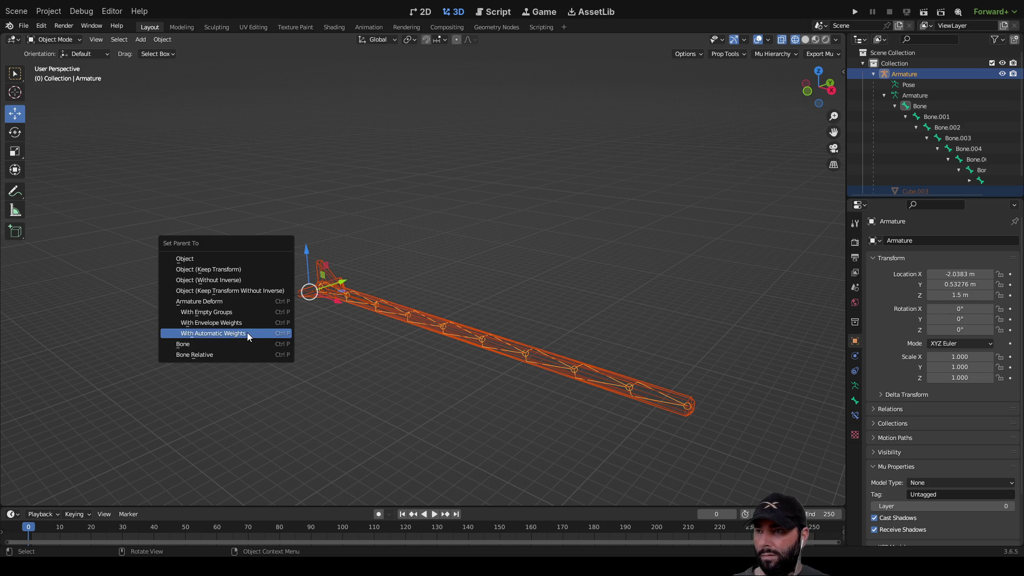
pyautogui.click(247, 332)
# Switch the armature into Pose Mode.
pyautogui.click(405, 359)
pyautogui.moveTo(396, 360)
pyautogui.mouseDown(button='middle')
pyautogui.moveTo(474, 357)
pyautogui.moveTo(447, 330)
pyautogui.moveTo(415, 341)
pyautogui.moveTo(397, 333)
pyautogui.mouseUp(button='middle')
pyautogui.scroll(3, 278, 290)
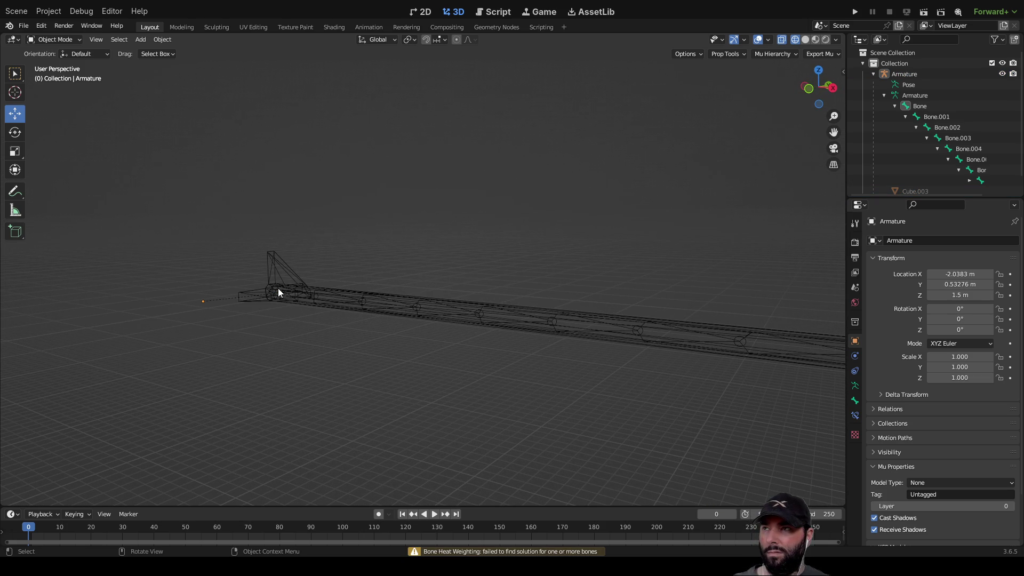
pyautogui.press('Tab')
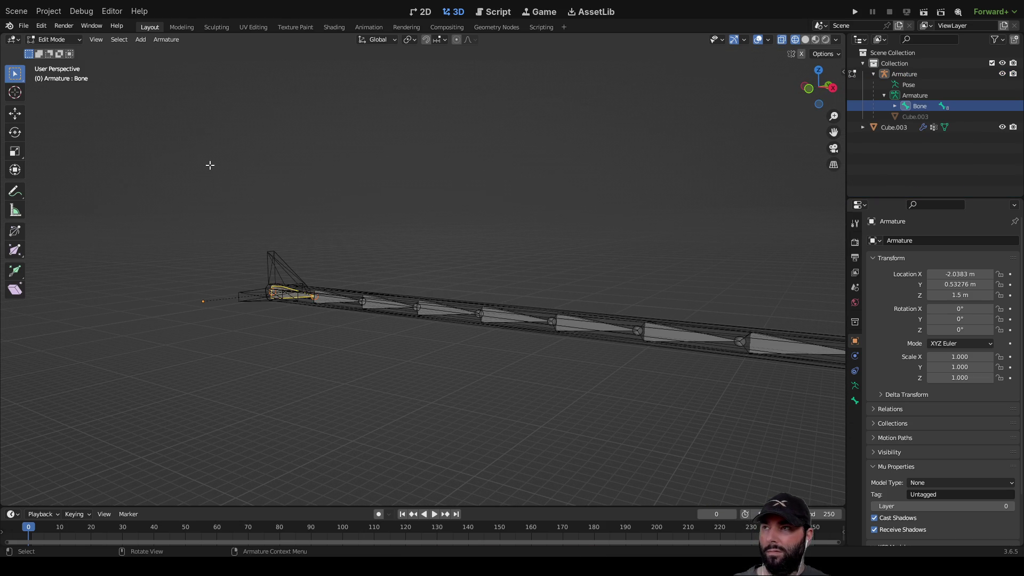
pyautogui.click(80, 40)
pyautogui.click(59, 52)
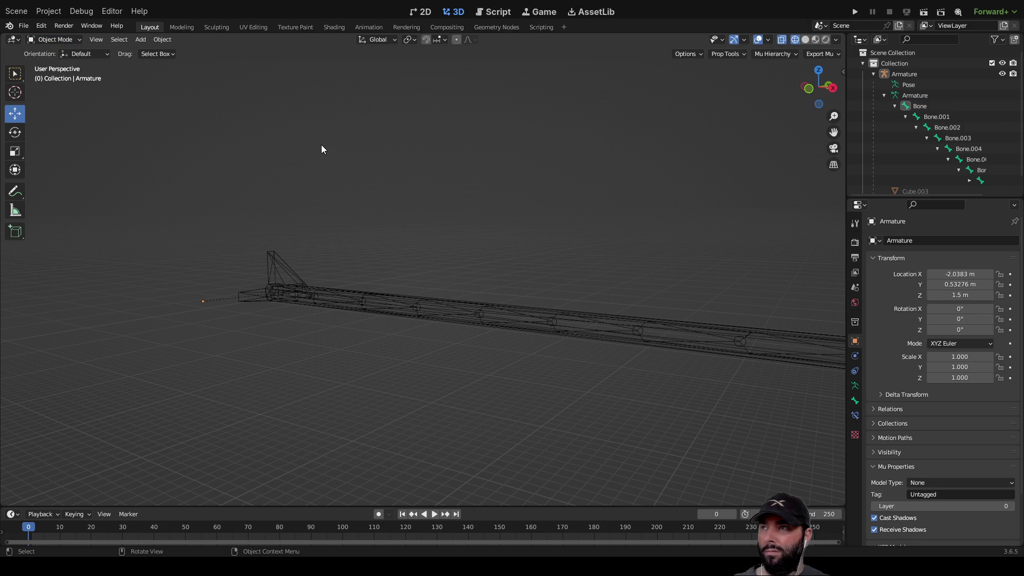
pyautogui.click(71, 41)
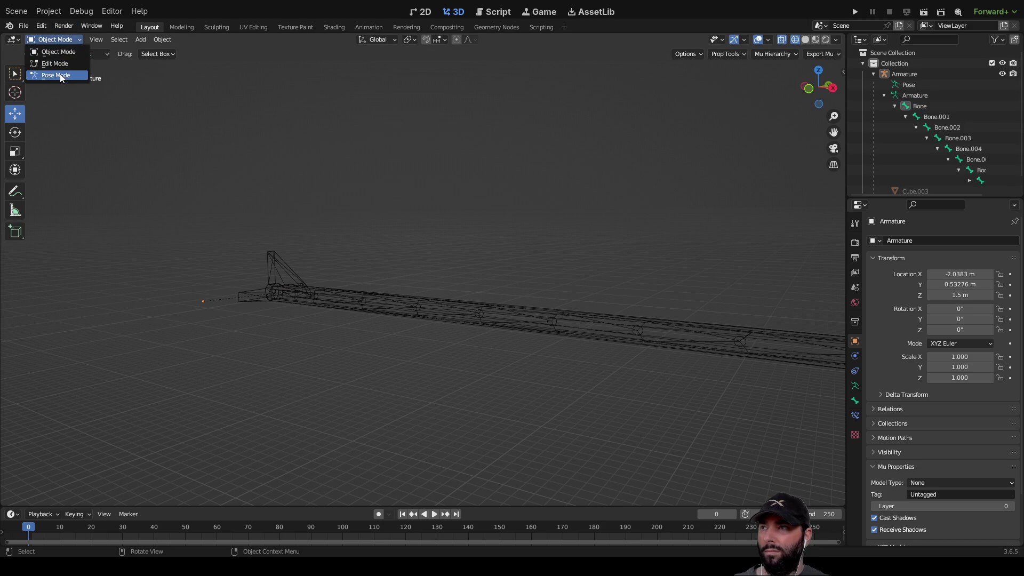
pyautogui.click(61, 76)
# Rotate Bone.005 twice to test the bolt's deformation, then quit Blender.
pyautogui.click(576, 327)
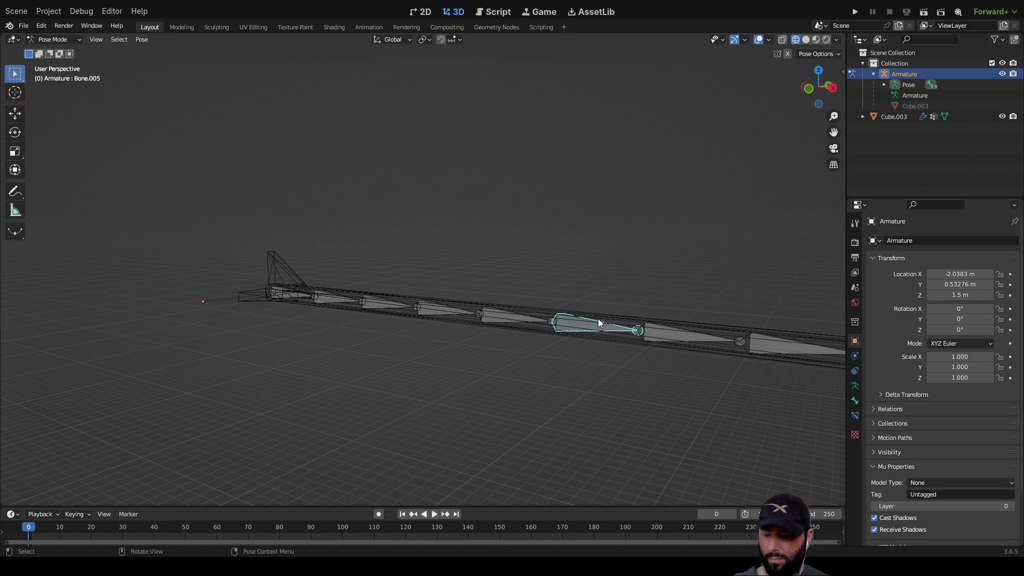
pyautogui.press('r')
pyautogui.click(568, 254)
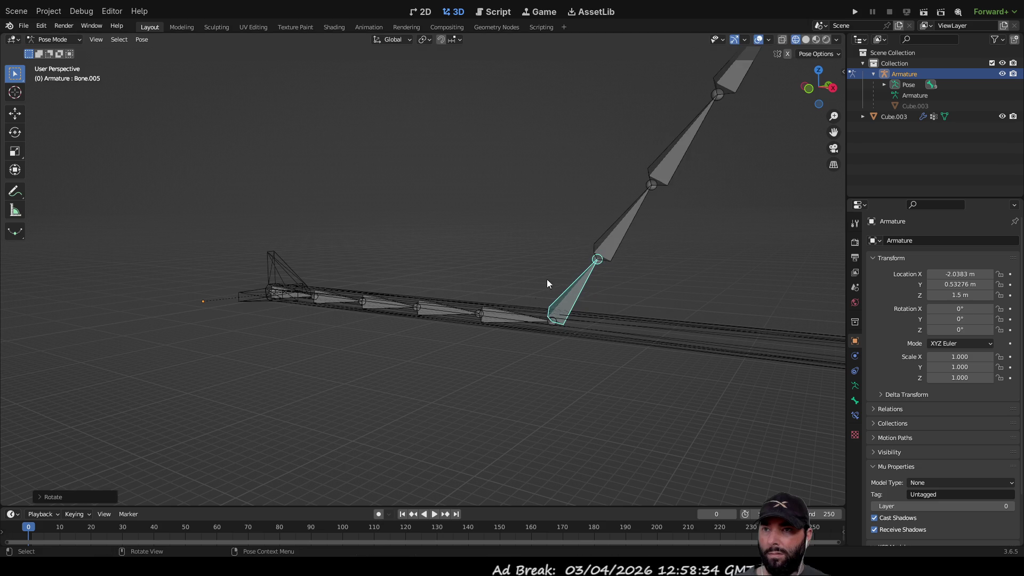
pyautogui.scroll(-3, 540, 353)
pyautogui.moveTo(540, 353)
pyautogui.mouseDown(button='middle')
pyautogui.moveTo(651, 376)
pyautogui.moveTo(617, 333)
pyautogui.moveTo(536, 354)
pyautogui.moveTo(545, 382)
pyautogui.moveTo(560, 355)
pyautogui.mouseUp(button='middle')
pyautogui.press('r')
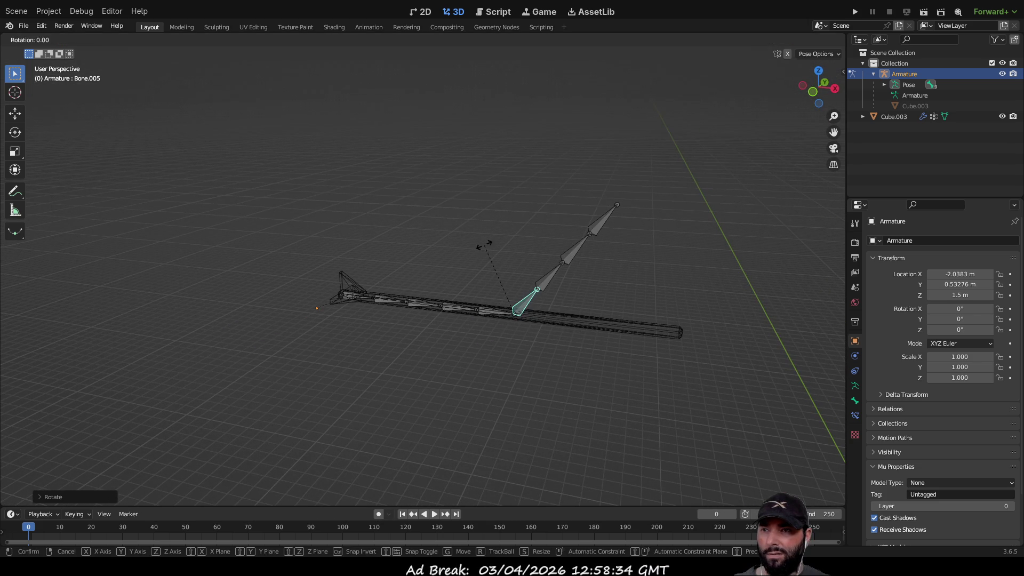
pyautogui.click(419, 258)
pyautogui.click(385, 297)
pyautogui.moveTo(385, 296)
pyautogui.mouseDown(button='middle')
pyautogui.moveTo(544, 341)
pyautogui.moveTo(670, 313)
pyautogui.moveTo(542, 276)
pyautogui.moveTo(529, 364)
pyautogui.moveTo(533, 339)
pyautogui.mouseUp(button='middle')
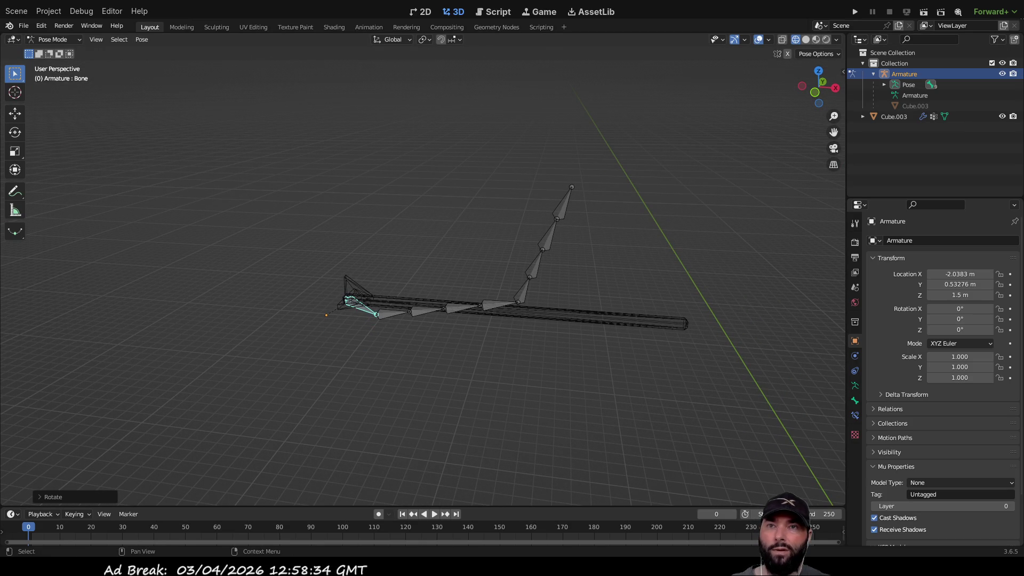
pyautogui.hotkey('ctrl', 'q')
pyautogui.click(533, 307)
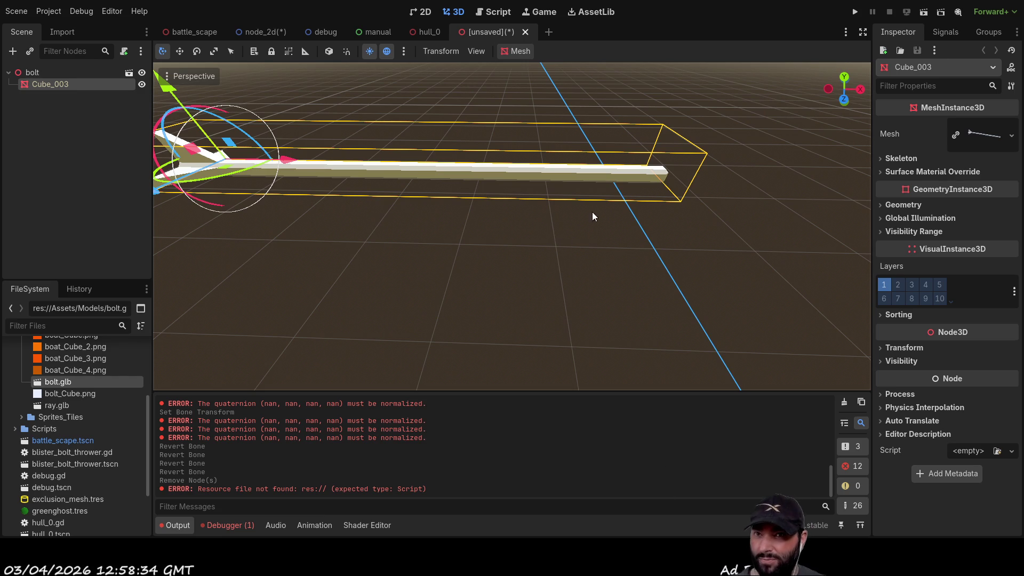
# Dismiss the splash screen and delete the default camera, cube and light.
pyautogui.scroll(-5, 539, 282)
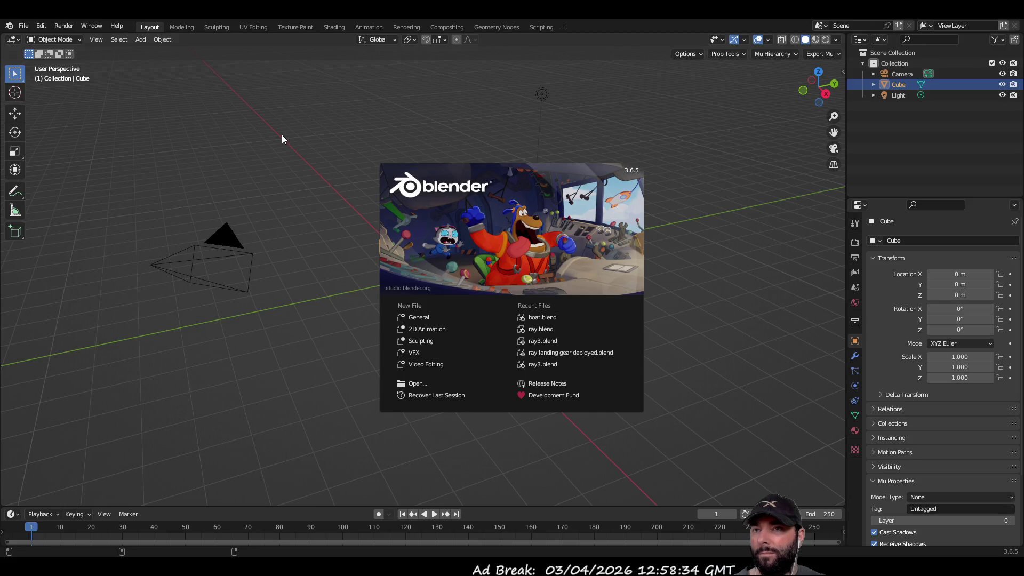
pyautogui.click(283, 136)
pyautogui.moveTo(221, 131); pyautogui.dragTo(652, 418)
pyautogui.press('Delete')
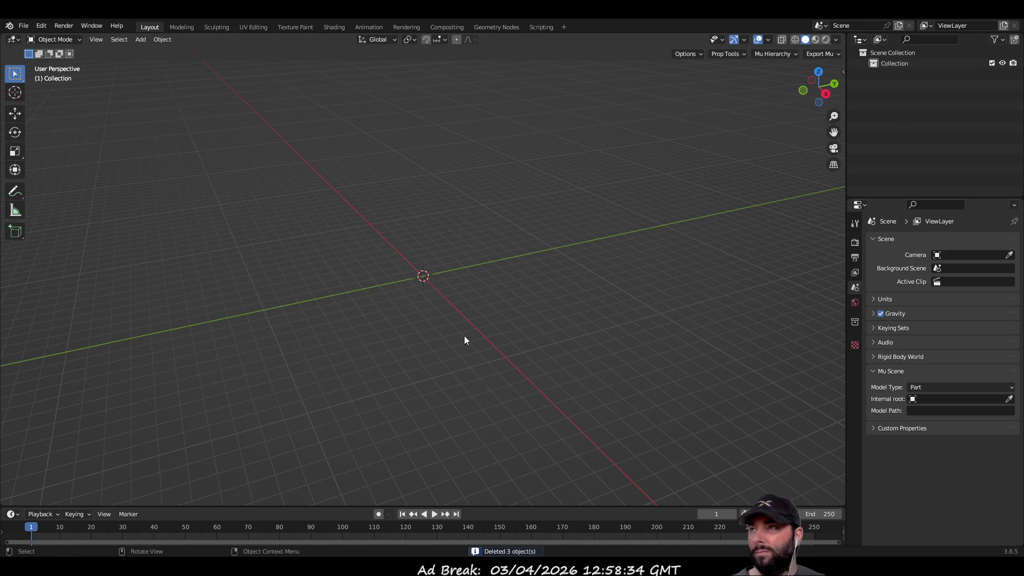
# Import the bolt arrow model as a glTF 2.0 file.
pyautogui.click(24, 26)
pyautogui.moveTo(59, 171)
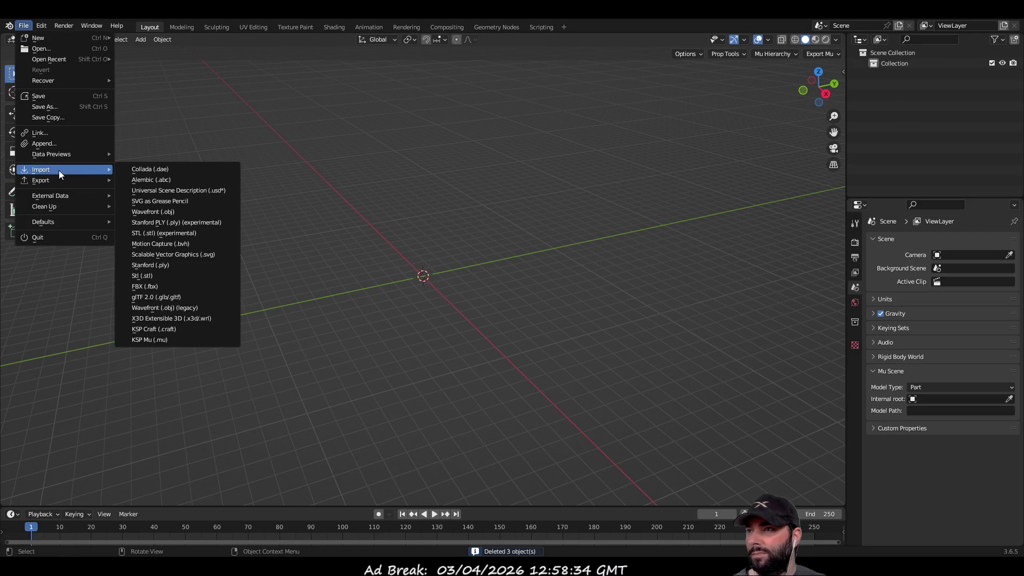
pyautogui.click(173, 298)
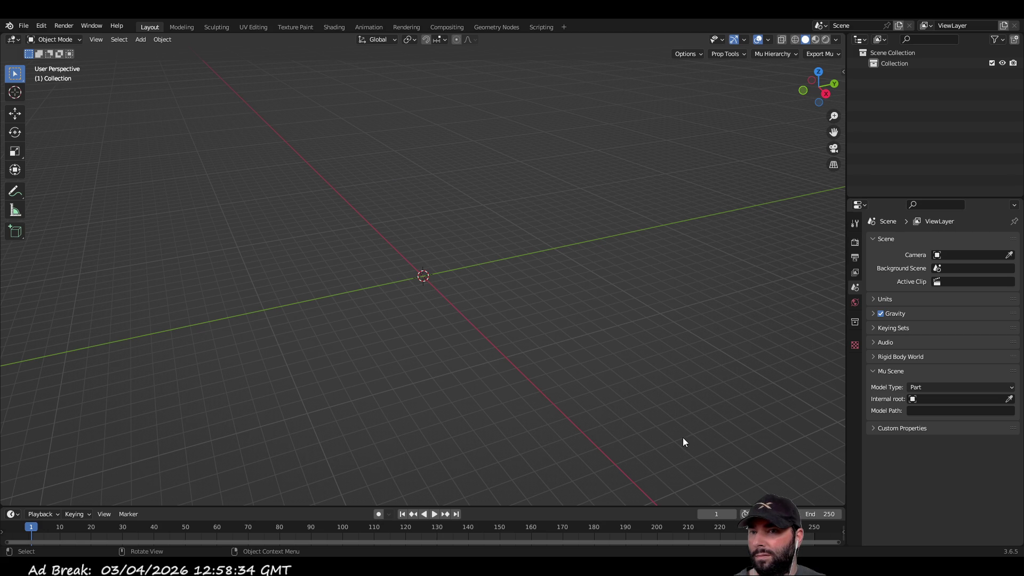
pyautogui.hotkey('ctrl', 'v')
# Expand Cube.003 in the Outliner to reveal its mesh and material.
pyautogui.moveTo(335, 217)
pyautogui.mouseDown(button='middle')
pyautogui.moveTo(318, 199)
pyautogui.moveTo(405, 224)
pyautogui.moveTo(402, 236)
pyautogui.moveTo(369, 235)
pyautogui.moveTo(300, 212)
pyautogui.moveTo(478, 293)
pyautogui.mouseUp(button='middle')
pyautogui.scroll(4, 477, 283)
pyautogui.keyDown('shift'); pyautogui.moveTo(436, 212); pyautogui.dragTo(425, 287, button='middle'); pyautogui.keyUp('shift')
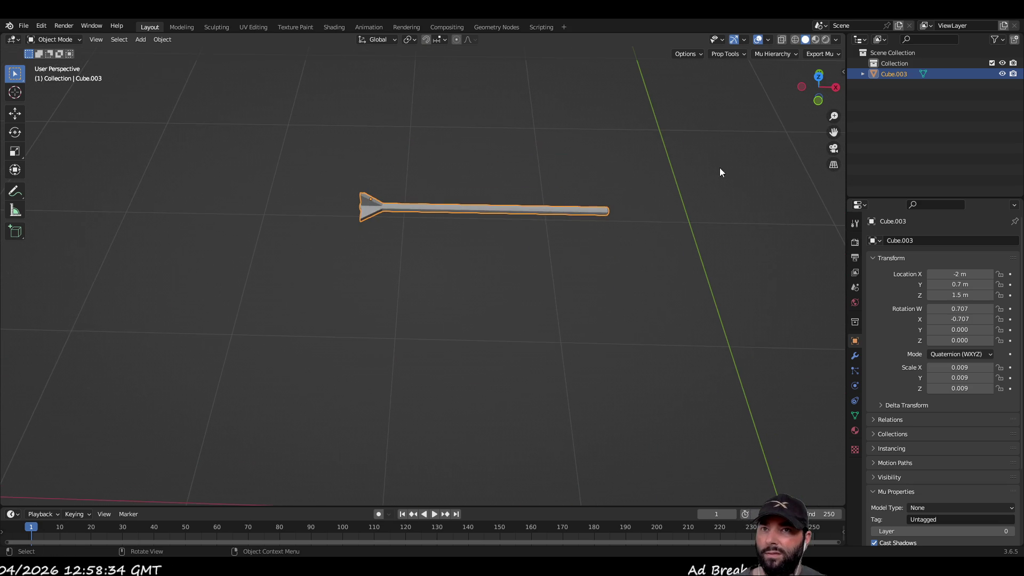
pyautogui.click(863, 74)
pyautogui.click(873, 85)
pyautogui.scroll(4, 475, 267)
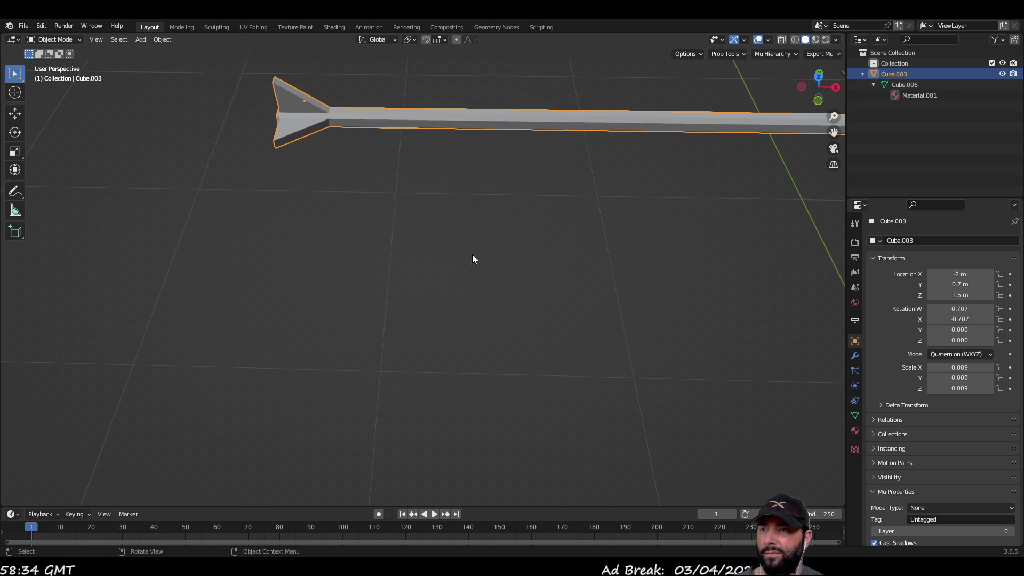
pyautogui.scroll(-2, 441, 272)
# Deselect the arrow, reframe the view, and bring up the Add menu with Shift+A.
pyautogui.click(436, 281)
pyautogui.scroll(-3, 444, 305)
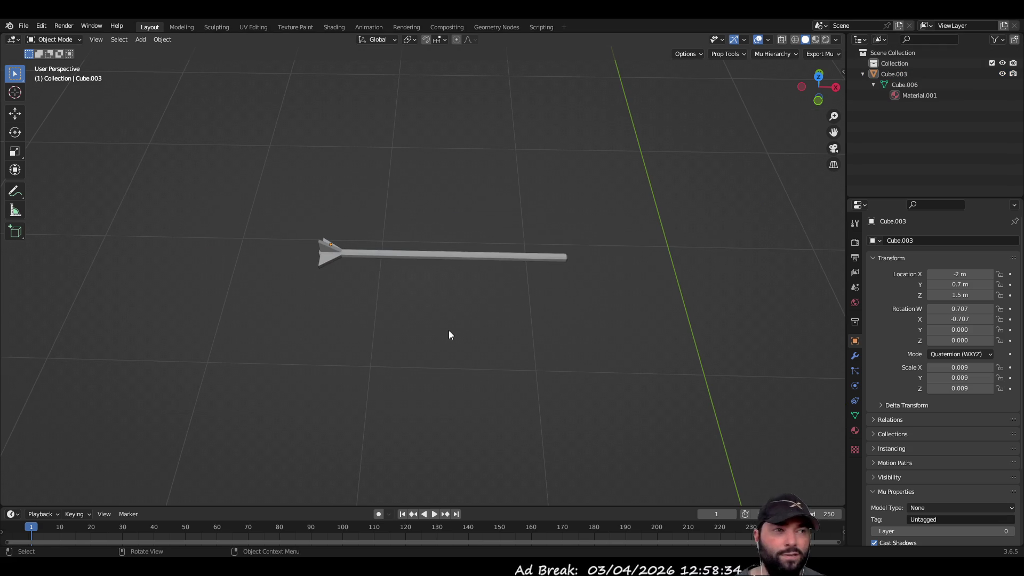
pyautogui.keyDown('shift'); pyautogui.moveTo(332, 324); pyautogui.dragTo(339, 306, button='middle'); pyautogui.keyUp('shift')
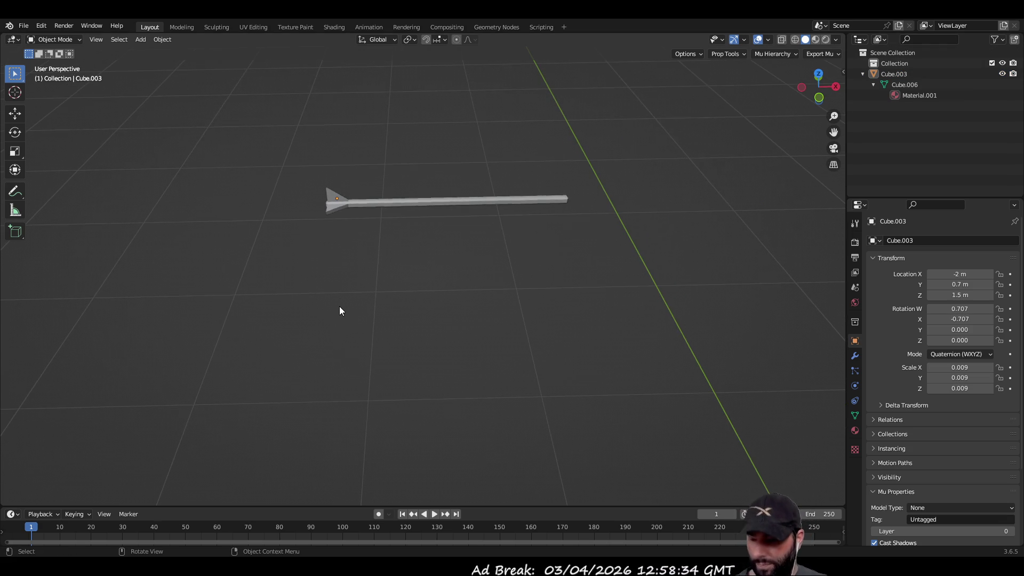
pyautogui.hotkey('shift', 'a')
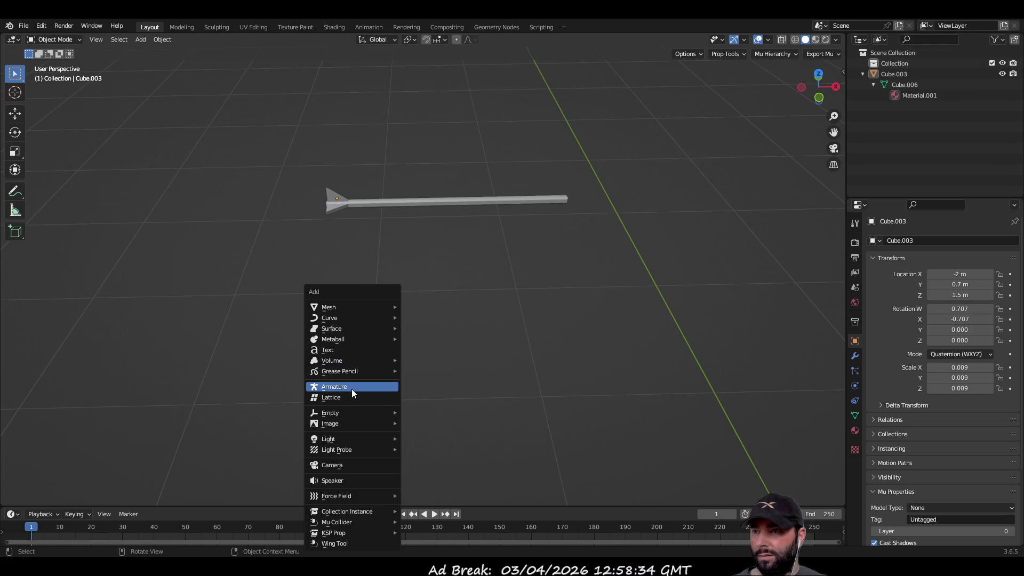
# Add an armature with snapping enabled and start editing its bone.
pyautogui.click(351, 389)
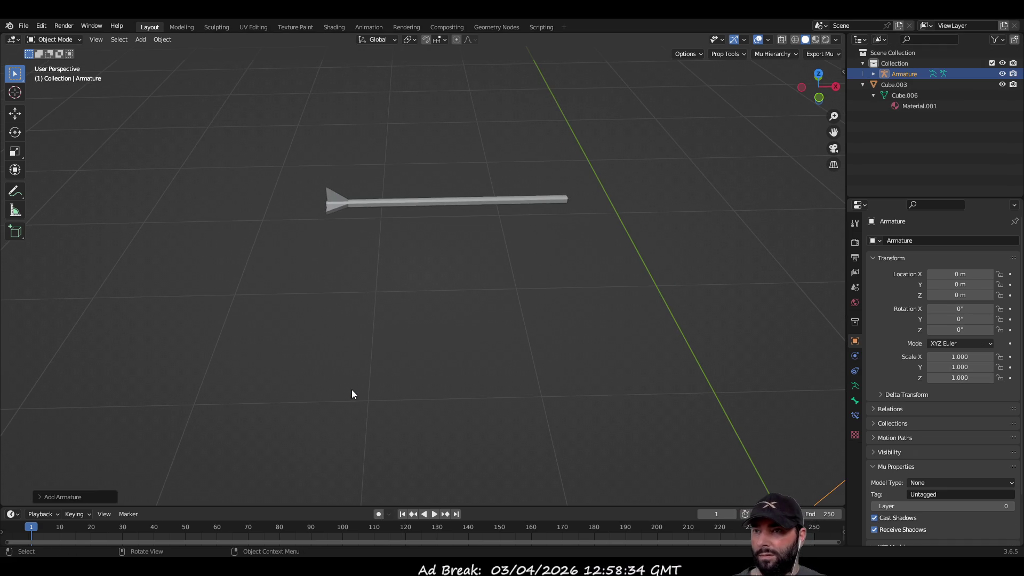
pyautogui.click(426, 40)
pyautogui.moveTo(533, 277)
pyautogui.mouseDown(button='middle')
pyautogui.moveTo(554, 300)
pyautogui.moveTo(539, 318)
pyautogui.moveTo(590, 337)
pyautogui.moveTo(554, 286)
pyautogui.moveTo(163, 161)
pyautogui.mouseUp(button='middle')
pyautogui.click(15, 113)
pyautogui.press('Tab')
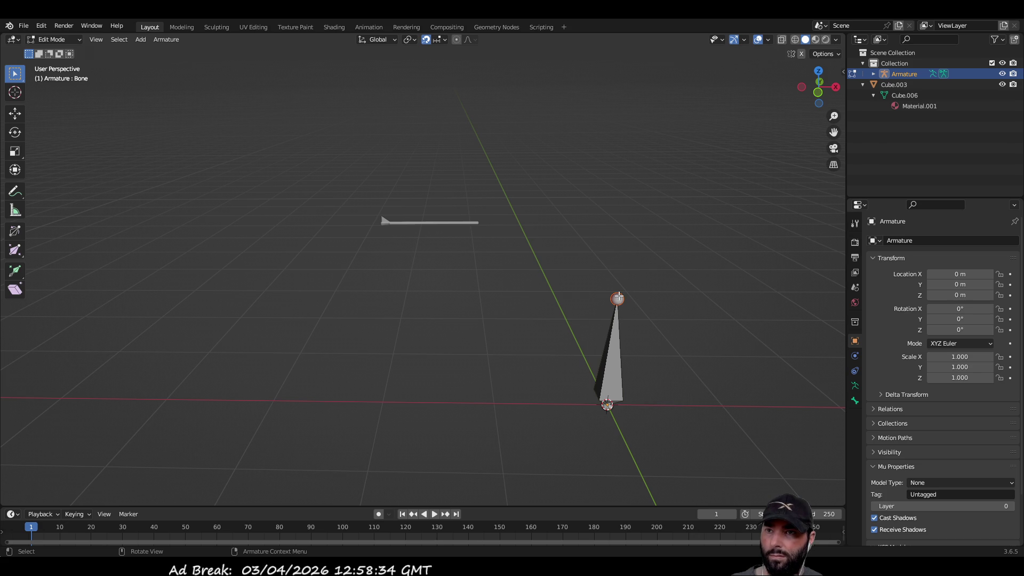
pyautogui.click(16, 114)
pyautogui.moveTo(640, 299)
pyautogui.mouseDown()
pyautogui.moveTo(740, 298)
pyautogui.moveTo(744, 384)
pyautogui.moveTo(661, 336)
pyautogui.mouseUp()
pyautogui.press('z')
pyautogui.moveTo(660, 336)
pyautogui.mouseDown(button='middle')
pyautogui.moveTo(549, 299)
pyautogui.moveTo(754, 208)
pyautogui.mouseUp(button='middle')
# Set the overlay grid scale to 0.1 and shorten the first bone.
pyautogui.click(769, 40)
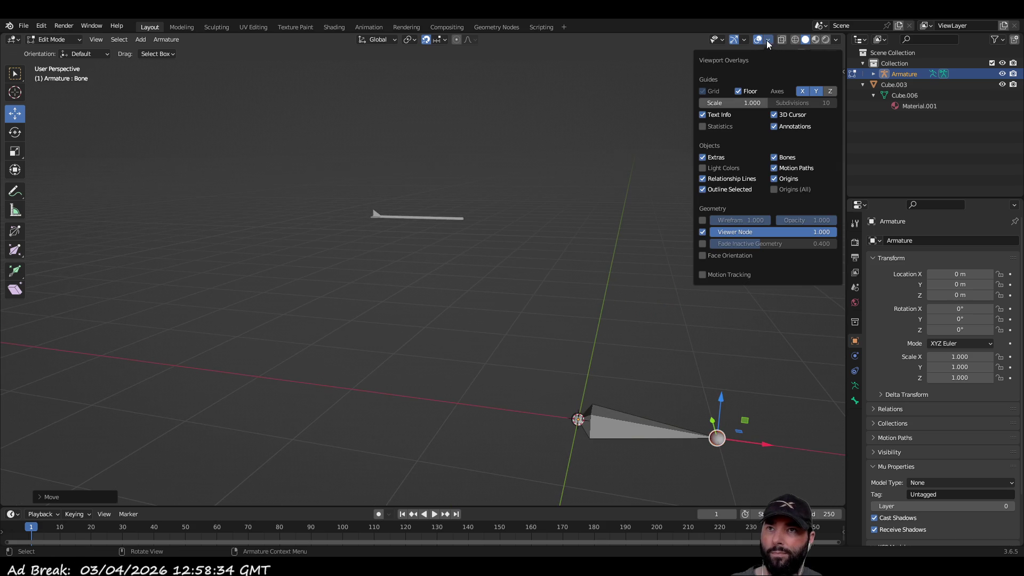
pyautogui.click(741, 104)
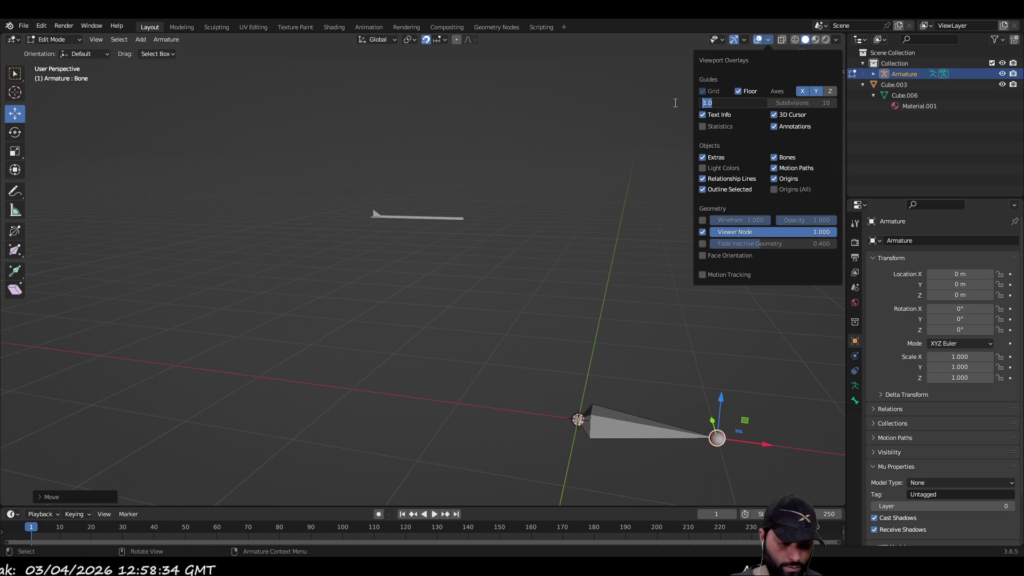
pyautogui.write('0.1')
pyautogui.press('Return')
pyautogui.click(636, 290)
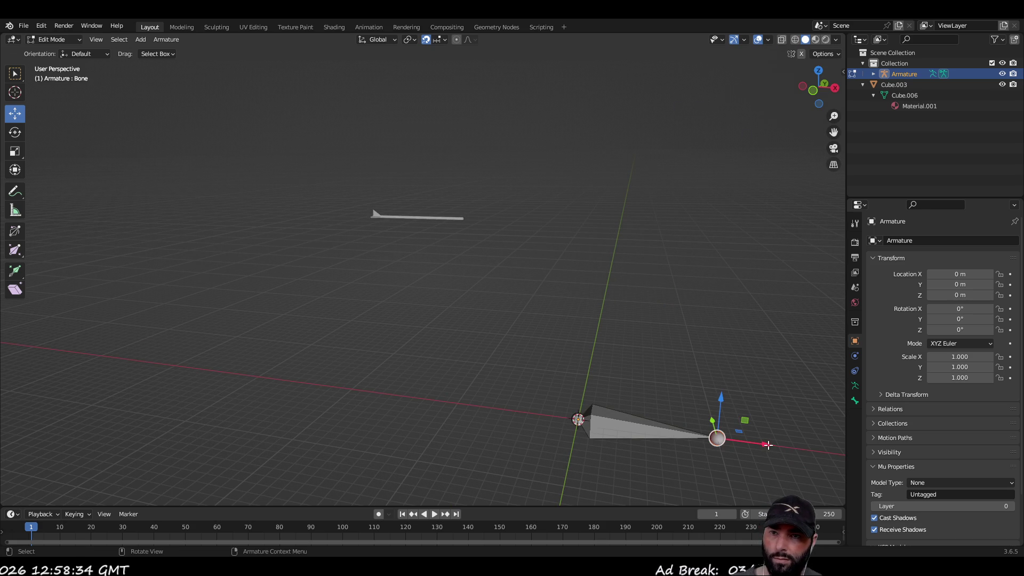
pyautogui.moveTo(765, 446)
pyautogui.mouseDown()
pyautogui.moveTo(624, 427)
pyautogui.moveTo(635, 422)
pyautogui.moveTo(630, 356)
pyautogui.mouseUp()
pyautogui.click(631, 356)
pyautogui.moveTo(524, 315); pyautogui.dragTo(545, 358, button='middle')
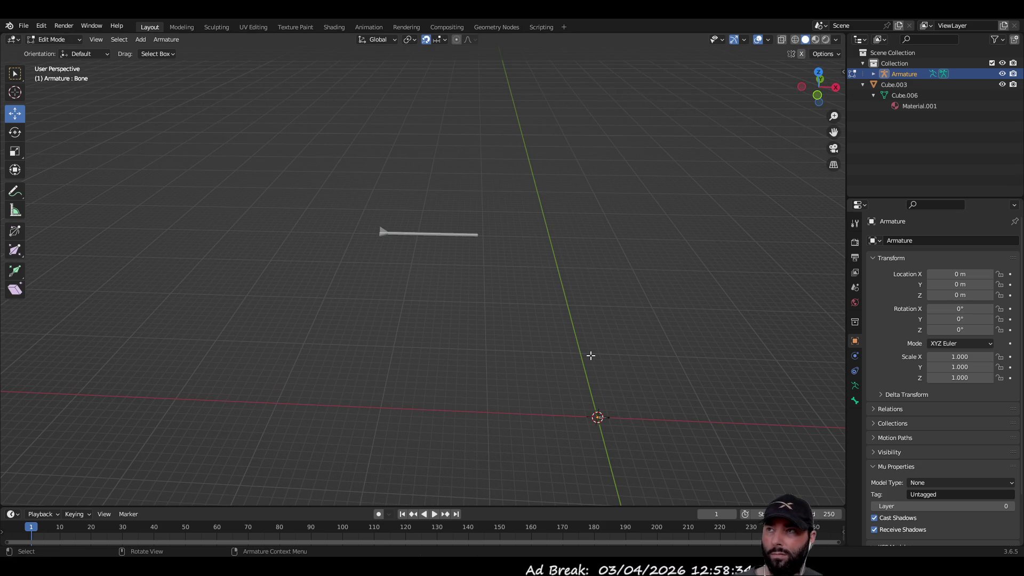
pyautogui.moveTo(555, 316)
pyautogui.mouseDown(button='middle')
pyautogui.moveTo(496, 254)
pyautogui.moveTo(475, 215)
pyautogui.moveTo(487, 253)
pyautogui.mouseUp(button='middle')
pyautogui.press('Tab')
pyautogui.press('KP_Decimal')
# Extrude the next few bones from the chain tip along the X axis.
pyautogui.press('Tab')
pyautogui.click(486, 272)
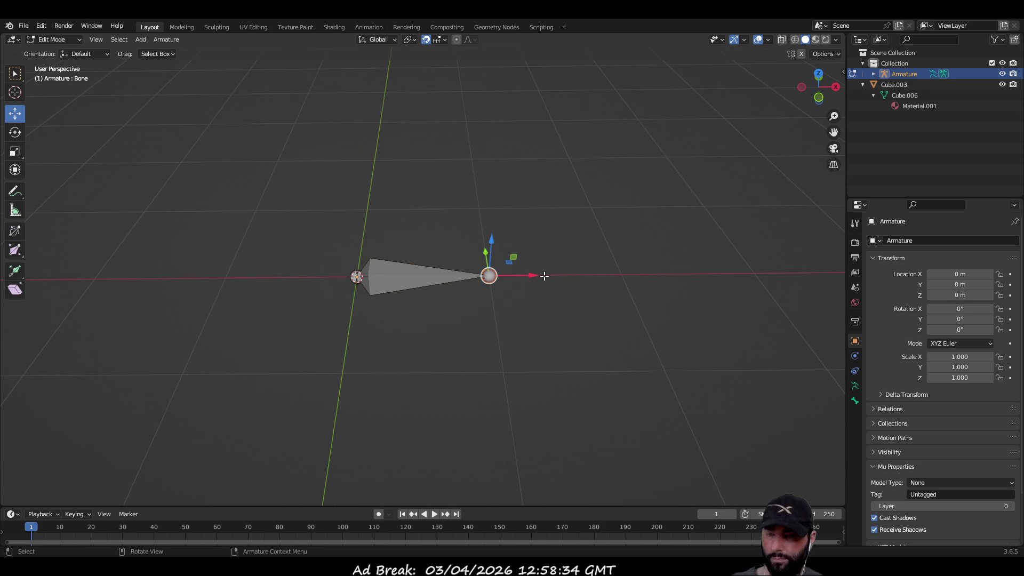
pyautogui.press('e')
pyautogui.click(635, 275)
pyautogui.scroll(-4, 665, 279)
pyautogui.press('g')
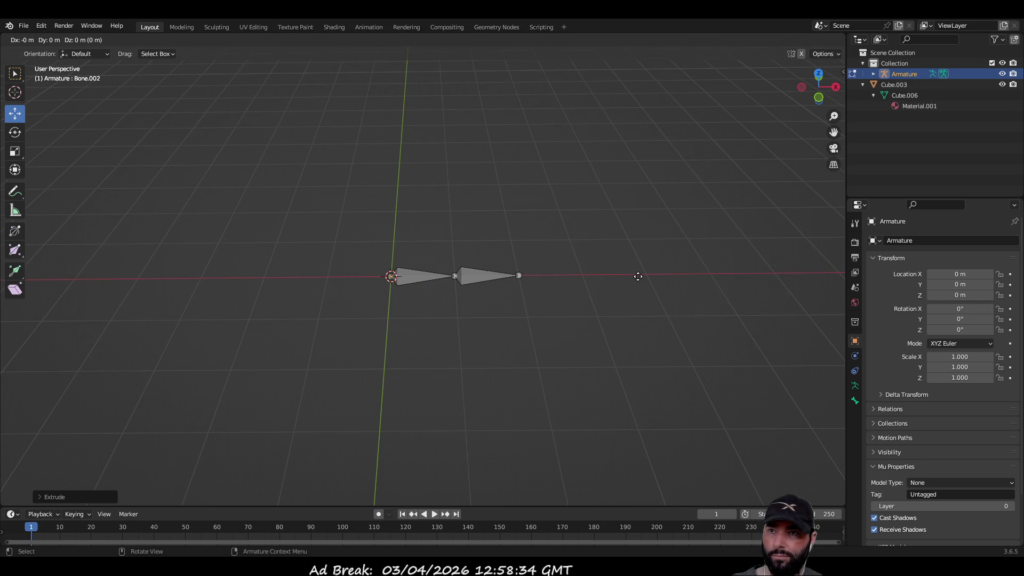
pyautogui.click(710, 270)
pyautogui.press('e')
pyautogui.click(766, 266)
pyautogui.press('e')
pyautogui.click(828, 258)
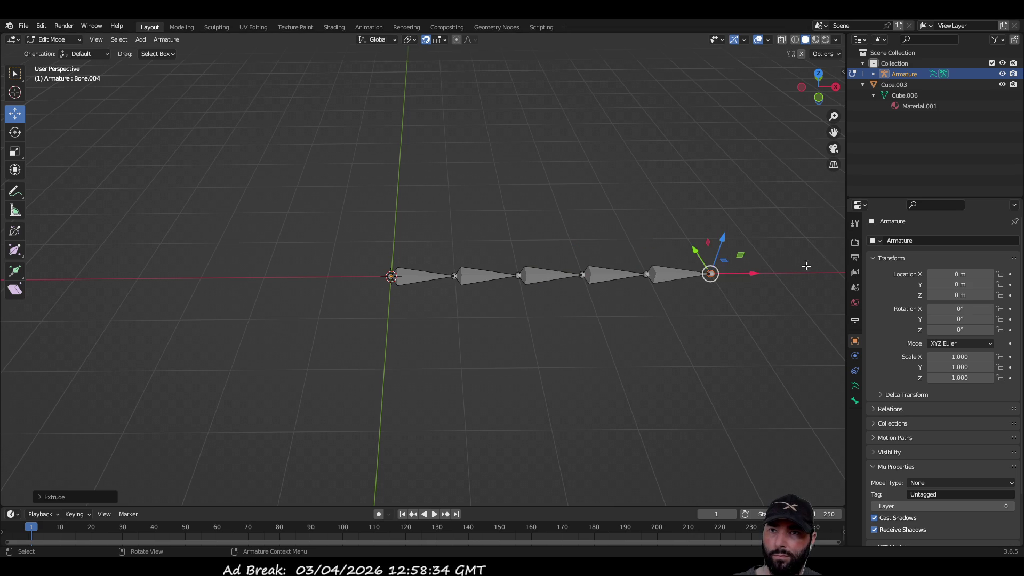
pyautogui.scroll(-4, 713, 298)
pyautogui.keyDown('shift'); pyautogui.moveTo(681, 320); pyautogui.dragTo(440, 320, button='middle'); pyautogui.keyUp('shift')
pyautogui.scroll(3, 411, 300)
# Extrude the remaining bones to finish the nine-bone chain, then return to Object Mode.
pyautogui.press('e')
pyautogui.click(490, 293)
pyautogui.keyDown('shift'); pyautogui.moveTo(283, 341); pyautogui.dragTo(358, 324, button='middle'); pyautogui.keyUp('shift')
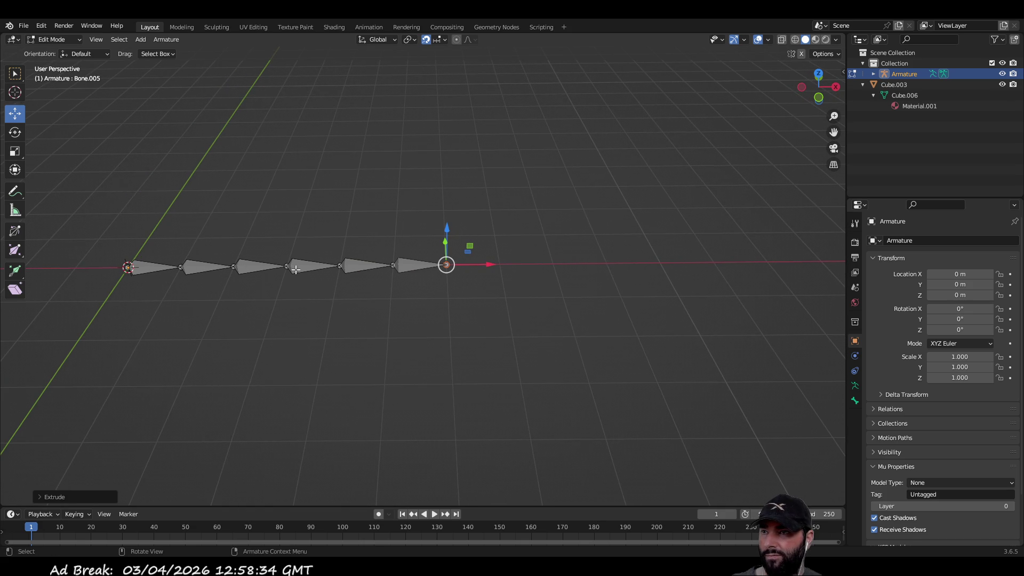
pyautogui.press('e')
pyautogui.click(657, 288)
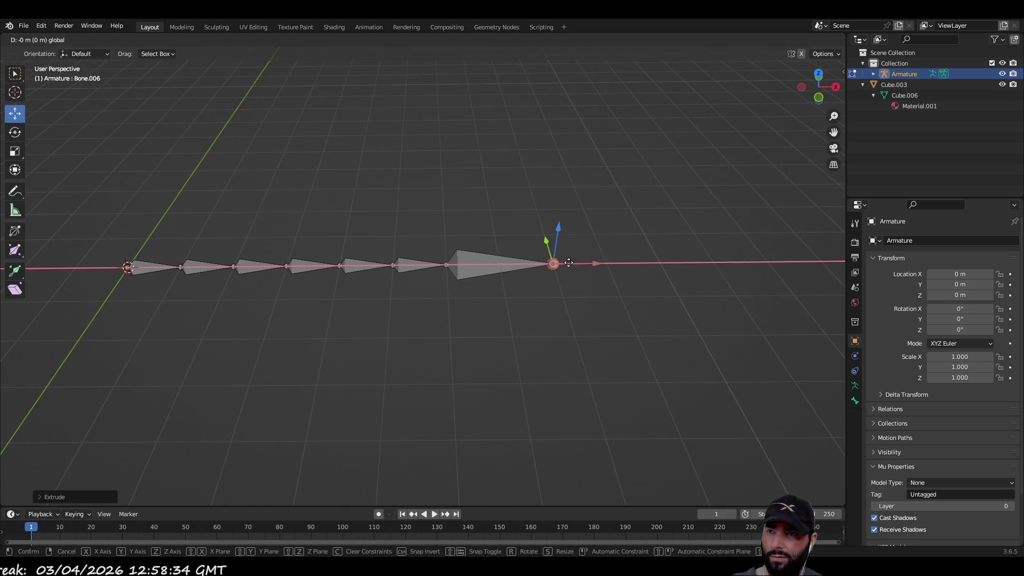
pyautogui.moveTo(597, 264); pyautogui.dragTo(543, 264)
pyautogui.press('e')
pyautogui.click(696, 273)
pyautogui.press('e')
pyautogui.click(652, 313)
pyautogui.scroll(-1, 304, 350)
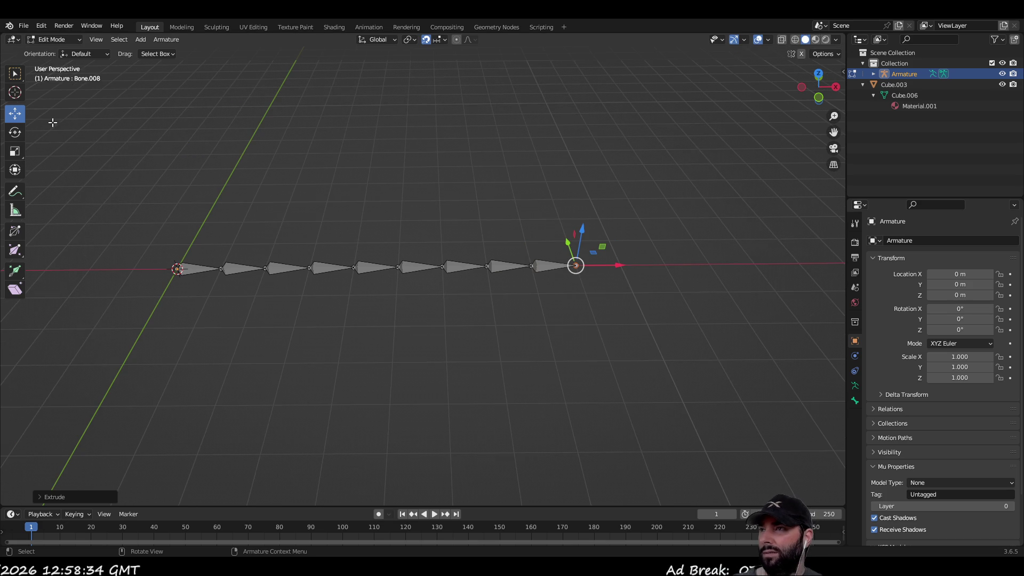
pyautogui.press('Tab')
pyautogui.moveTo(123, 174)
pyautogui.mouseDown(button='middle')
pyautogui.moveTo(156, 229)
pyautogui.moveTo(212, 256)
pyautogui.moveTo(280, 249)
pyautogui.mouseUp(button='middle')
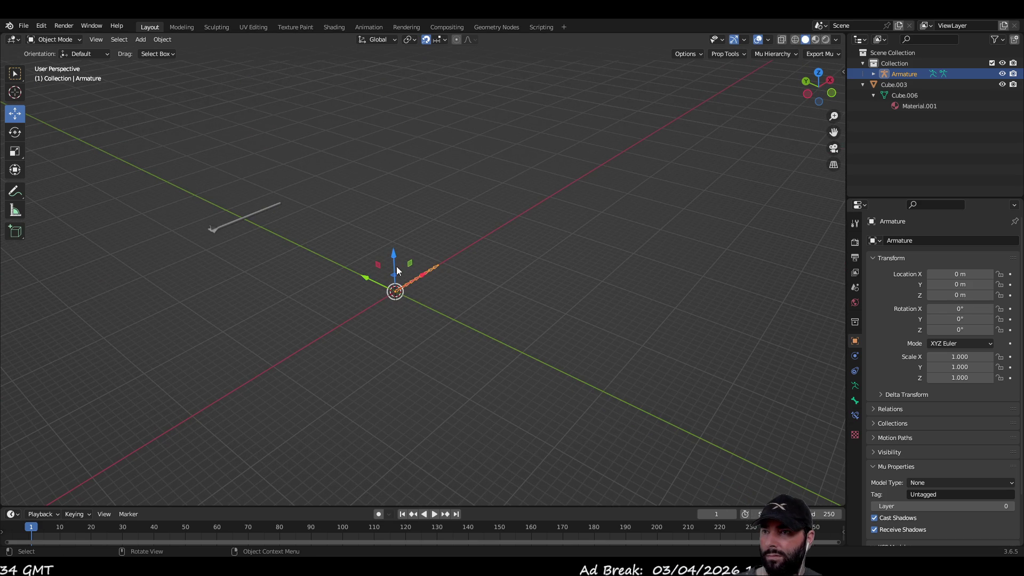
# Move the armature with the gizmo to about X -2 m, Y 0.7 m, Z 1.5 m.
pyautogui.moveTo(438, 274); pyautogui.dragTo(428, 274, button='middle')
pyautogui.moveTo(425, 274)
pyautogui.mouseDown()
pyautogui.moveTo(263, 282)
pyautogui.moveTo(216, 222)
pyautogui.moveTo(210, 176)
pyautogui.mouseUp()
pyautogui.moveTo(211, 176)
pyautogui.mouseDown(button='middle')
pyautogui.moveTo(340, 205)
pyautogui.moveTo(381, 285)
pyautogui.mouseUp(button='middle')
pyautogui.moveTo(360, 298)
pyautogui.mouseDown()
pyautogui.moveTo(297, 297)
pyautogui.moveTo(320, 329)
pyautogui.mouseUp()
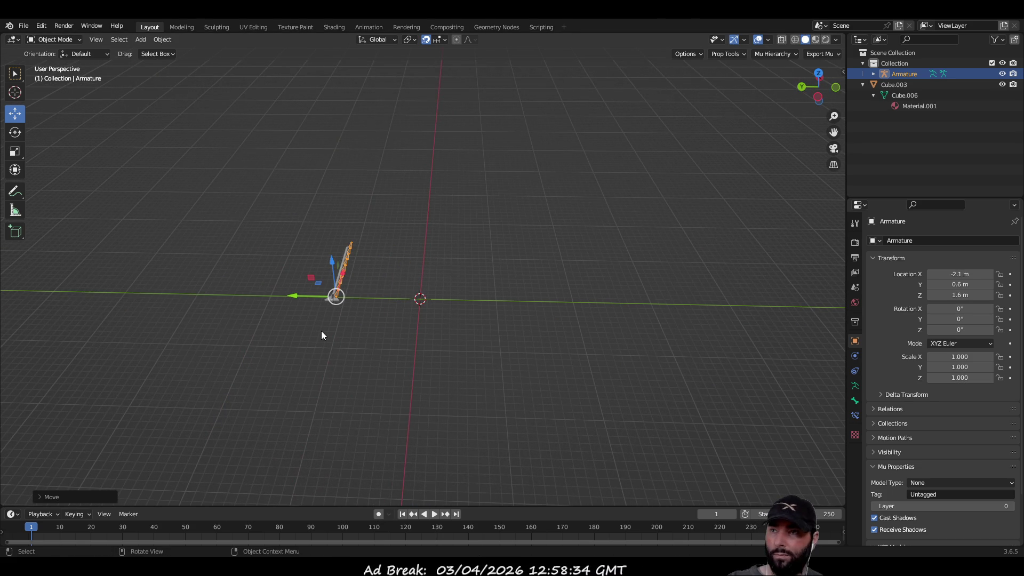
pyautogui.press('KP_Decimal')
pyautogui.moveTo(201, 320); pyautogui.dragTo(636, 297, button='middle')
pyautogui.moveTo(735, 249); pyautogui.dragTo(732, 292)
pyautogui.moveTo(693, 355)
pyautogui.mouseDown()
pyautogui.moveTo(620, 351)
pyautogui.moveTo(656, 391)
pyautogui.mouseUp()
pyautogui.moveTo(655, 391)
pyautogui.mouseDown(button='middle')
pyautogui.moveTo(466, 260)
pyautogui.moveTo(428, 295)
pyautogui.mouseUp(button='middle')
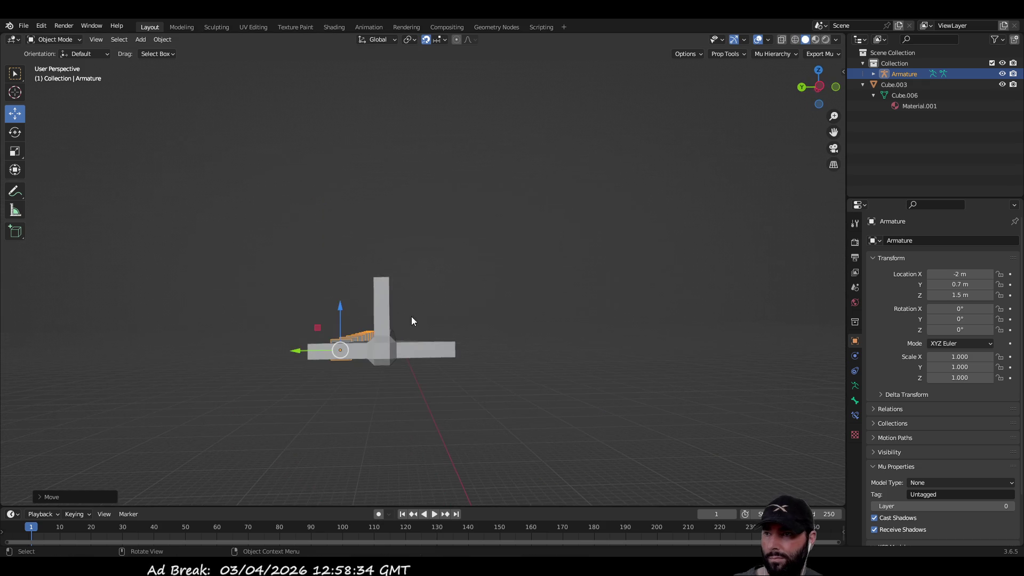
pyautogui.scroll(4, 415, 294)
pyautogui.moveTo(679, 151)
pyautogui.mouseDown(button='middle')
pyautogui.moveTo(700, 153)
pyautogui.moveTo(679, 190)
pyautogui.moveTo(562, 286)
pyautogui.mouseUp(button='middle')
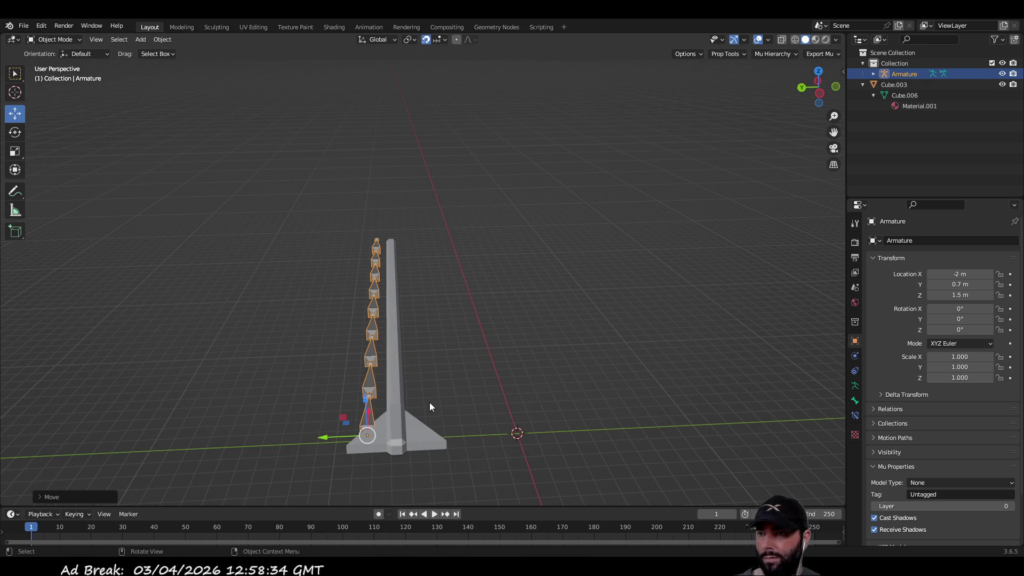
# Snap the Cube.003 arrow mesh to the grid with Selection to Grid.
pyautogui.click(396, 389)
pyautogui.moveTo(443, 353)
pyautogui.mouseDown(button='middle')
pyautogui.moveTo(531, 283)
pyautogui.moveTo(520, 298)
pyautogui.mouseUp(button='middle')
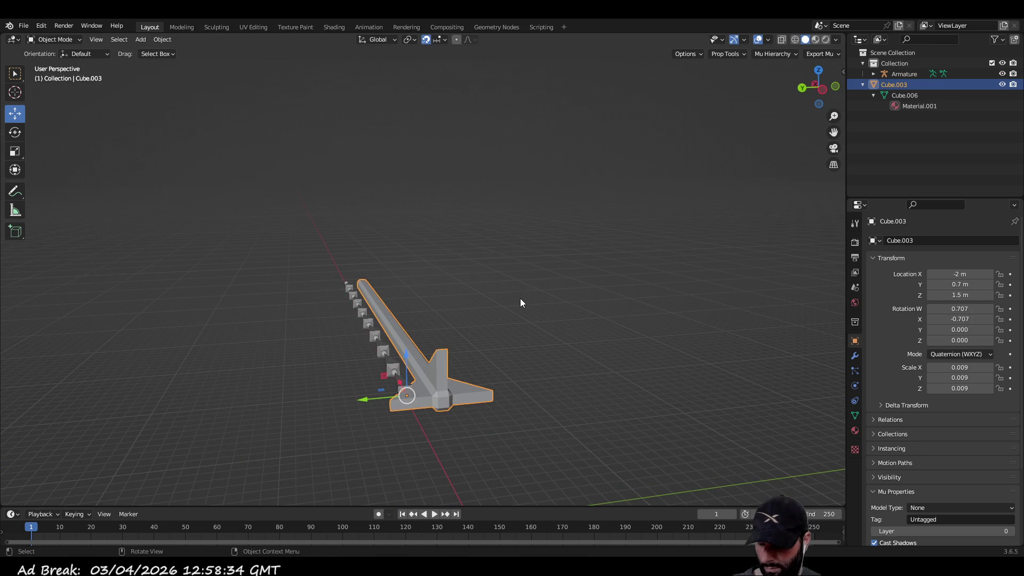
pyautogui.hotkey('shift', 's')
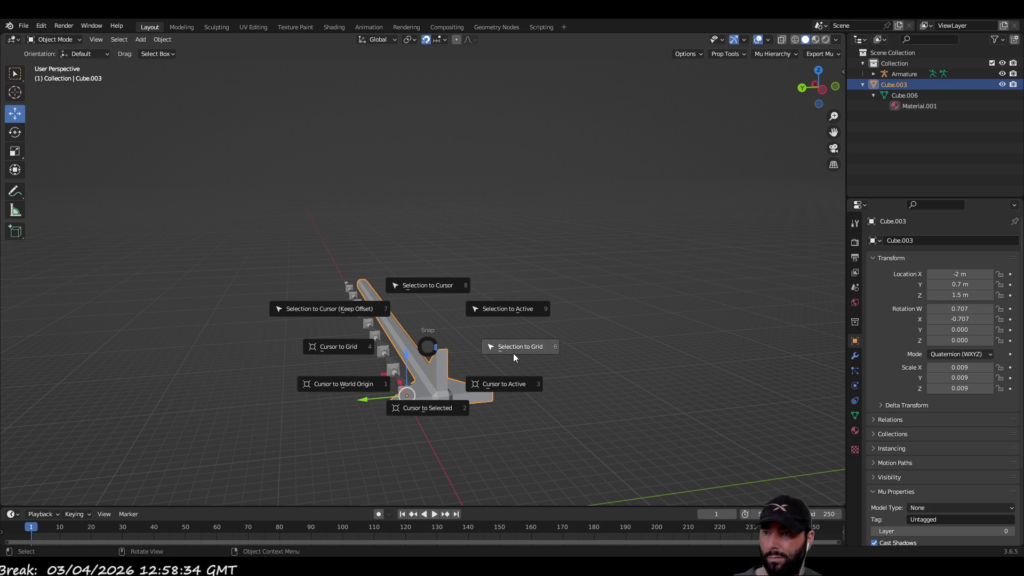
pyautogui.click(524, 346)
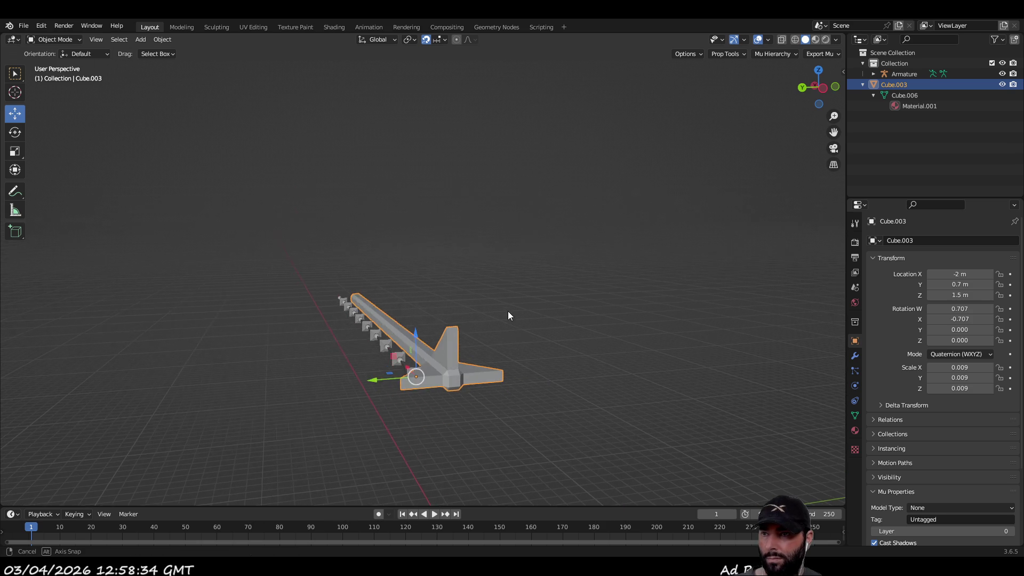
pyautogui.press('Tab')
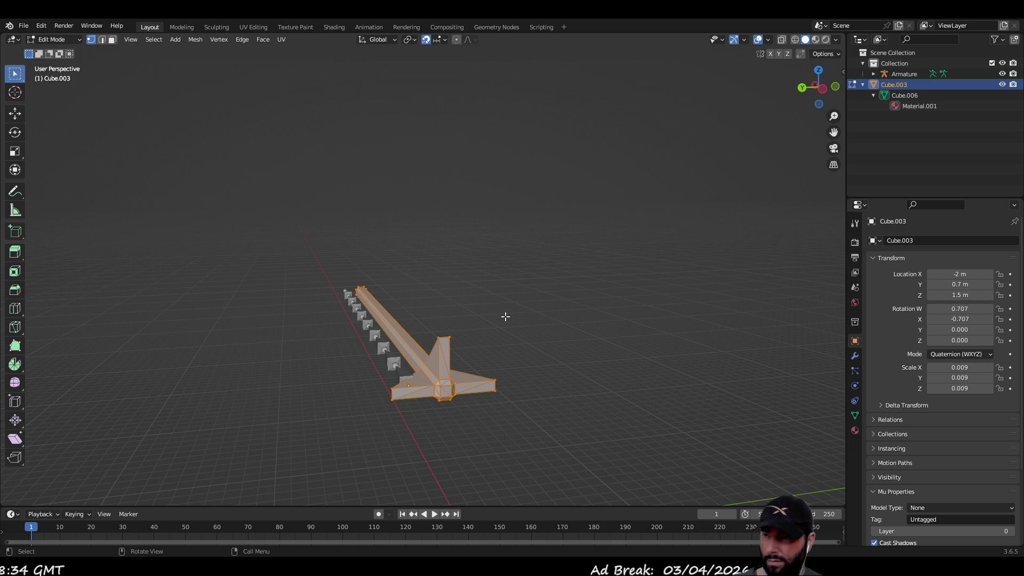
pyautogui.press('Tab')
pyautogui.moveTo(505, 318)
pyautogui.mouseDown(button='middle')
pyautogui.moveTo(520, 283)
pyautogui.moveTo(551, 378)
pyautogui.moveTo(459, 347)
pyautogui.moveTo(575, 441)
pyautogui.mouseUp(button='middle')
# Reselect the armature and refine its location to X -2 m, Y 0.7 m, Z 1.5 m.
pyautogui.click(594, 433)
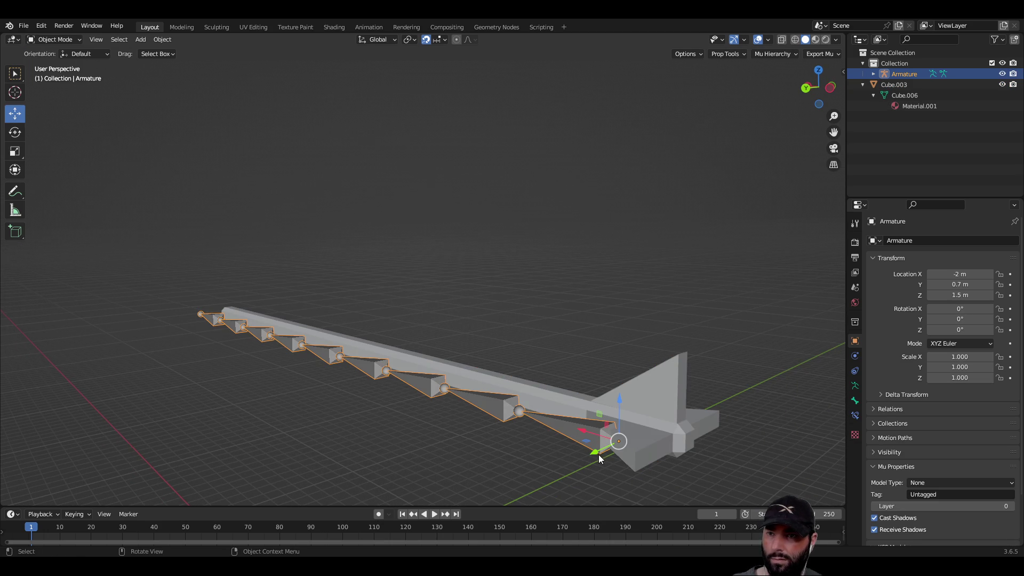
pyautogui.press('g')
pyautogui.hotkey('shift', 'y')
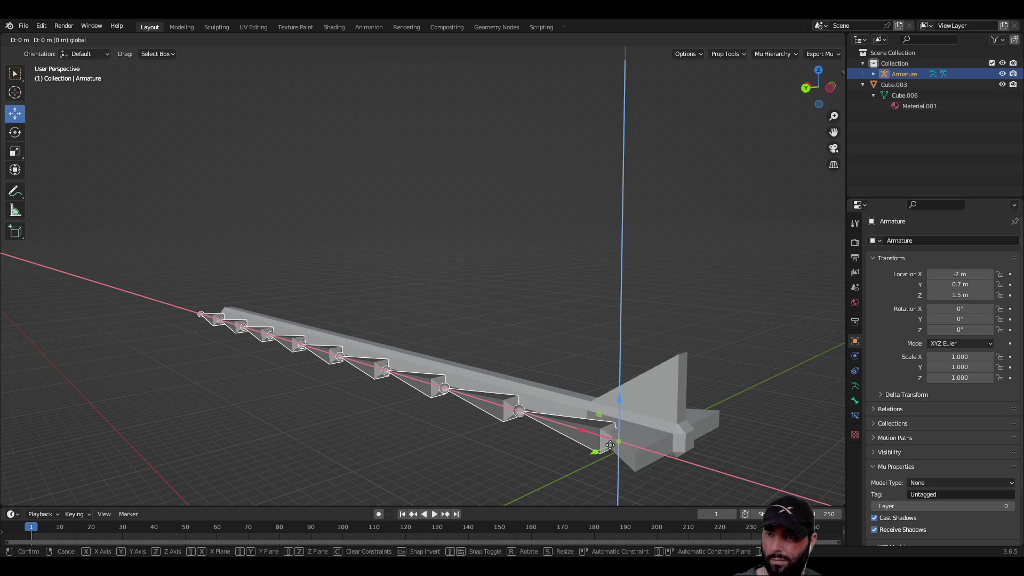
pyautogui.click(670, 415)
pyautogui.moveTo(670, 415)
pyautogui.mouseDown(button='middle')
pyautogui.moveTo(511, 309)
pyautogui.moveTo(574, 360)
pyautogui.mouseUp(button='middle')
pyautogui.moveTo(584, 348)
pyautogui.keyDown('shift'); pyautogui.mouseDown()
pyautogui.moveTo(548, 340)
pyautogui.moveTo(550, 330)
pyautogui.moveTo(591, 388)
pyautogui.mouseUp(); pyautogui.keyUp('shift')
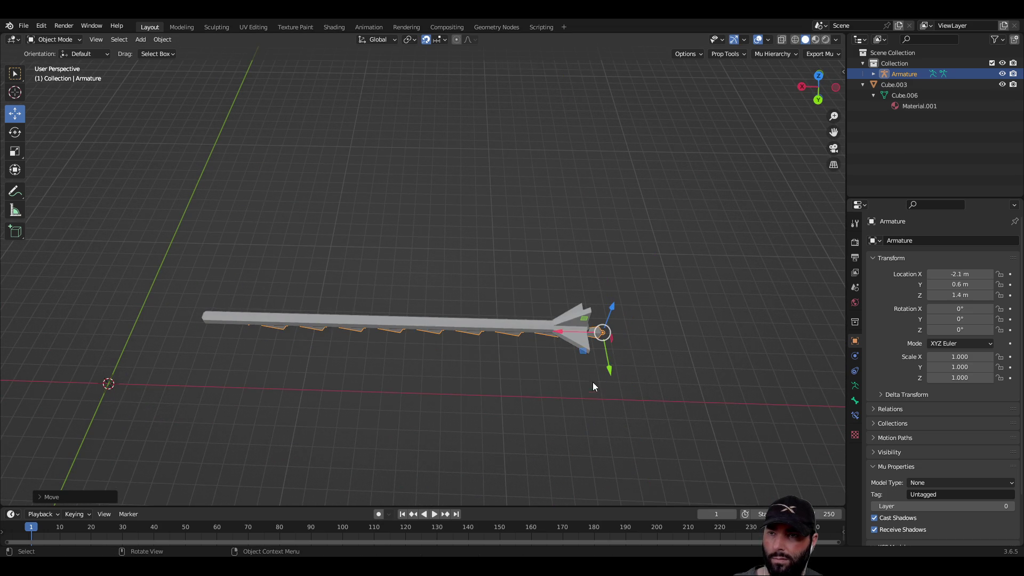
pyautogui.moveTo(591, 388); pyautogui.dragTo(587, 290, button='middle')
pyautogui.moveTo(593, 364); pyautogui.dragTo(549, 358)
pyautogui.moveTo(549, 358)
pyautogui.mouseDown(button='middle')
pyautogui.moveTo(578, 322)
pyautogui.moveTo(459, 343)
pyautogui.mouseUp(button='middle')
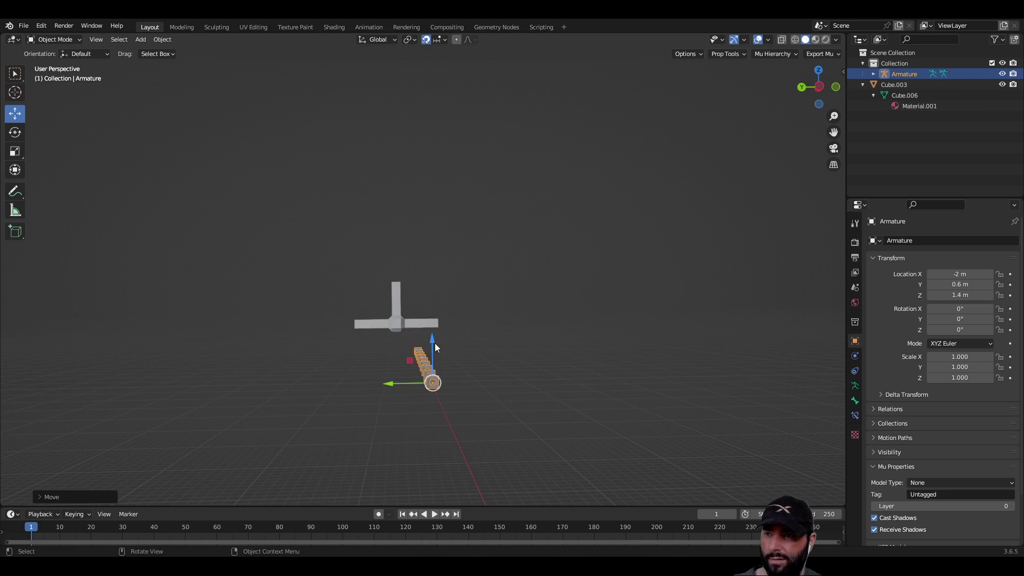
pyautogui.moveTo(432, 346); pyautogui.dragTo(431, 286)
pyautogui.moveTo(472, 296)
pyautogui.mouseDown(button='middle')
pyautogui.moveTo(555, 383)
pyautogui.moveTo(600, 405)
pyautogui.mouseUp(button='middle')
pyautogui.moveTo(593, 378); pyautogui.dragTo(587, 414)
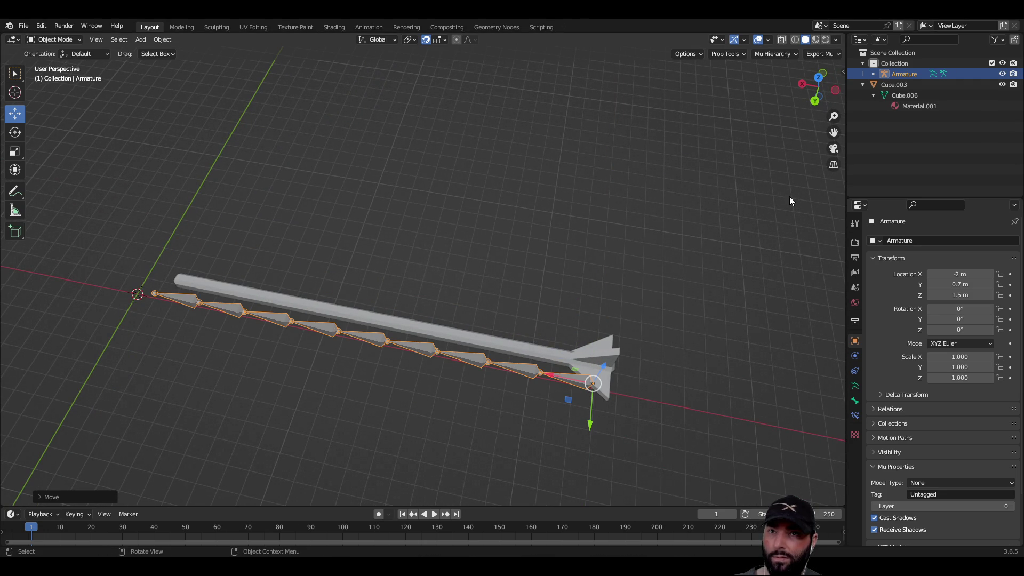
# Set the grid scale to 0.05 and nudge the armature to Y 0.65 m.
pyautogui.click(766, 42)
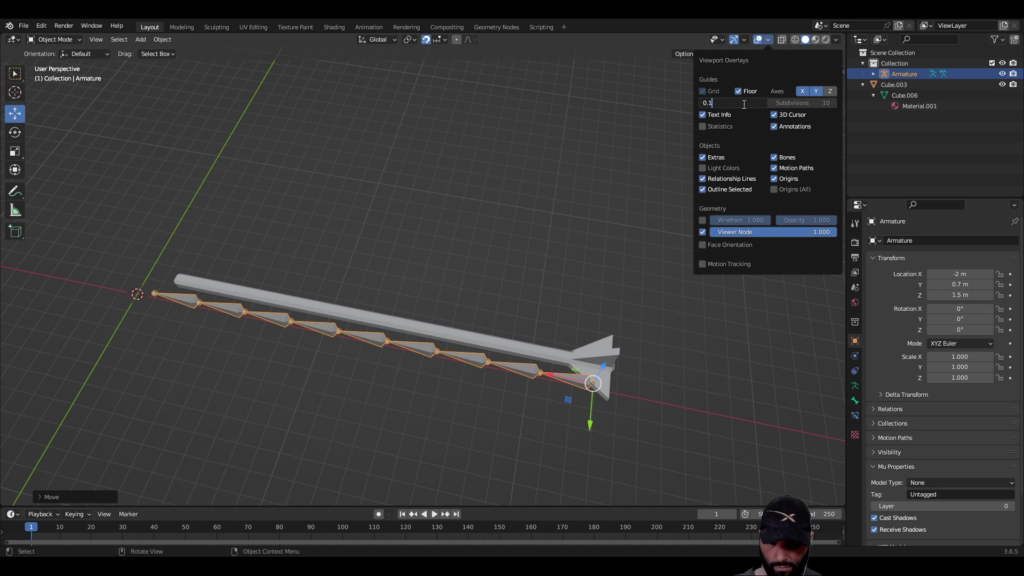
pyautogui.press('Return')
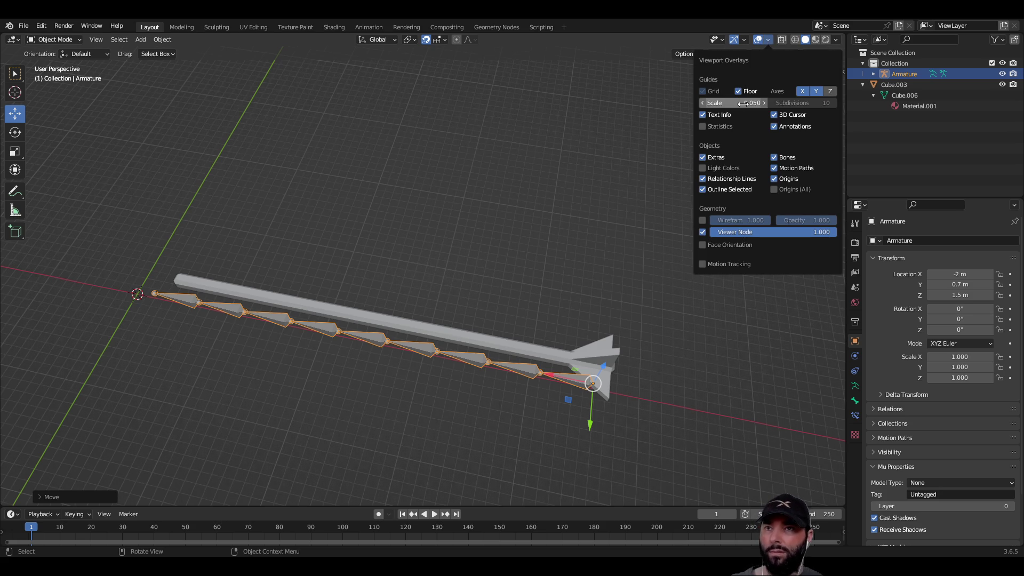
pyautogui.moveTo(589, 424); pyautogui.dragTo(596, 408)
pyautogui.moveTo(569, 407)
pyautogui.mouseDown(button='middle')
pyautogui.moveTo(404, 350)
pyautogui.moveTo(398, 322)
pyautogui.moveTo(467, 304)
pyautogui.moveTo(490, 270)
pyautogui.moveTo(479, 310)
pyautogui.mouseUp(button='middle')
pyautogui.scroll(3, 398, 321)
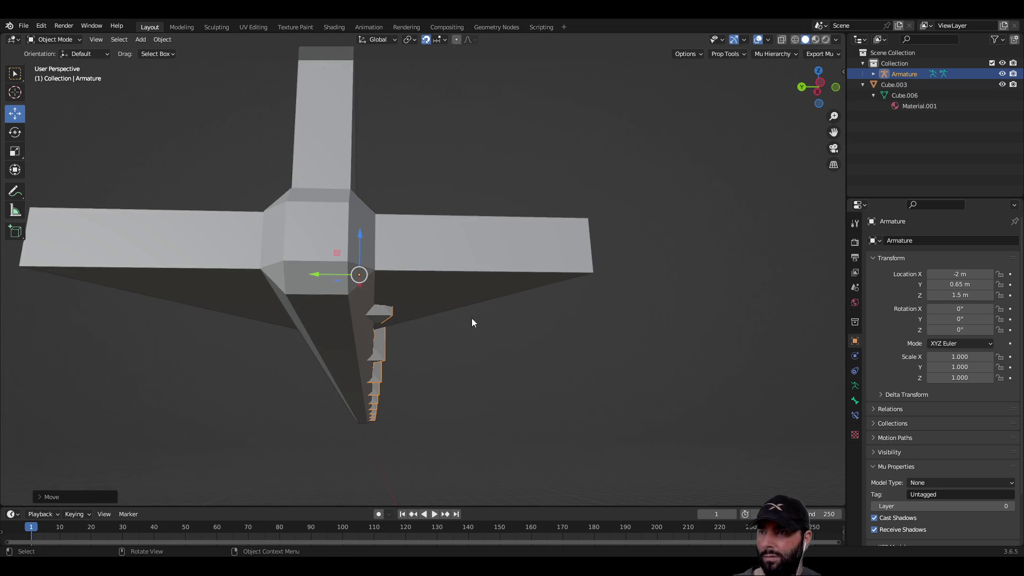
pyautogui.moveTo(469, 370)
pyautogui.mouseDown(button='middle')
pyautogui.moveTo(468, 382)
pyautogui.moveTo(472, 357)
pyautogui.moveTo(475, 370)
pyautogui.mouseUp(button='middle')
# Select the arrow mesh, snap it to the grid, and slide it along Y.
pyautogui.click(376, 196)
pyautogui.scroll(-5, 456, 286)
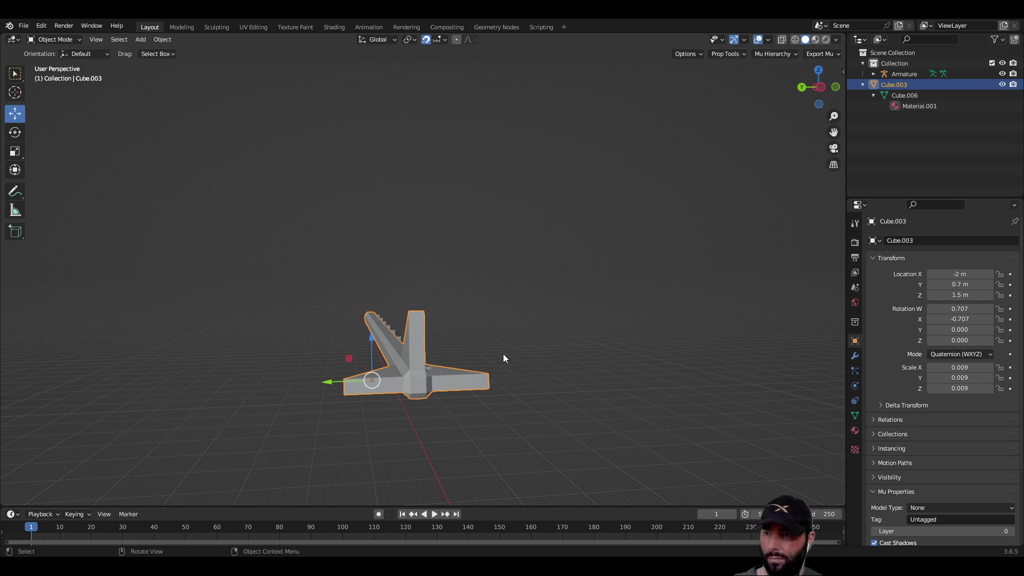
pyautogui.hotkey('shift', 's')
pyautogui.click(613, 354)
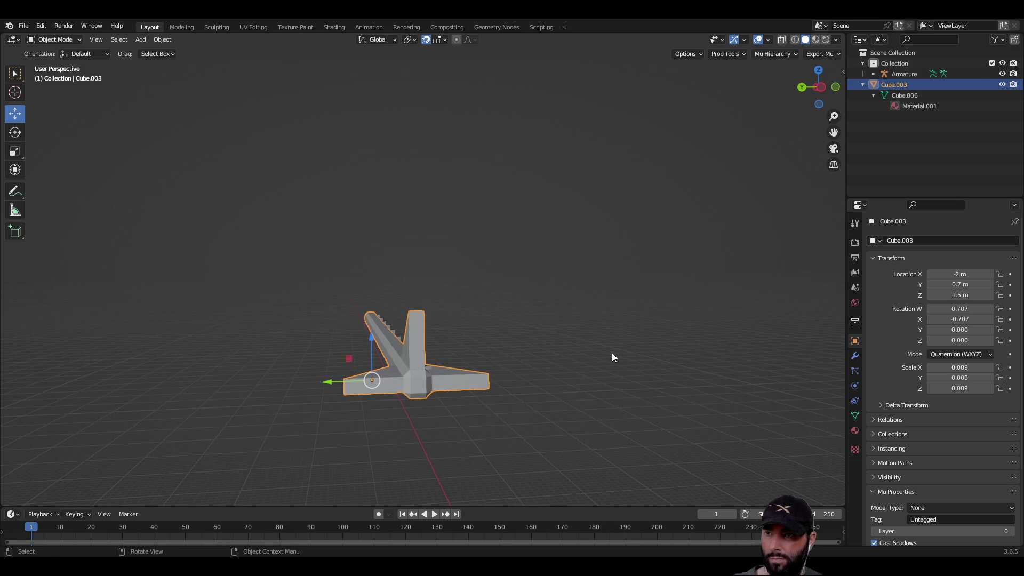
pyautogui.moveTo(572, 344)
pyautogui.mouseDown(button='middle')
pyautogui.moveTo(540, 320)
pyautogui.moveTo(466, 324)
pyautogui.moveTo(433, 362)
pyautogui.moveTo(460, 363)
pyautogui.moveTo(527, 326)
pyautogui.moveTo(338, 444)
pyautogui.mouseUp(button='middle')
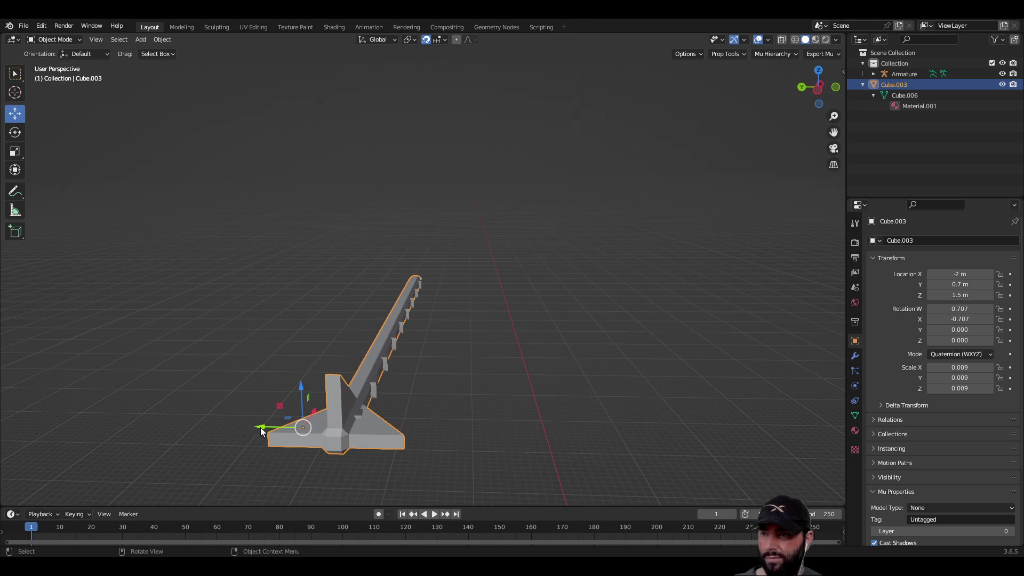
pyautogui.moveTo(261, 430)
pyautogui.mouseDown()
pyautogui.moveTo(469, 433)
pyautogui.moveTo(433, 434)
pyautogui.mouseUp()
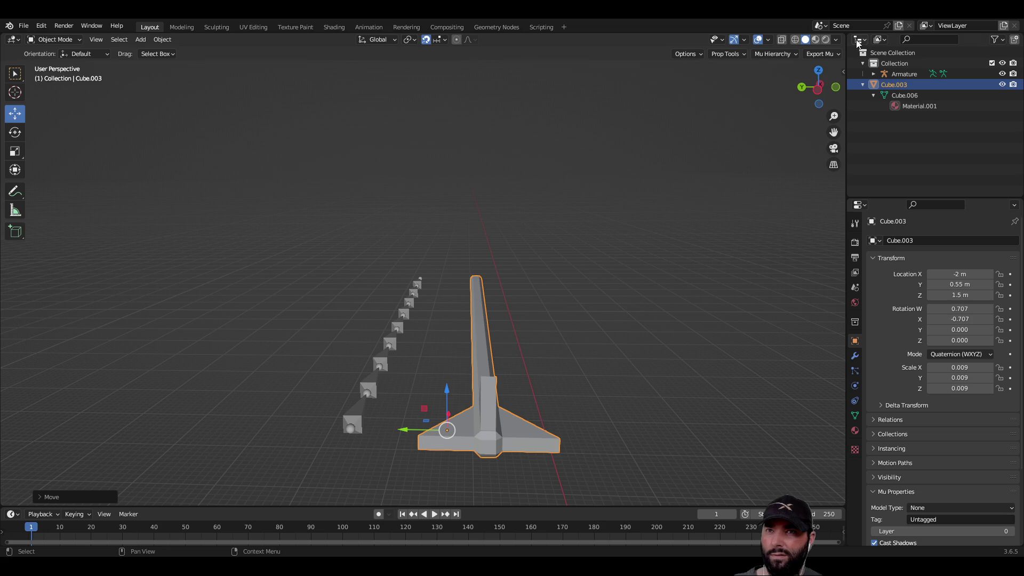
# Change the grid scale, snap the arrow to the grid again, and try repositioning it.
pyautogui.click(770, 41)
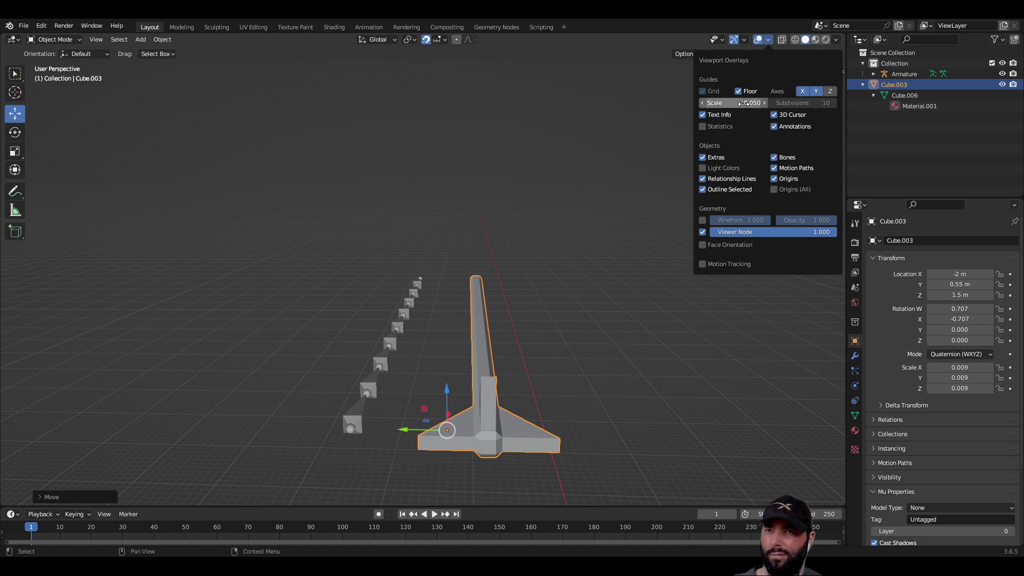
pyautogui.click(744, 103)
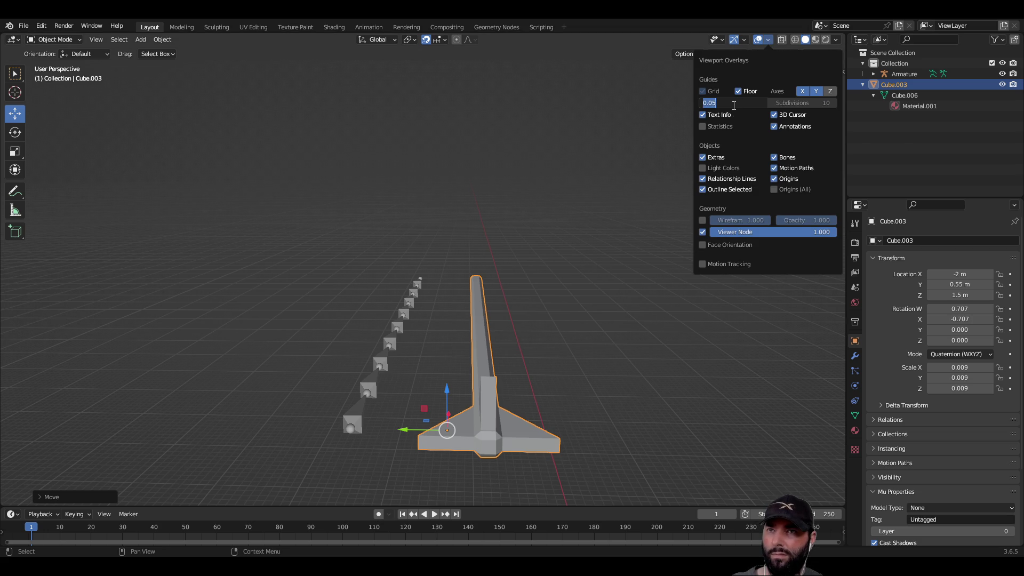
pyautogui.write('1')
pyautogui.press('Return')
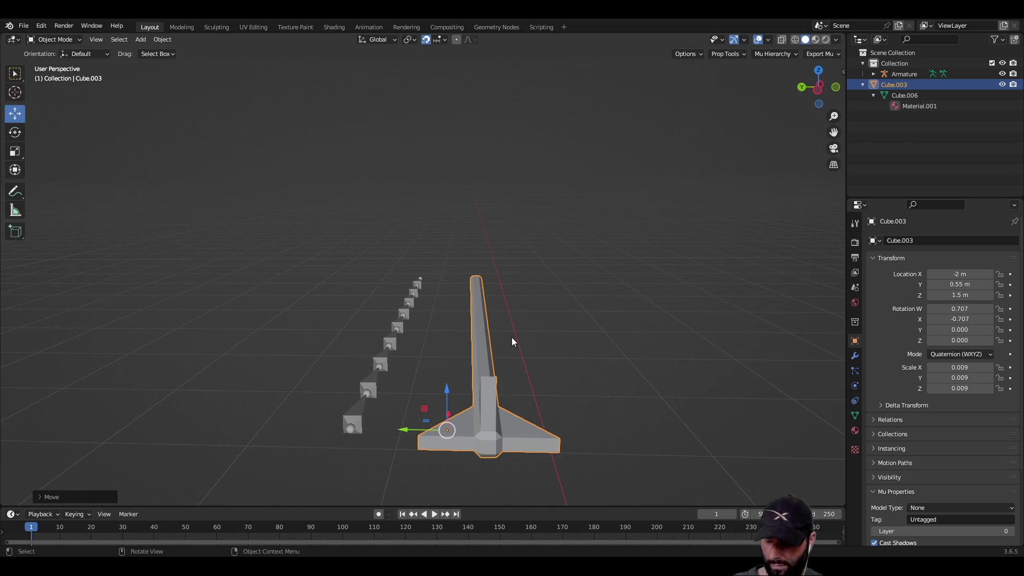
pyautogui.hotkey('shift', 's')
pyautogui.click(598, 339)
pyautogui.moveTo(598, 339)
pyautogui.mouseDown(button='middle')
pyautogui.moveTo(393, 215)
pyautogui.moveTo(408, 235)
pyautogui.moveTo(395, 235)
pyautogui.mouseUp(button='middle')
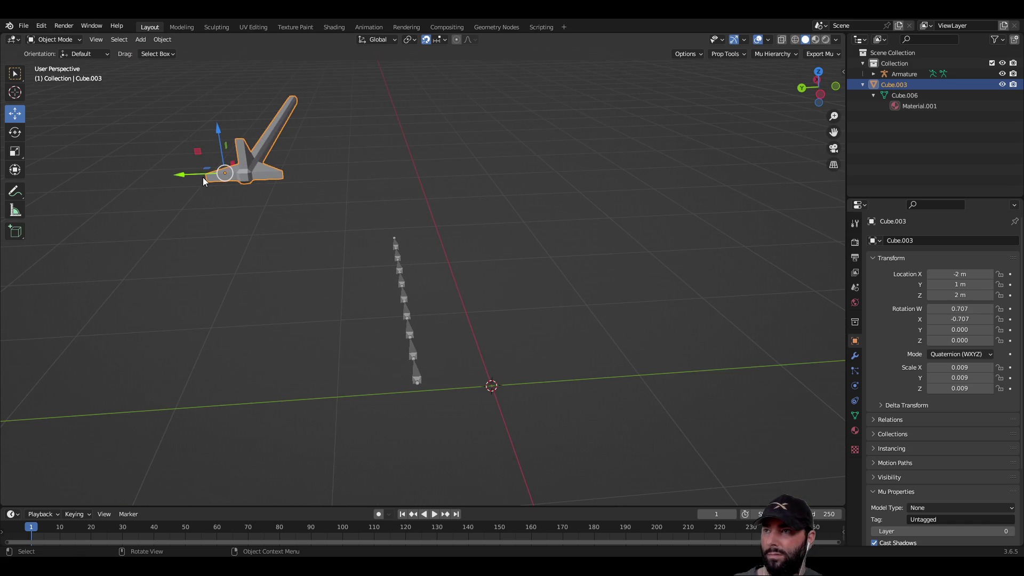
pyautogui.moveTo(181, 176)
pyautogui.keyDown('shift'); pyautogui.mouseDown()
pyautogui.moveTo(257, 176)
pyautogui.moveTo(197, 187)
pyautogui.moveTo(282, 176)
pyautogui.mouseUp(); pyautogui.keyUp('shift')
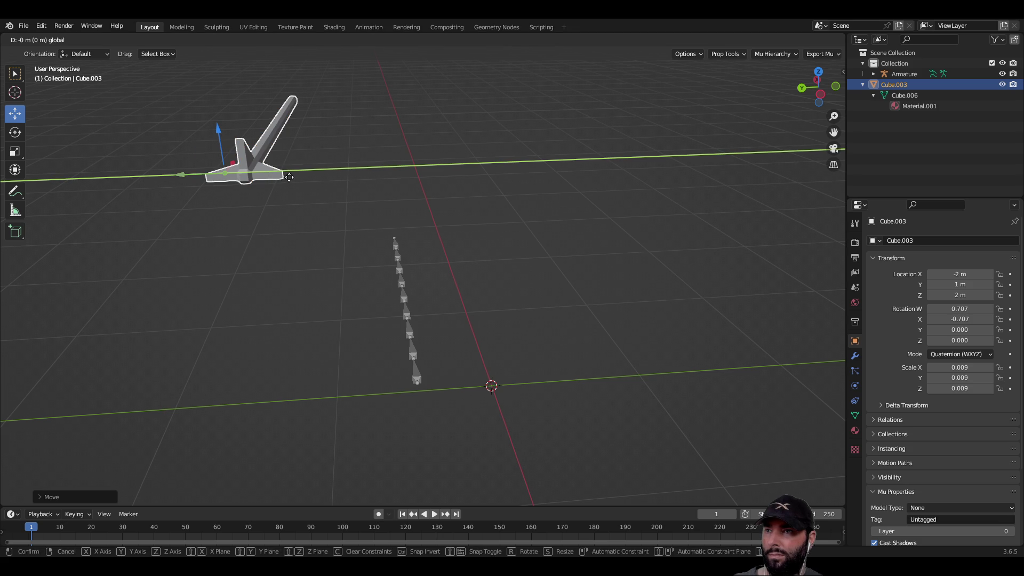
pyautogui.moveTo(410, 179)
pyautogui.mouseDown()
pyautogui.moveTo(521, 171)
pyautogui.moveTo(412, 181)
pyautogui.mouseUp()
pyautogui.moveTo(418, 178)
pyautogui.mouseDown(button='middle')
pyautogui.moveTo(622, 143)
pyautogui.moveTo(636, 152)
pyautogui.moveTo(618, 168)
pyautogui.moveTo(617, 160)
pyautogui.moveTo(544, 181)
pyautogui.mouseUp(button='middle')
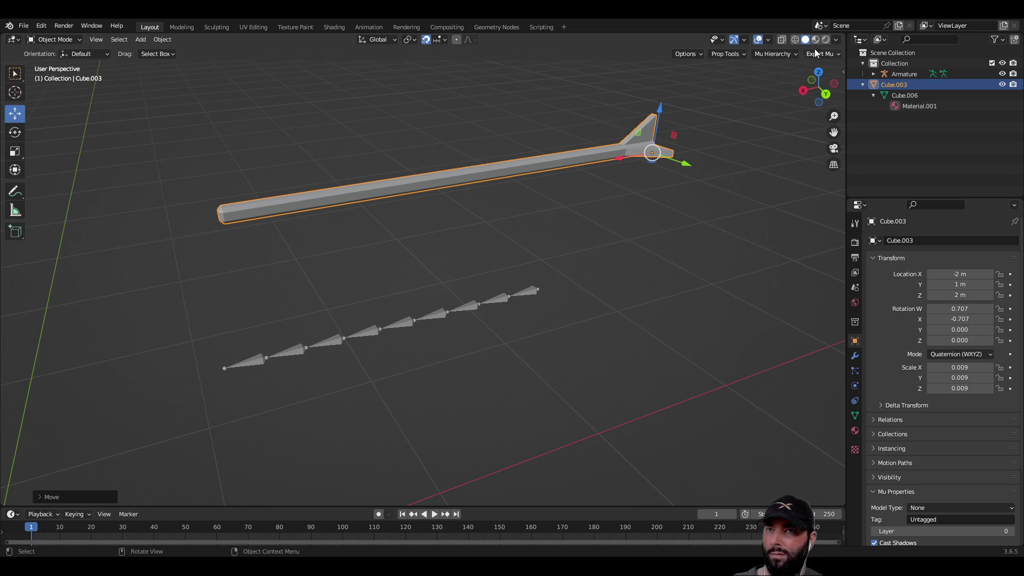
# Set the grid scale to 0.001 and enter Edit Mode on the arrow mesh.
pyautogui.click(769, 40)
pyautogui.click(738, 104)
pyautogui.write('0.001')
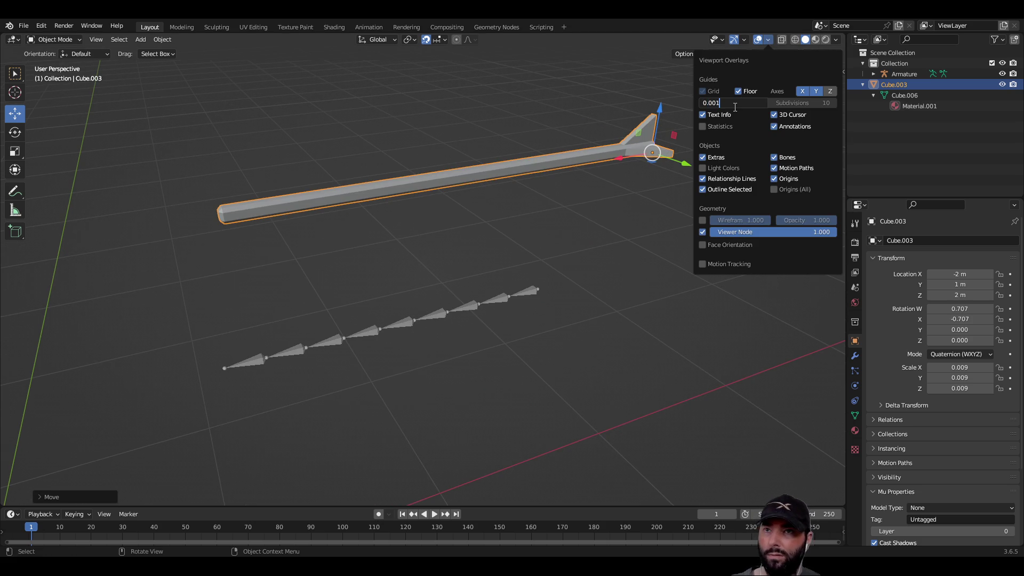
pyautogui.press('Return')
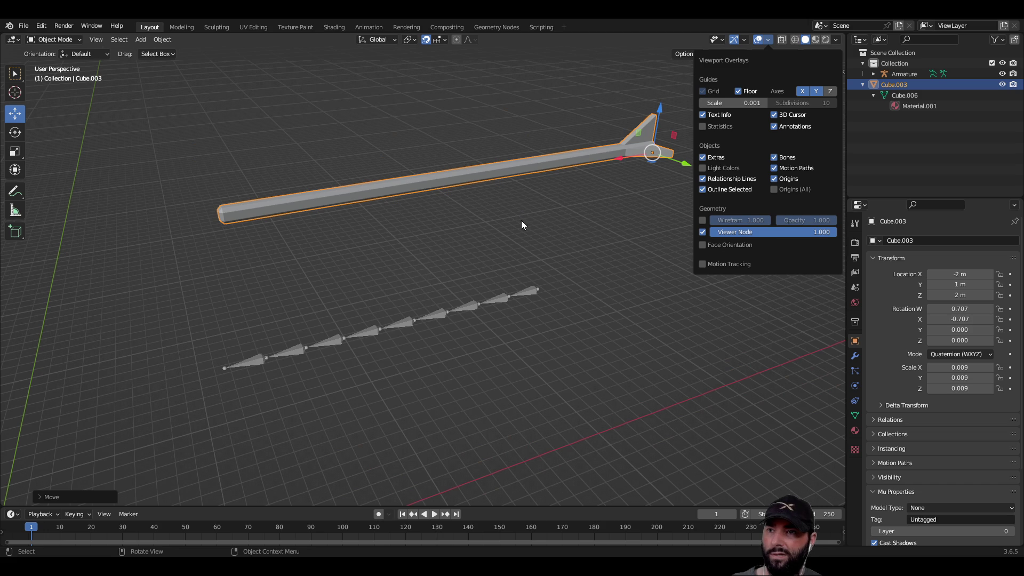
pyautogui.click(566, 226)
pyautogui.press('Tab')
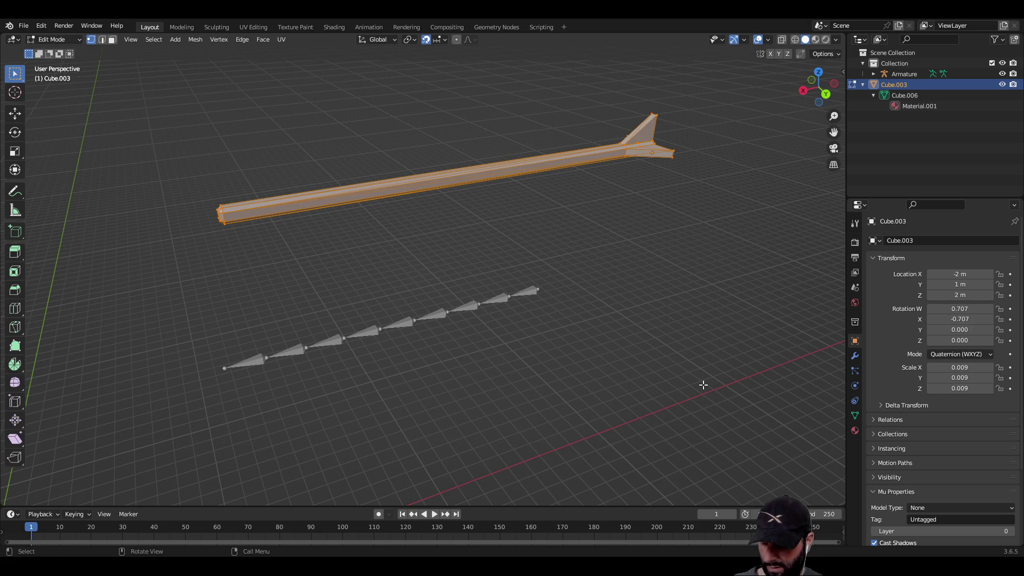
# Snap the selected arrow vertices to the grid, clear the selection, and exit Edit Mode.
pyautogui.hotkey('shift', 's')
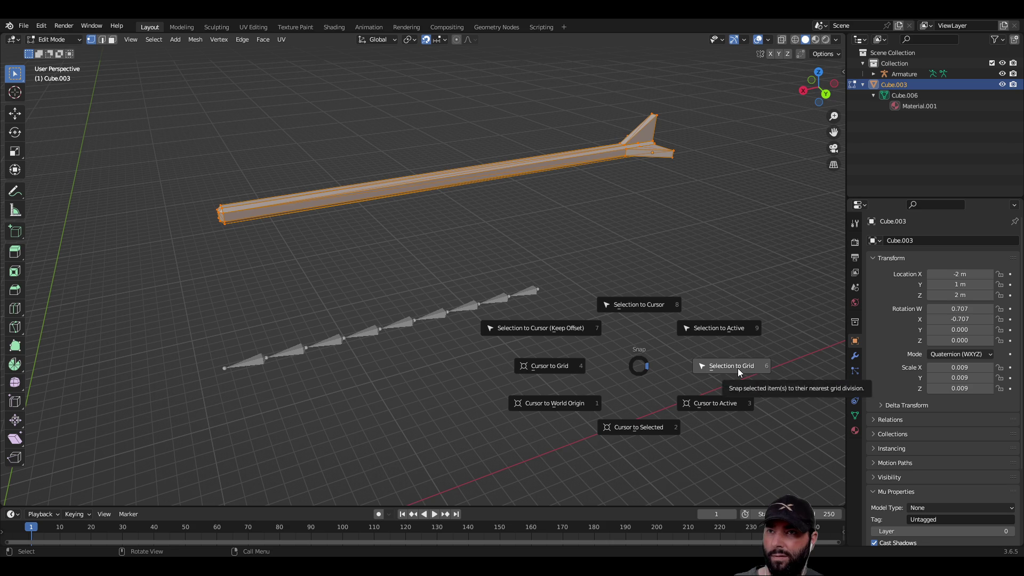
pyautogui.click(738, 368)
pyautogui.hotkey('alt', 'a')
pyautogui.moveTo(524, 268)
pyautogui.mouseDown(button='middle')
pyautogui.moveTo(501, 258)
pyautogui.moveTo(477, 266)
pyautogui.mouseUp(button='middle')
pyautogui.scroll(5, 620, 150)
pyautogui.moveTo(620, 150); pyautogui.dragTo(616, 181, button='middle')
pyautogui.press('Tab')
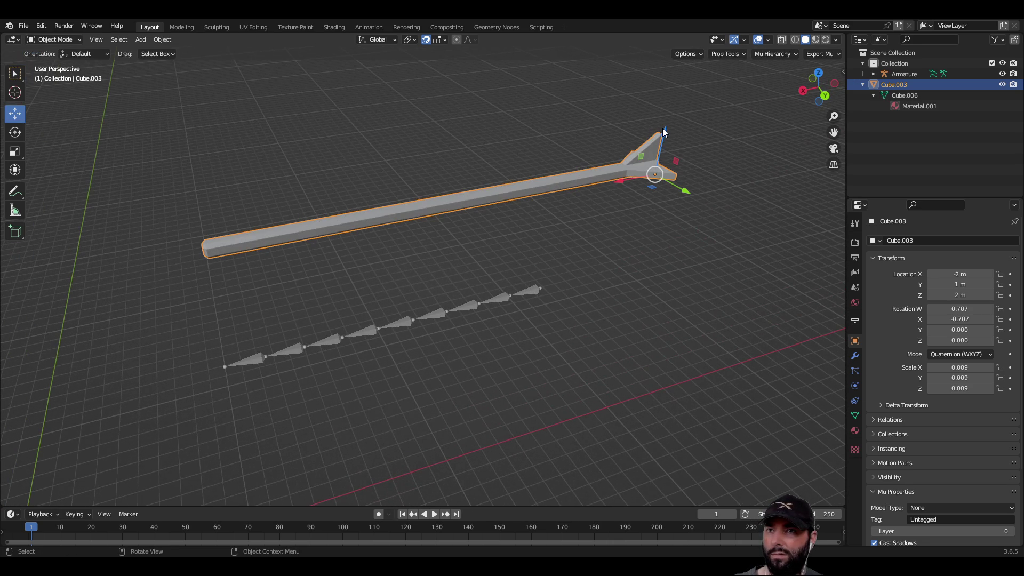
# Move Cube.003 to Y 0.671 m, Z 1.513 m alongside the bones, then select the armature.
pyautogui.moveTo(664, 134); pyautogui.dragTo(651, 269)
pyautogui.click(661, 333)
pyautogui.click(603, 299)
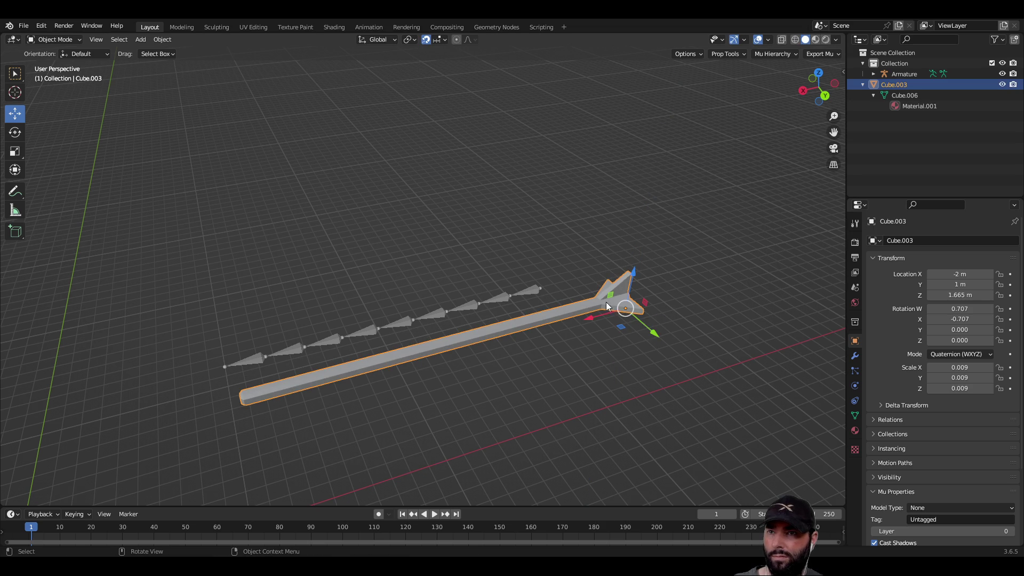
pyautogui.moveTo(654, 332)
pyautogui.mouseDown()
pyautogui.moveTo(613, 298)
pyautogui.moveTo(546, 309)
pyautogui.mouseUp()
pyautogui.moveTo(546, 309)
pyautogui.mouseDown(button='middle')
pyautogui.moveTo(615, 287)
pyautogui.moveTo(571, 254)
pyautogui.moveTo(608, 258)
pyautogui.mouseUp(button='middle')
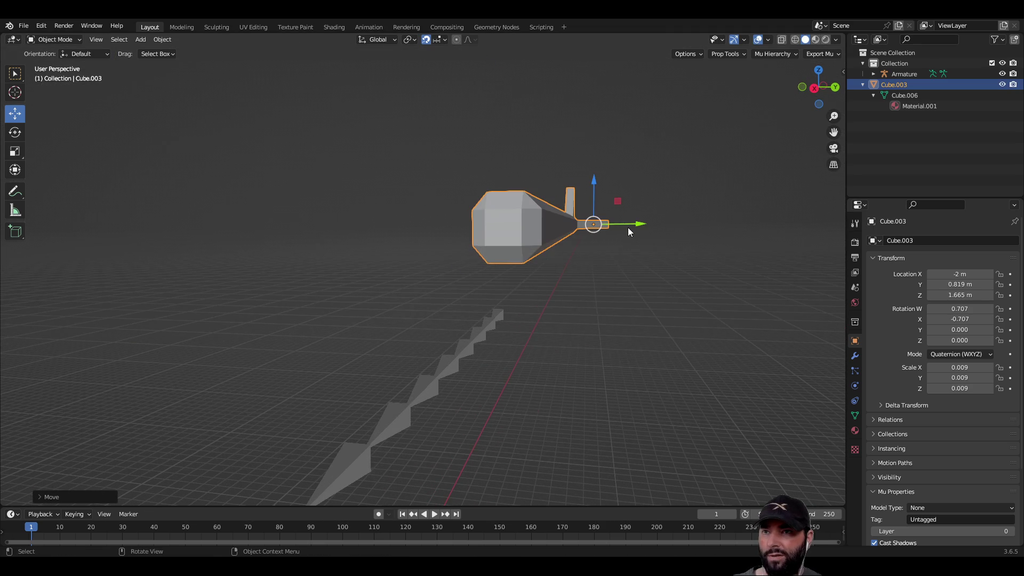
pyautogui.moveTo(642, 227); pyautogui.dragTo(550, 222)
pyautogui.moveTo(508, 177)
pyautogui.mouseDown()
pyautogui.moveTo(513, 251)
pyautogui.moveTo(542, 314)
pyautogui.mouseUp()
pyautogui.moveTo(542, 315)
pyautogui.mouseDown(button='middle')
pyautogui.moveTo(557, 299)
pyautogui.moveTo(496, 336)
pyautogui.mouseUp(button='middle')
pyautogui.scroll(-2, 540, 354)
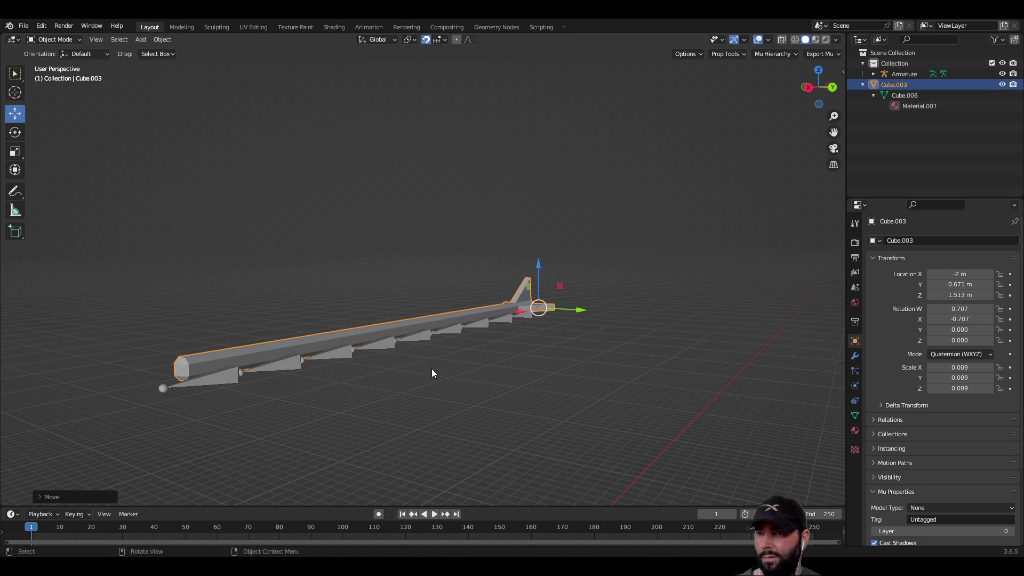
pyautogui.scroll(3, 414, 369)
pyautogui.moveTo(533, 366); pyautogui.dragTo(536, 385, button='middle')
pyautogui.scroll(2, 536, 385)
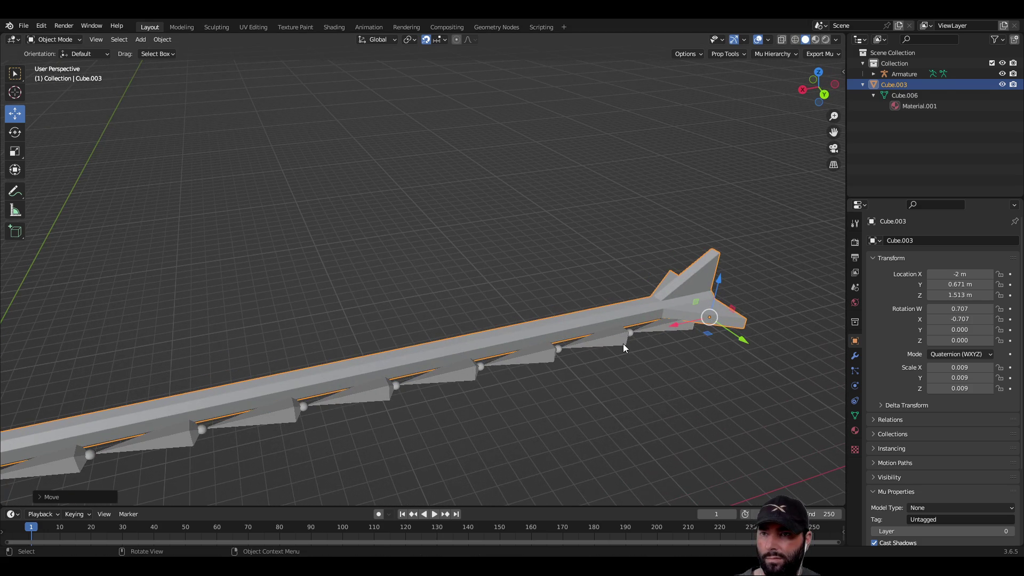
pyautogui.click(623, 343)
pyautogui.moveTo(623, 343)
pyautogui.mouseDown(button='middle')
pyautogui.moveTo(639, 369)
pyautogui.moveTo(661, 337)
pyautogui.mouseUp(button='middle')
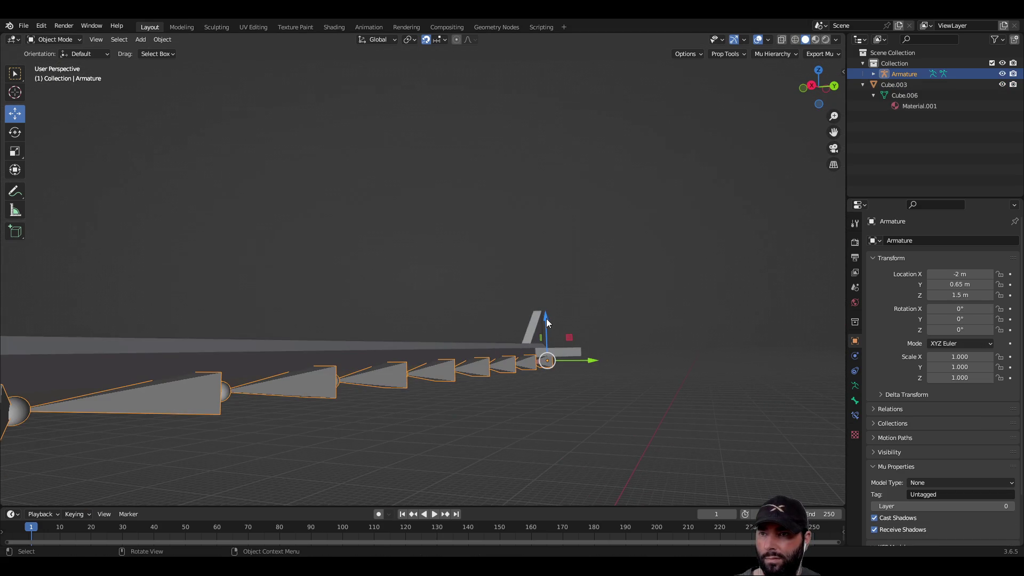
# Nudge the armature along Z and Y to begin centring it in the arrow shaft.
pyautogui.moveTo(545, 318); pyautogui.dragTo(546, 309)
pyautogui.moveTo(547, 309)
pyautogui.mouseDown(button='middle')
pyautogui.moveTo(581, 337)
pyautogui.moveTo(562, 295)
pyautogui.mouseUp(button='middle')
pyautogui.moveTo(538, 264); pyautogui.dragTo(521, 261)
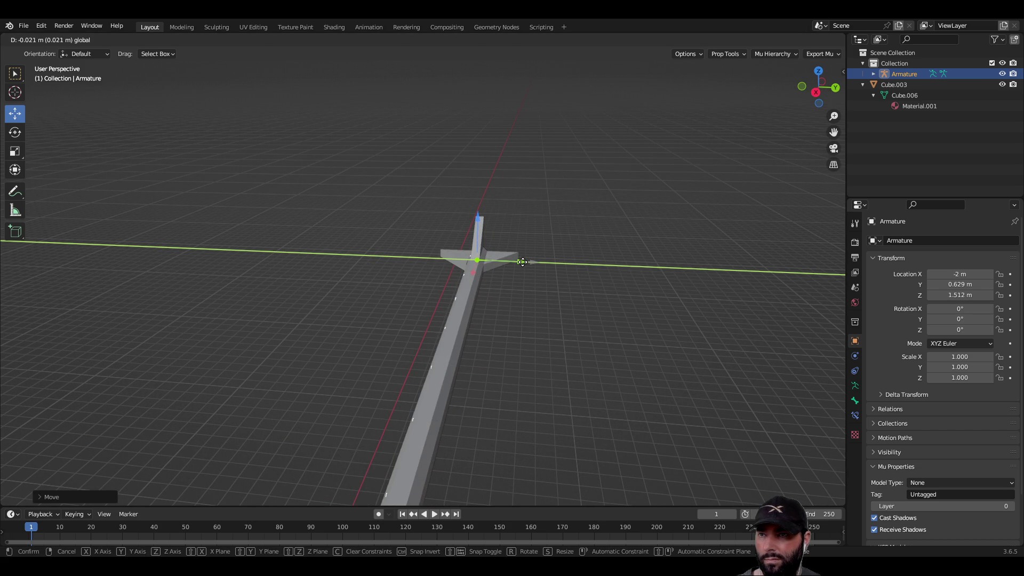
pyautogui.moveTo(523, 262); pyautogui.dragTo(524, 262)
pyautogui.moveTo(524, 261); pyautogui.dragTo(524, 262)
pyautogui.moveTo(524, 262)
pyautogui.mouseDown(button='middle')
pyautogui.moveTo(523, 325)
pyautogui.moveTo(528, 311)
pyautogui.moveTo(513, 328)
pyautogui.mouseUp(button='middle')
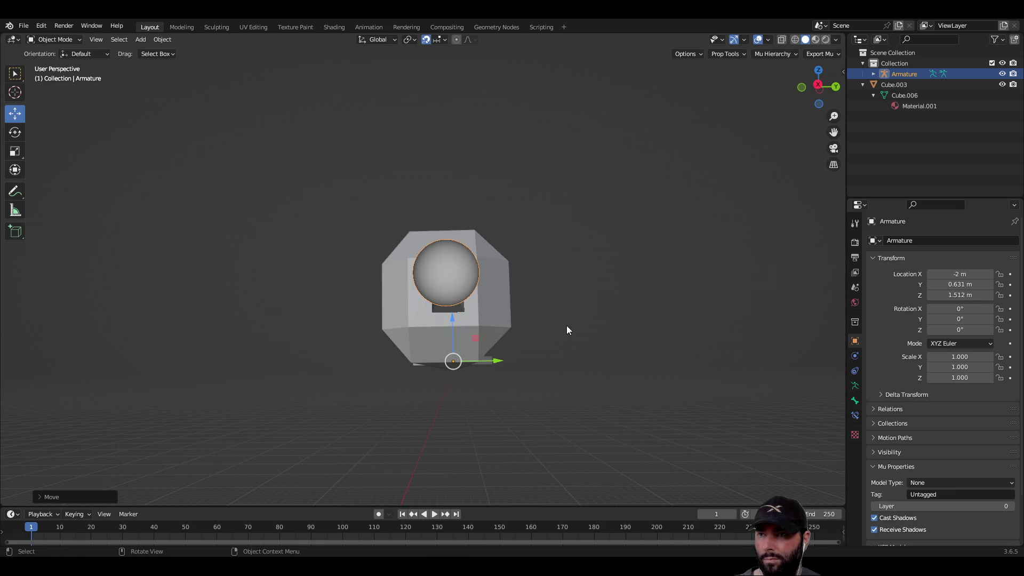
pyautogui.scroll(5, 566, 322)
pyautogui.moveTo(546, 340)
pyautogui.mouseDown(button='middle')
pyautogui.moveTo(386, 377)
pyautogui.moveTo(574, 378)
pyautogui.mouseUp(button='middle')
# Fine-tune the armature along X, Y and Z to about (-2.03, 0.63, 1.514) m.
pyautogui.moveTo(616, 340); pyautogui.dragTo(638, 340)
pyautogui.moveTo(276, 421)
pyautogui.mouseDown(button='middle')
pyautogui.moveTo(435, 405)
pyautogui.moveTo(414, 416)
pyautogui.moveTo(431, 403)
pyautogui.mouseUp(button='middle')
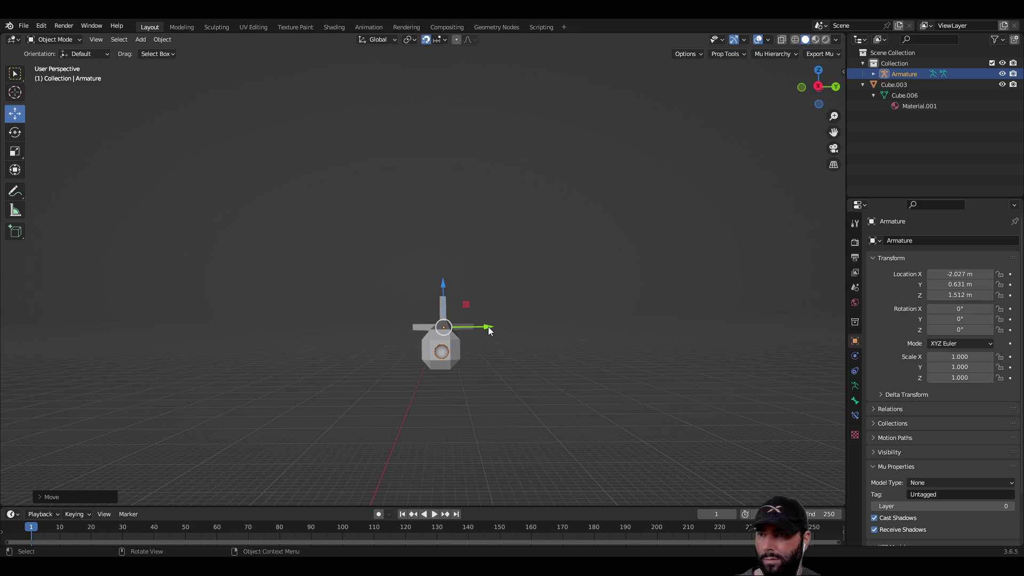
pyautogui.moveTo(487, 328); pyautogui.dragTo(485, 327)
pyautogui.moveTo(502, 352)
pyautogui.mouseDown(button='middle')
pyautogui.moveTo(519, 374)
pyautogui.moveTo(535, 370)
pyautogui.moveTo(561, 331)
pyautogui.moveTo(535, 330)
pyautogui.mouseUp(button='middle')
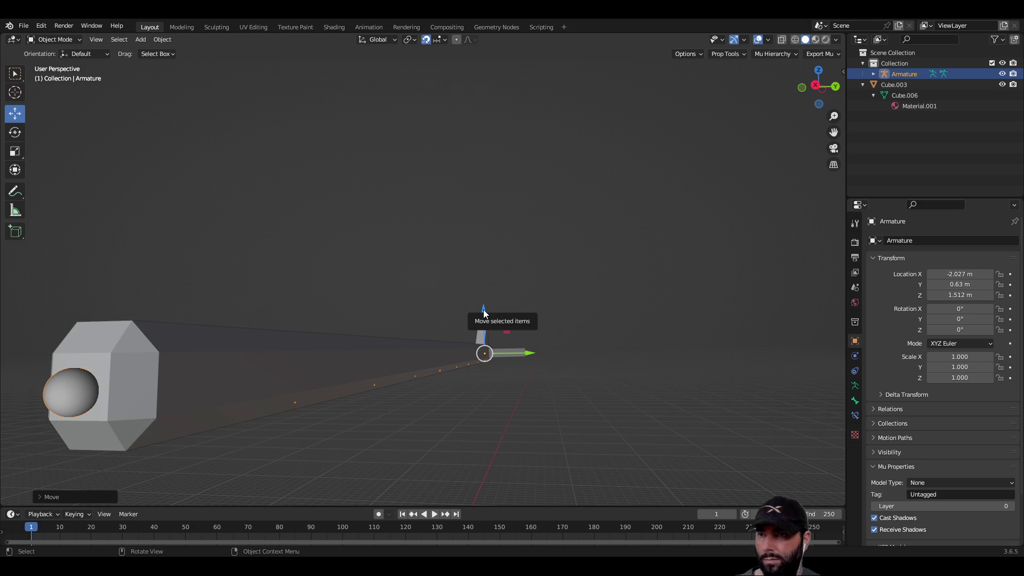
pyautogui.moveTo(484, 309); pyautogui.dragTo(486, 311)
pyautogui.moveTo(299, 262)
pyautogui.mouseDown(button='middle')
pyautogui.moveTo(325, 253)
pyautogui.moveTo(443, 279)
pyautogui.moveTo(535, 267)
pyautogui.moveTo(471, 284)
pyautogui.moveTo(380, 275)
pyautogui.mouseUp(button='middle')
pyautogui.moveTo(209, 351)
pyautogui.mouseDown(button='middle')
pyautogui.moveTo(261, 389)
pyautogui.moveTo(101, 380)
pyautogui.mouseUp(button='middle')
pyautogui.moveTo(149, 377); pyautogui.dragTo(144, 375)
pyautogui.moveTo(420, 424)
pyautogui.mouseDown(button='middle')
pyautogui.moveTo(512, 368)
pyautogui.moveTo(347, 385)
pyautogui.moveTo(271, 379)
pyautogui.moveTo(442, 389)
pyautogui.moveTo(418, 253)
pyautogui.mouseUp(button='middle')
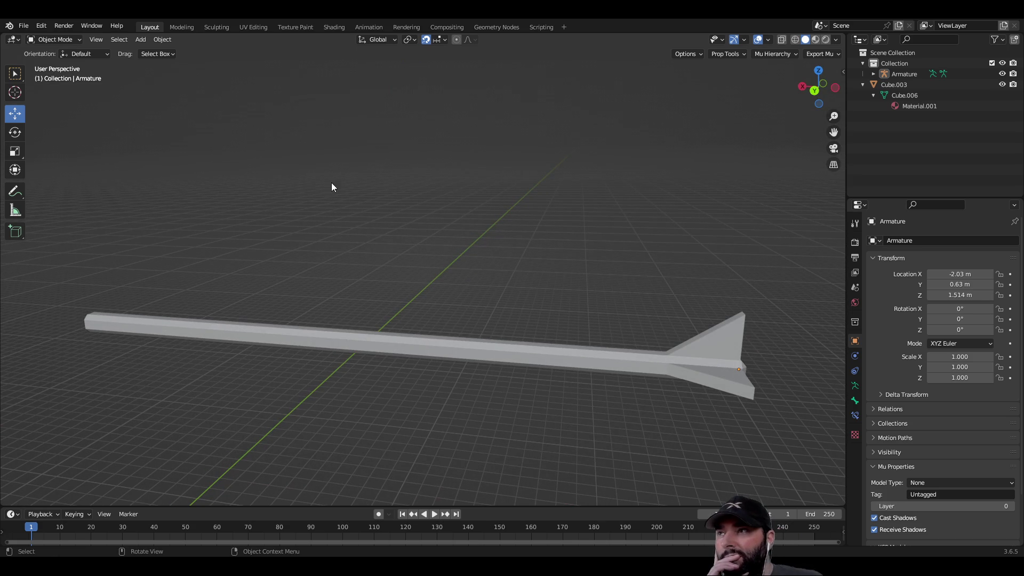
# Parent the Cube.003 arrow to the armature with automatic weights.
pyautogui.click(374, 338)
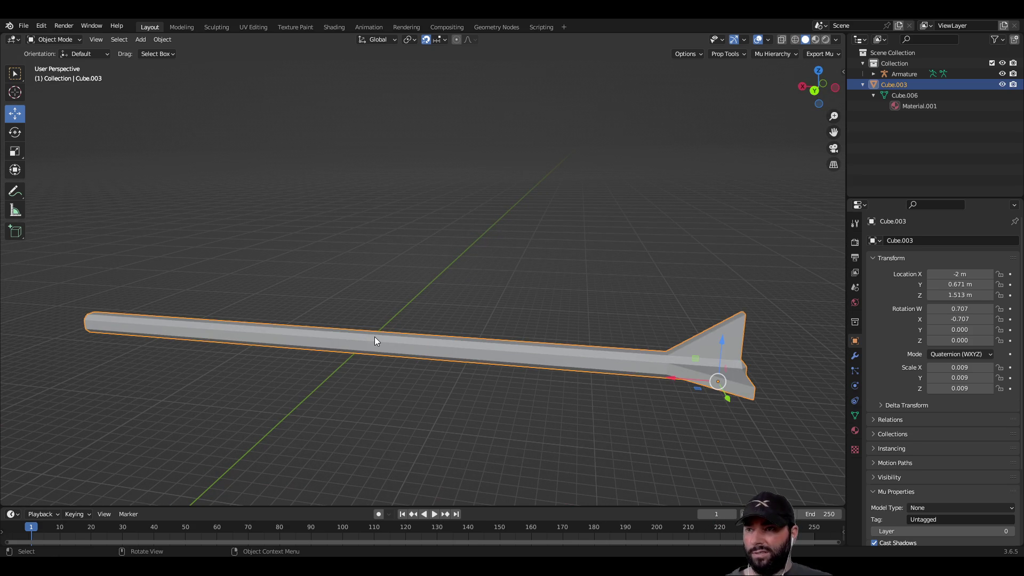
pyautogui.moveTo(334, 416)
pyautogui.mouseDown(button='middle')
pyautogui.moveTo(484, 415)
pyautogui.moveTo(446, 462)
pyautogui.mouseUp(button='middle')
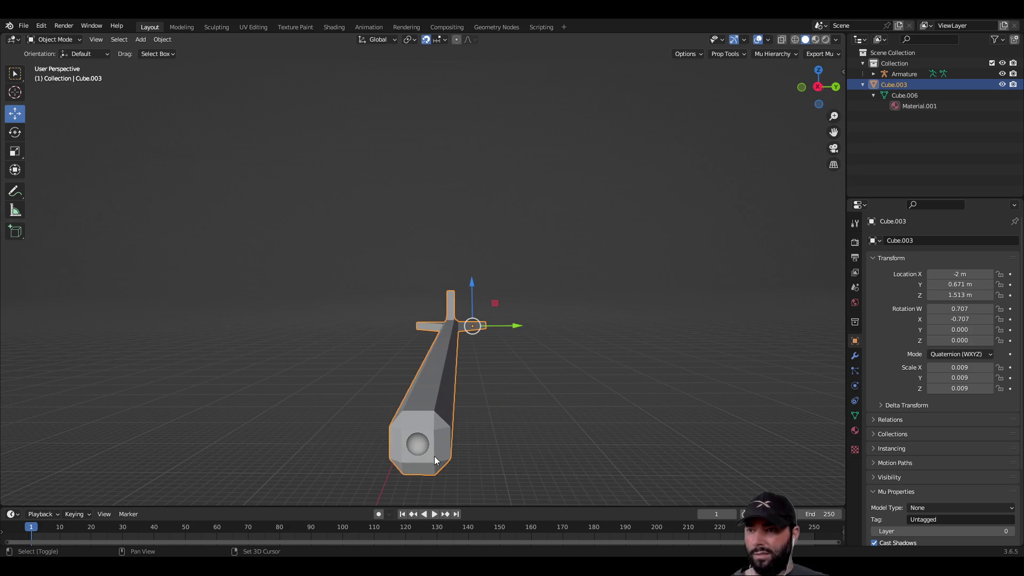
pyautogui.keyDown('shift'); pyautogui.click(415, 446); pyautogui.keyUp('shift')
pyautogui.moveTo(601, 384); pyautogui.dragTo(544, 386, button='middle')
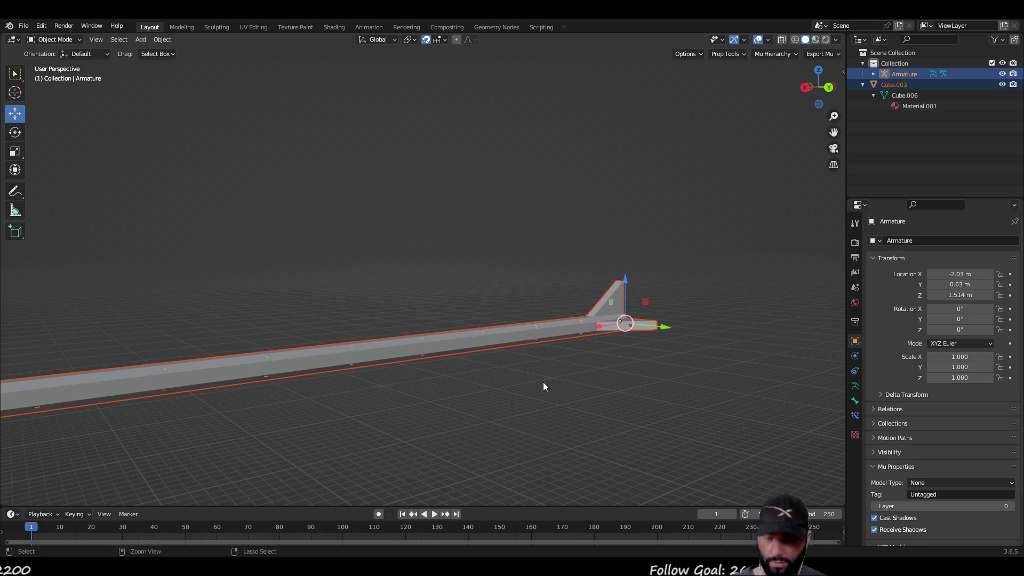
pyautogui.hotkey('ctrl', 'p')
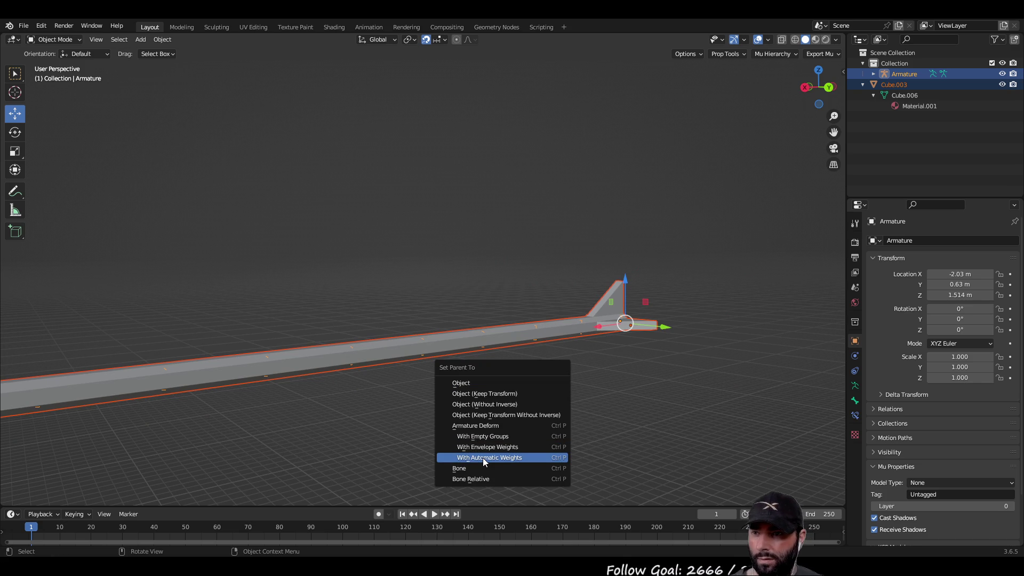
pyautogui.click(482, 457)
pyautogui.moveTo(439, 420)
pyautogui.mouseDown(button='middle')
pyautogui.moveTo(357, 248)
pyautogui.moveTo(318, 258)
pyautogui.mouseUp(button='middle')
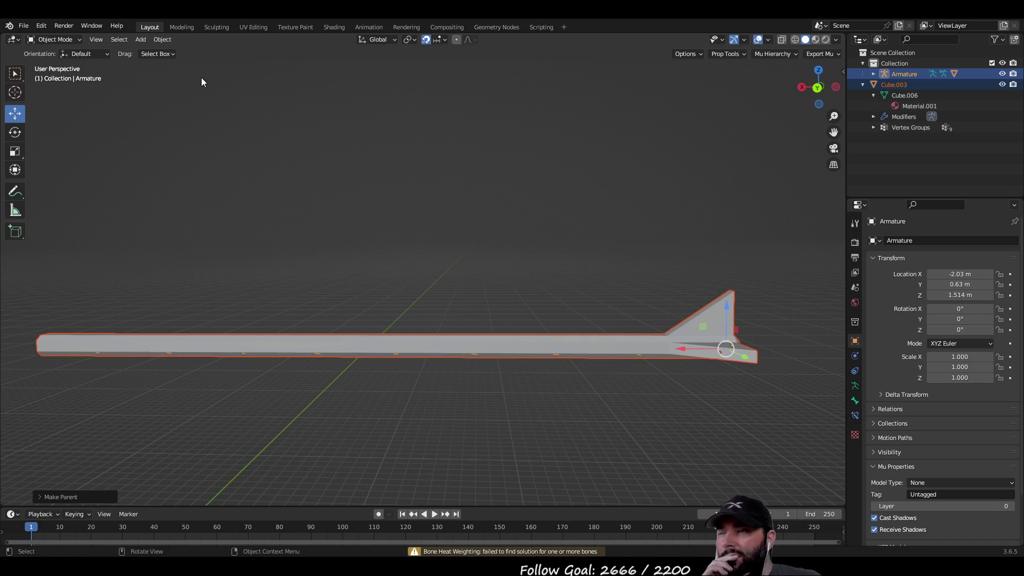
# Toggle the armature into Edit Mode and back to Object Mode.
pyautogui.click(75, 40)
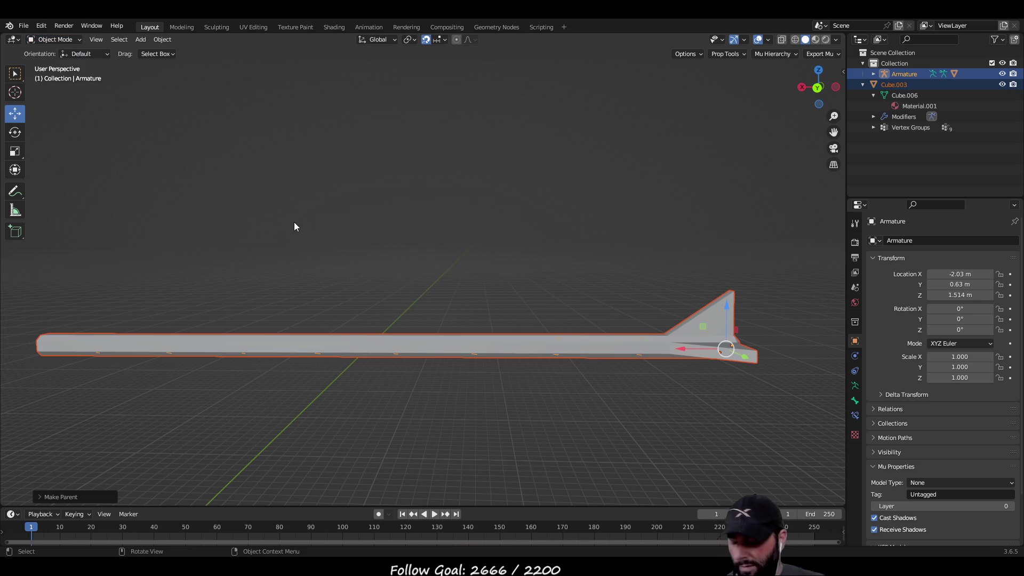
pyautogui.press('Tab')
pyautogui.click(77, 40)
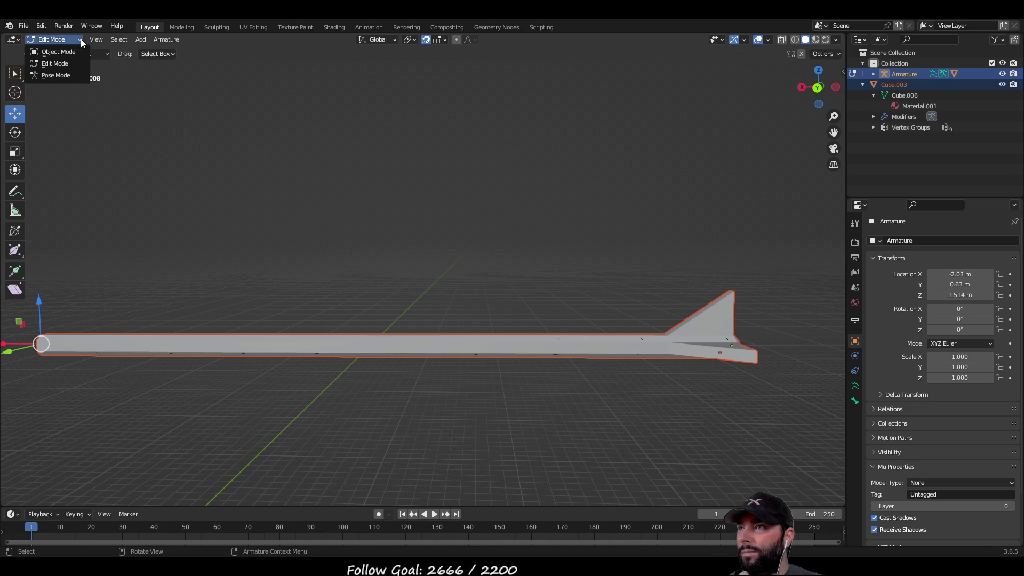
pyautogui.click(79, 38)
pyautogui.press('Tab')
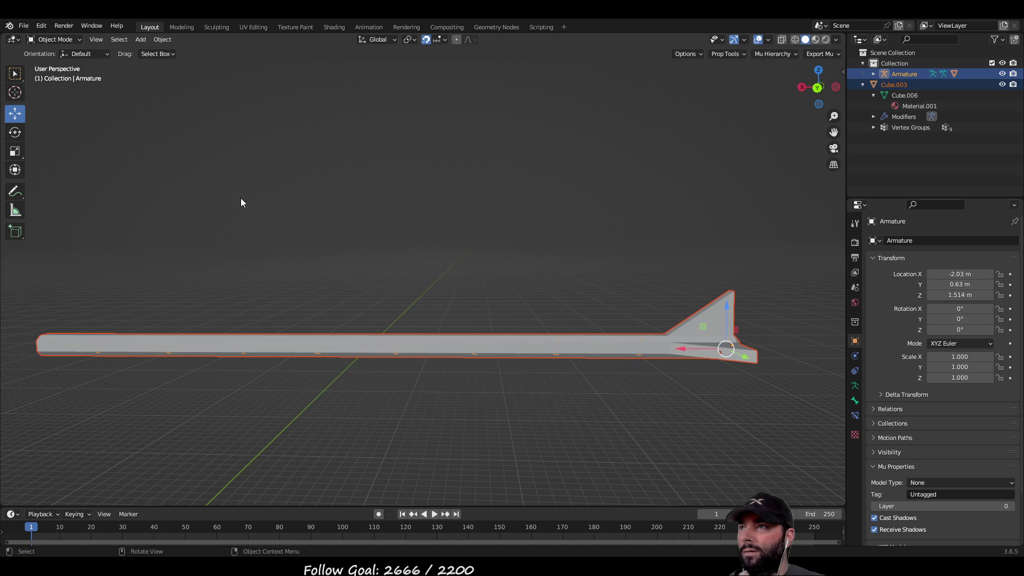
pyautogui.moveTo(142, 257)
pyautogui.mouseDown(button='middle')
pyautogui.moveTo(251, 252)
pyautogui.moveTo(203, 270)
pyautogui.moveTo(196, 347)
pyautogui.mouseUp(button='middle')
pyautogui.click(251, 251)
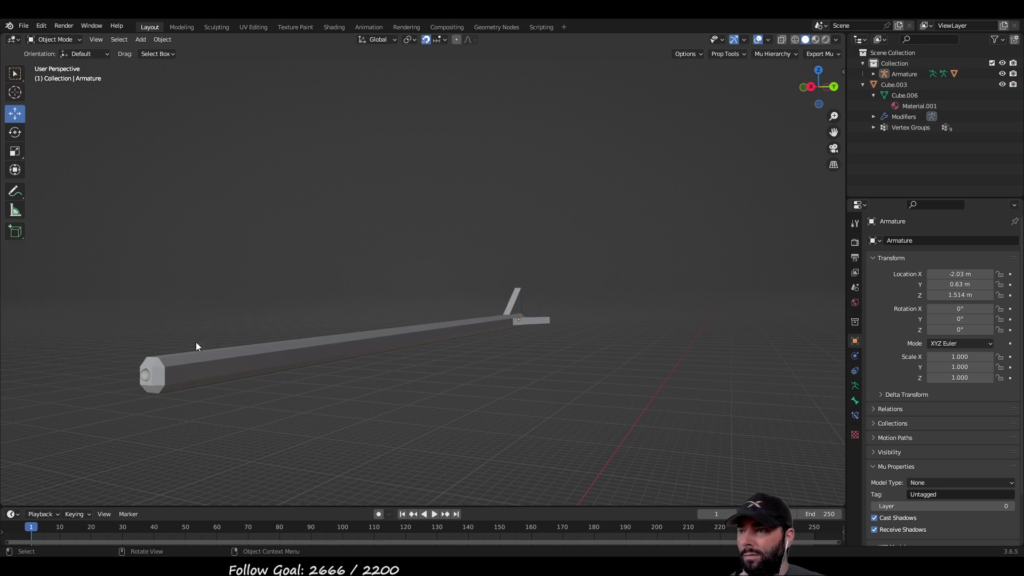
pyautogui.click(143, 375)
pyautogui.click(64, 40)
pyautogui.press('Tab')
pyautogui.click(76, 39)
pyautogui.click(76, 39)
pyautogui.moveTo(241, 218)
pyautogui.mouseDown(button='middle')
pyautogui.moveTo(254, 222)
pyautogui.moveTo(248, 234)
pyautogui.mouseUp(button='middle')
pyautogui.moveTo(248, 229); pyautogui.dragTo(258, 278)
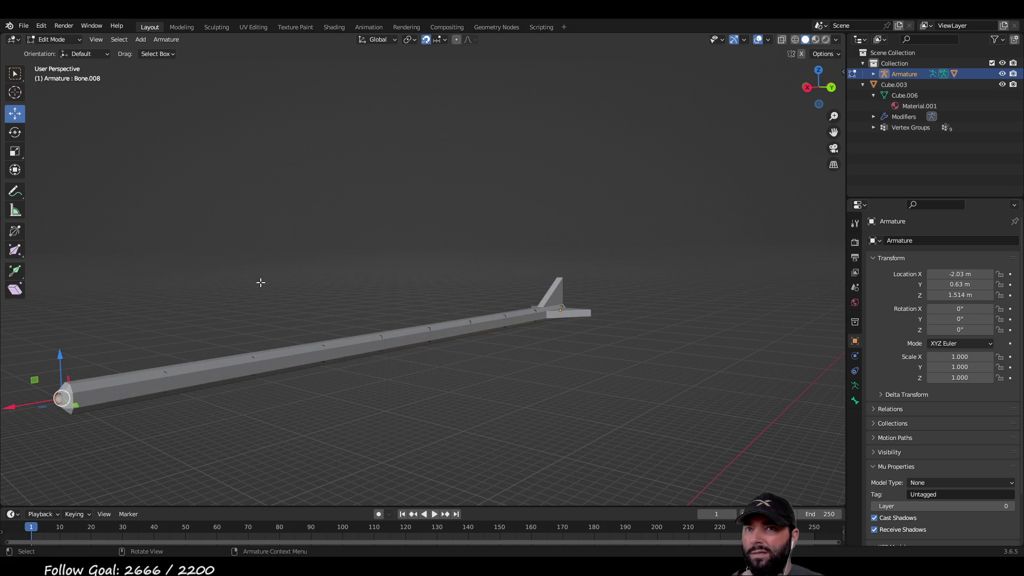
pyautogui.moveTo(210, 411)
pyautogui.mouseDown(button='middle')
pyautogui.moveTo(240, 411)
pyautogui.moveTo(162, 411)
pyautogui.mouseUp(button='middle')
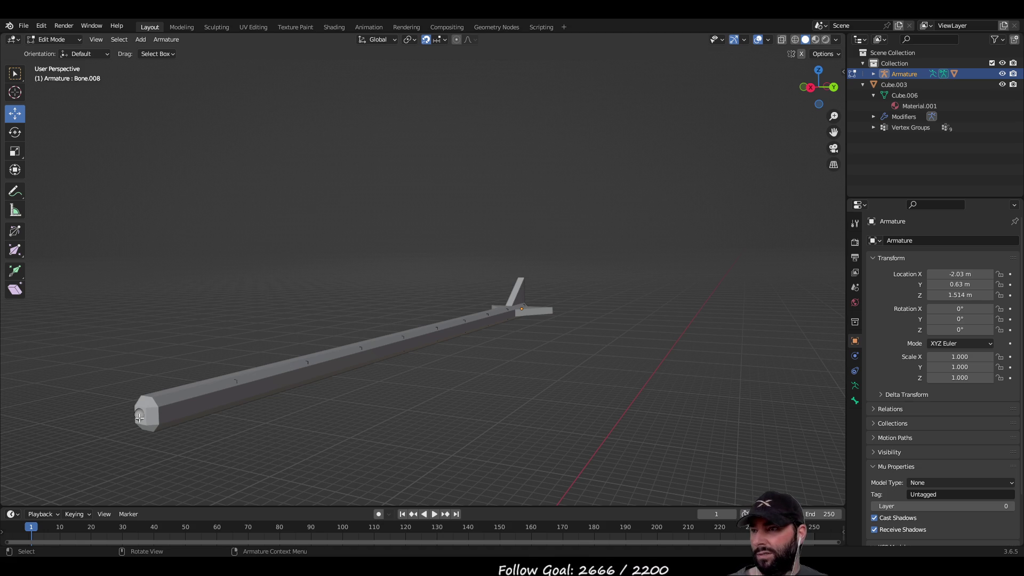
pyautogui.press('Tab')
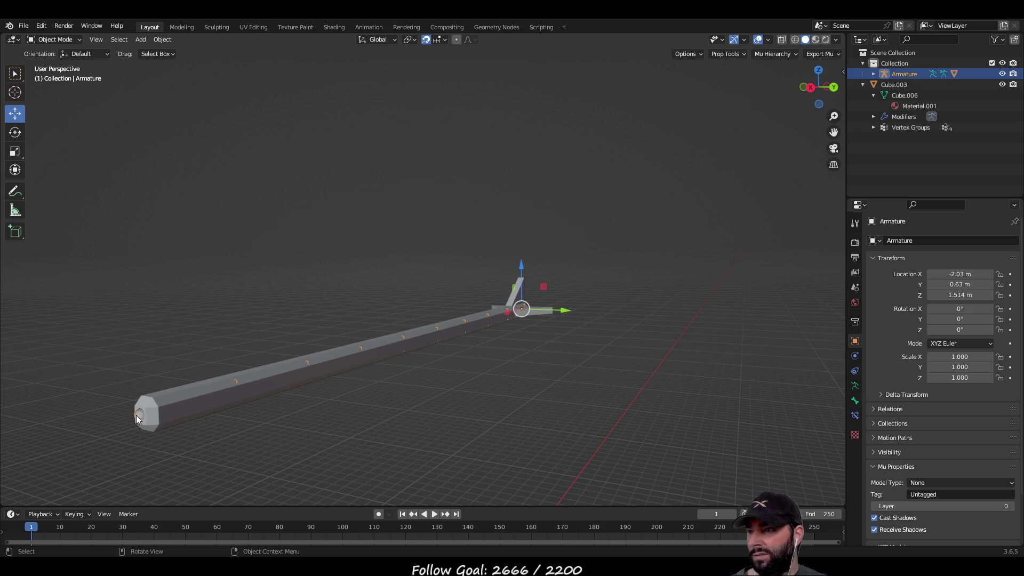
# Select the armature, add Cube.003, and switch the mesh into Weight Paint mode.
pyautogui.click(139, 416)
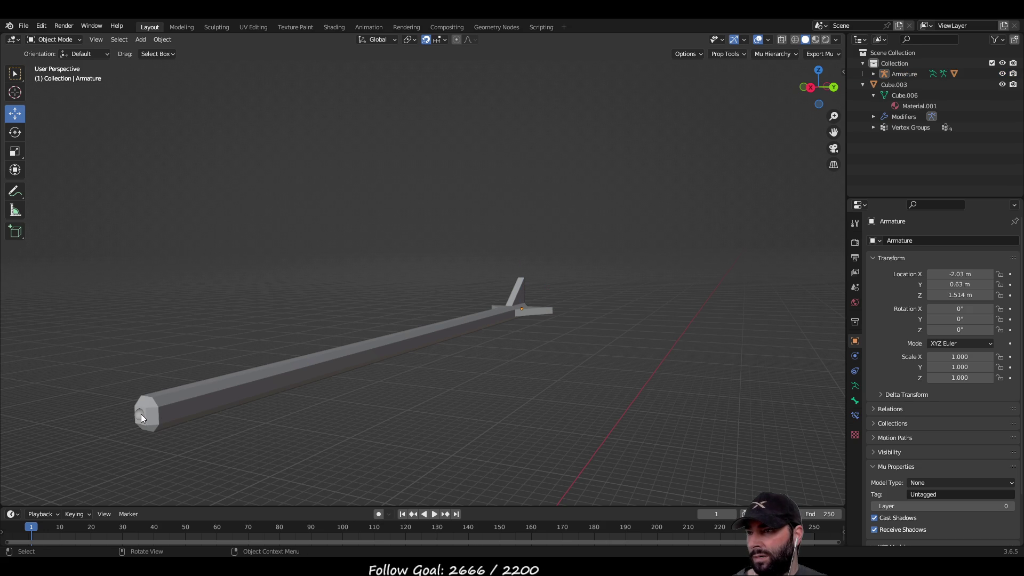
pyautogui.keyDown('shift'); pyautogui.click(141, 414); pyautogui.keyUp('shift')
pyautogui.keyDown('shift'); pyautogui.click(229, 396); pyautogui.keyUp('shift')
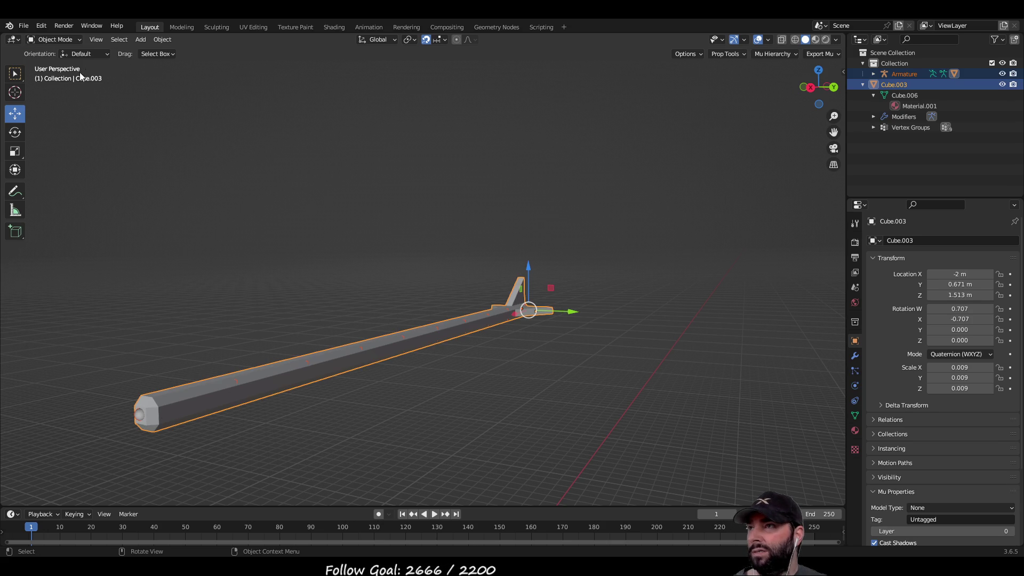
pyautogui.click(71, 40)
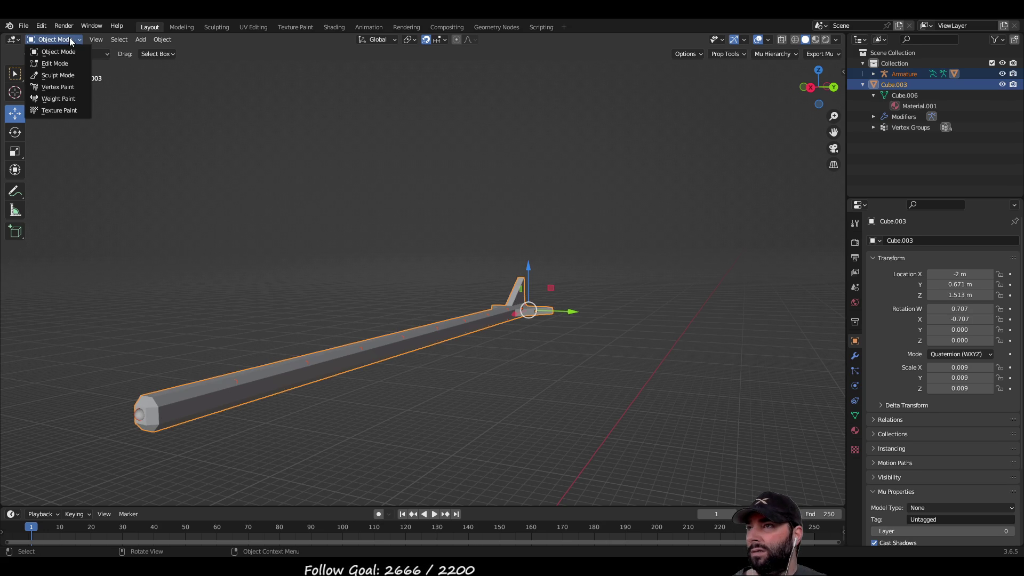
pyautogui.click(69, 100)
pyautogui.moveTo(508, 350)
pyautogui.mouseDown(button='middle')
pyautogui.moveTo(598, 359)
pyautogui.moveTo(395, 382)
pyautogui.moveTo(430, 397)
pyautogui.moveTo(384, 392)
pyautogui.moveTo(451, 384)
pyautogui.mouseUp(button='middle')
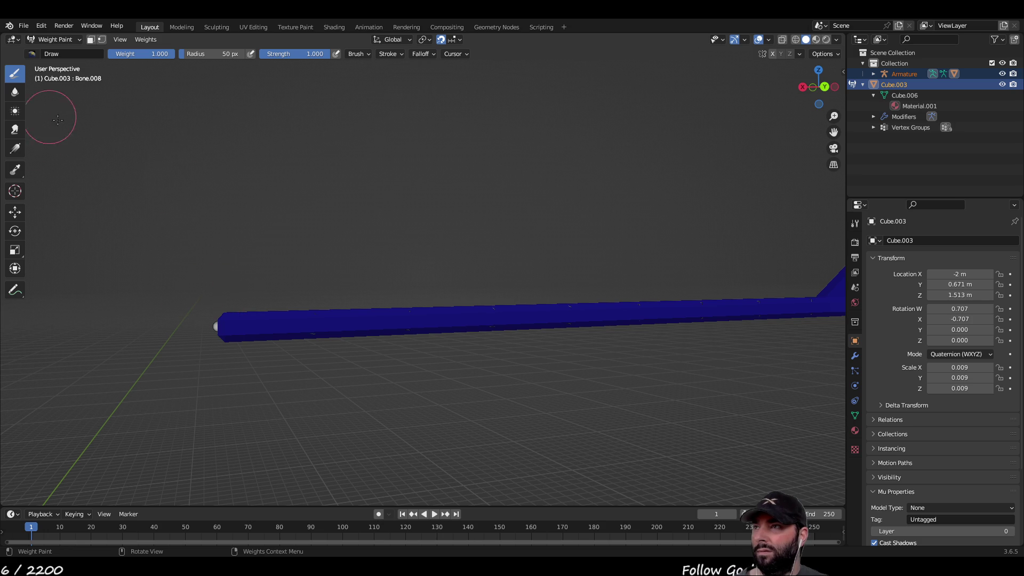
# Choose the 3D Cursor tool while viewing the blue rod.
pyautogui.scroll(10, 328, 324)
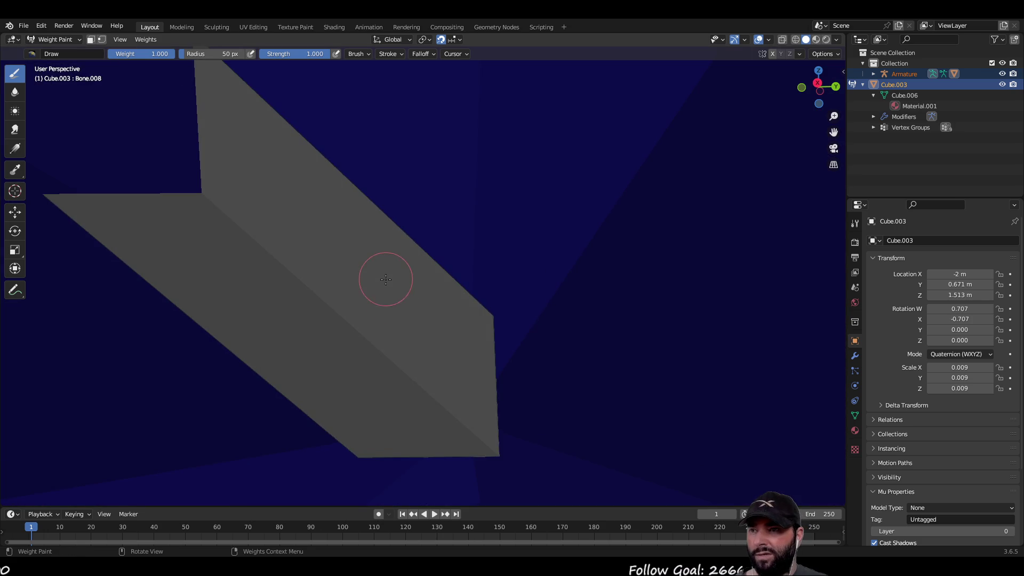
pyautogui.moveTo(385, 279)
pyautogui.mouseDown(button='middle')
pyautogui.moveTo(423, 338)
pyautogui.moveTo(446, 338)
pyautogui.moveTo(323, 291)
pyautogui.moveTo(307, 256)
pyautogui.mouseUp(button='middle')
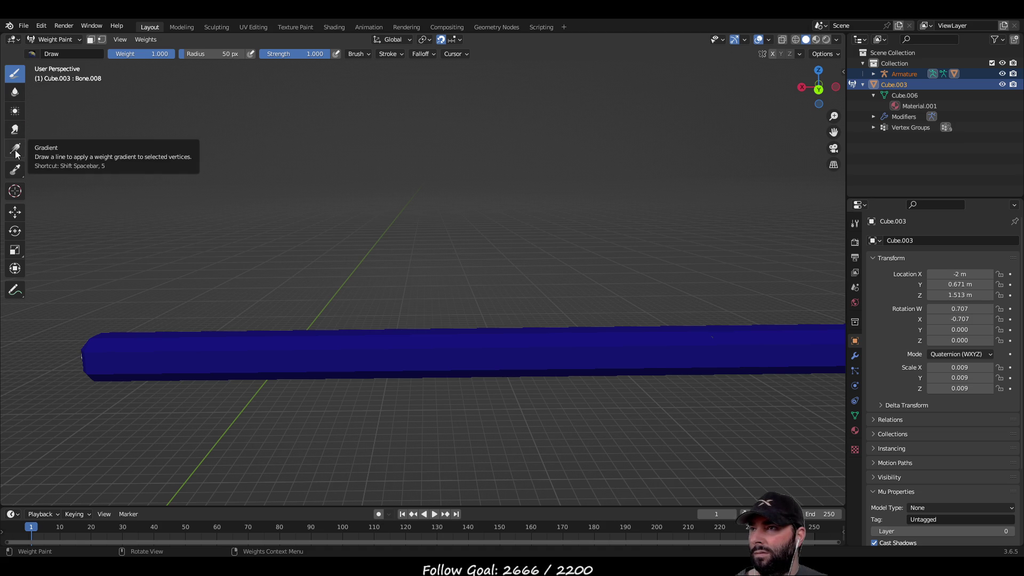
pyautogui.click(15, 195)
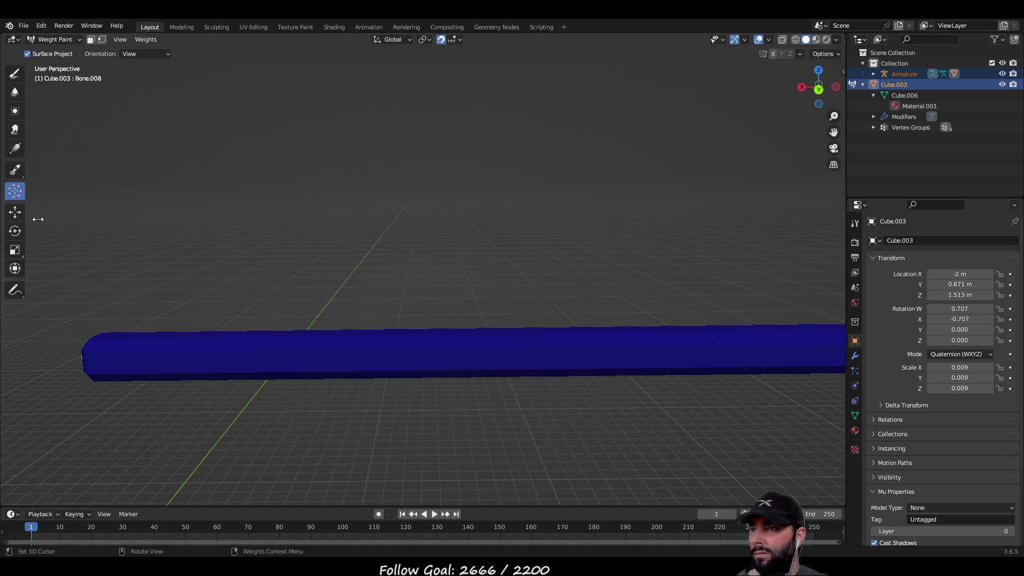
pyautogui.moveTo(187, 334)
pyautogui.mouseDown(button='middle')
pyautogui.moveTo(226, 394)
pyautogui.moveTo(338, 321)
pyautogui.moveTo(358, 333)
pyautogui.mouseUp(button='middle')
pyautogui.moveTo(403, 418)
pyautogui.mouseDown(button='middle')
pyautogui.moveTo(436, 359)
pyautogui.moveTo(352, 369)
pyautogui.mouseUp(button='middle')
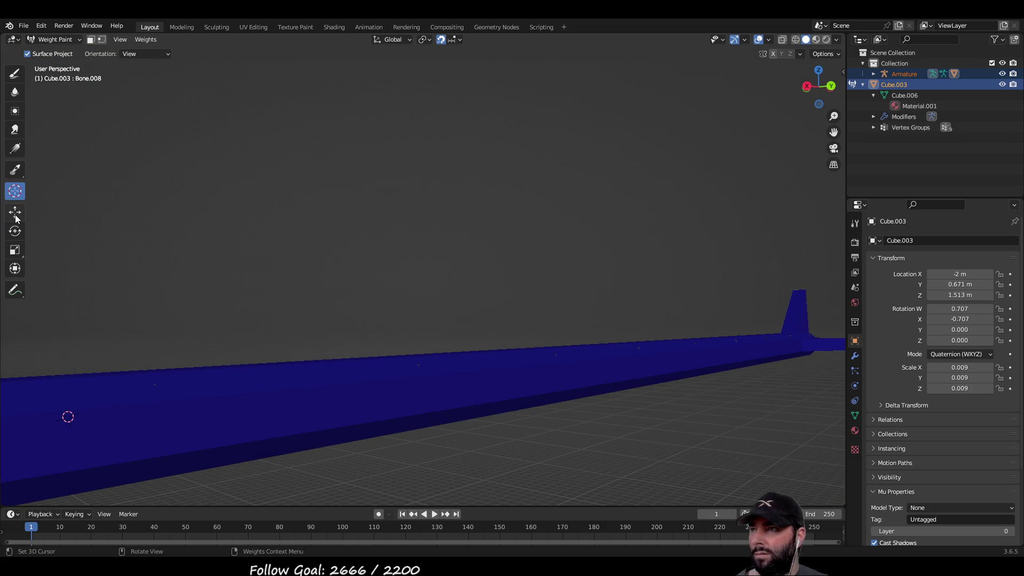
pyautogui.moveTo(361, 267)
pyautogui.mouseDown(button='middle')
pyautogui.moveTo(327, 283)
pyautogui.moveTo(336, 256)
pyautogui.mouseUp(button='middle')
pyautogui.scroll(-2, 325, 283)
# Switch Cube.003 into Edit Mode and back to Weight Paint mode.
pyautogui.press('Tab')
pyautogui.scroll(3, 336, 382)
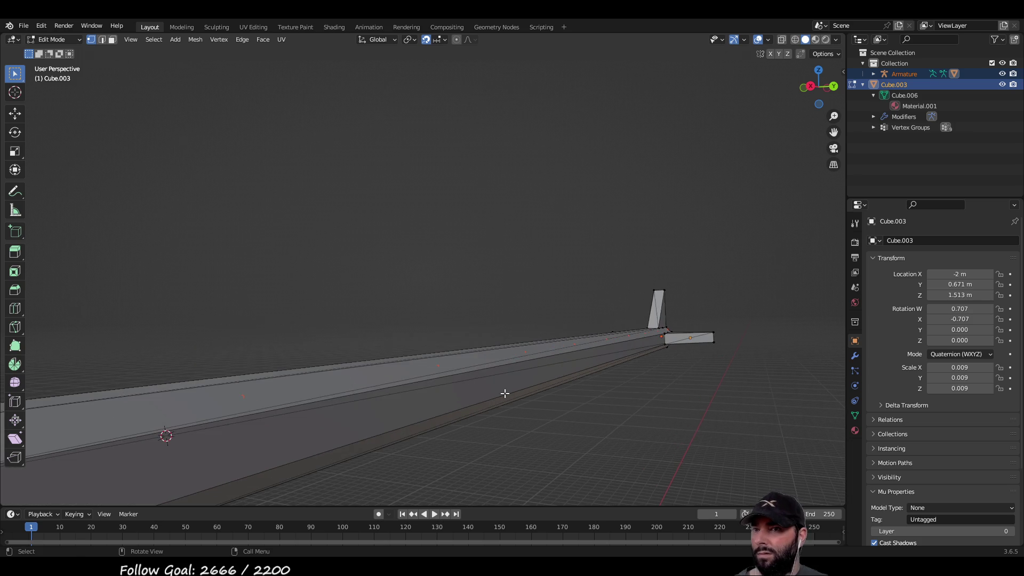
pyautogui.scroll(8, 489, 396)
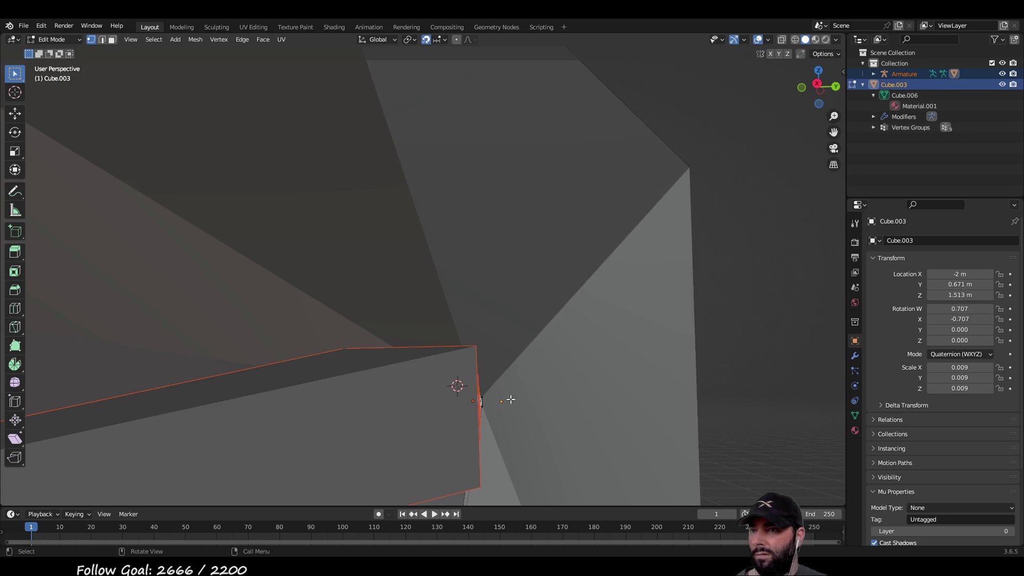
pyautogui.moveTo(414, 419)
pyautogui.mouseDown(button='middle')
pyautogui.moveTo(511, 357)
pyautogui.moveTo(502, 396)
pyautogui.moveTo(521, 395)
pyautogui.moveTo(437, 412)
pyautogui.moveTo(502, 357)
pyautogui.mouseUp(button='middle')
pyautogui.hotkey('ctrl', 'Tab')
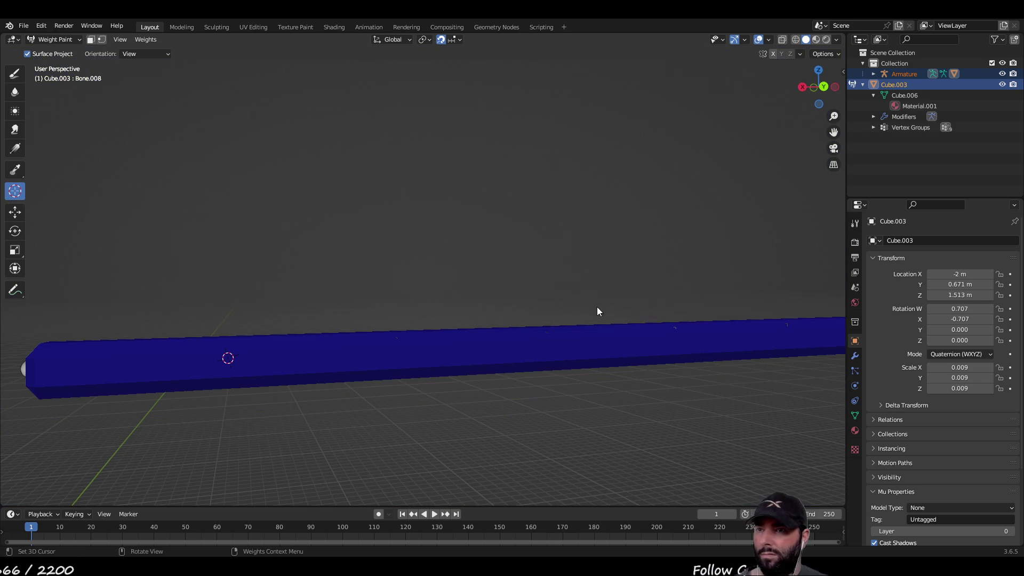
# Turn on wireframe shading to inspect the rod, then return to solid shading.
pyautogui.click(793, 40)
pyautogui.moveTo(606, 247)
pyautogui.mouseDown(button='middle')
pyautogui.moveTo(509, 270)
pyautogui.moveTo(485, 290)
pyautogui.moveTo(485, 319)
pyautogui.moveTo(457, 276)
pyautogui.moveTo(537, 263)
pyautogui.moveTo(270, 212)
pyautogui.moveTo(309, 226)
pyautogui.mouseUp(button='middle')
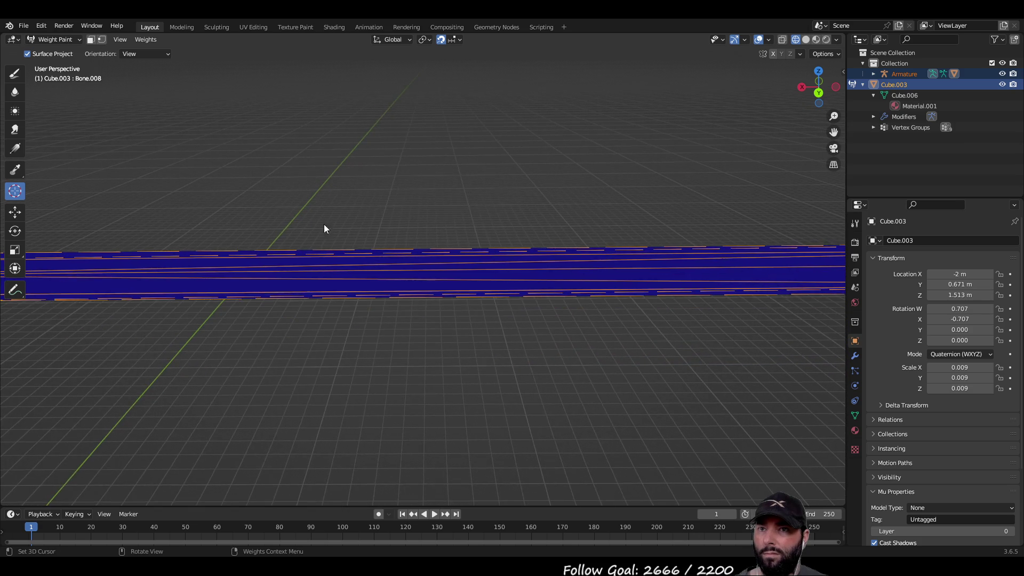
pyautogui.scroll(-3, 430, 230)
pyautogui.scroll(2, 440, 227)
pyautogui.moveTo(404, 217); pyautogui.dragTo(728, 82, button='middle')
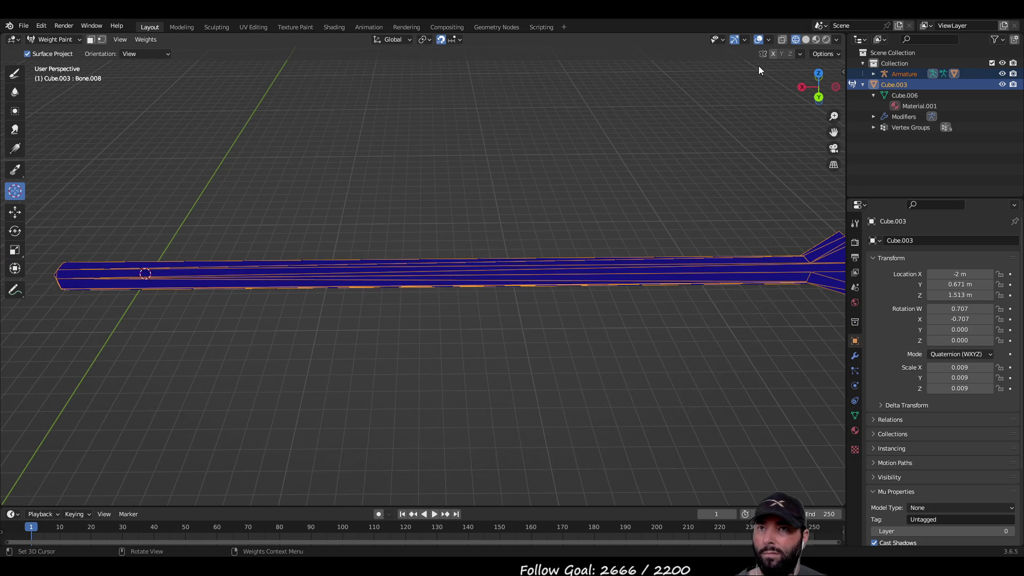
pyautogui.click(805, 41)
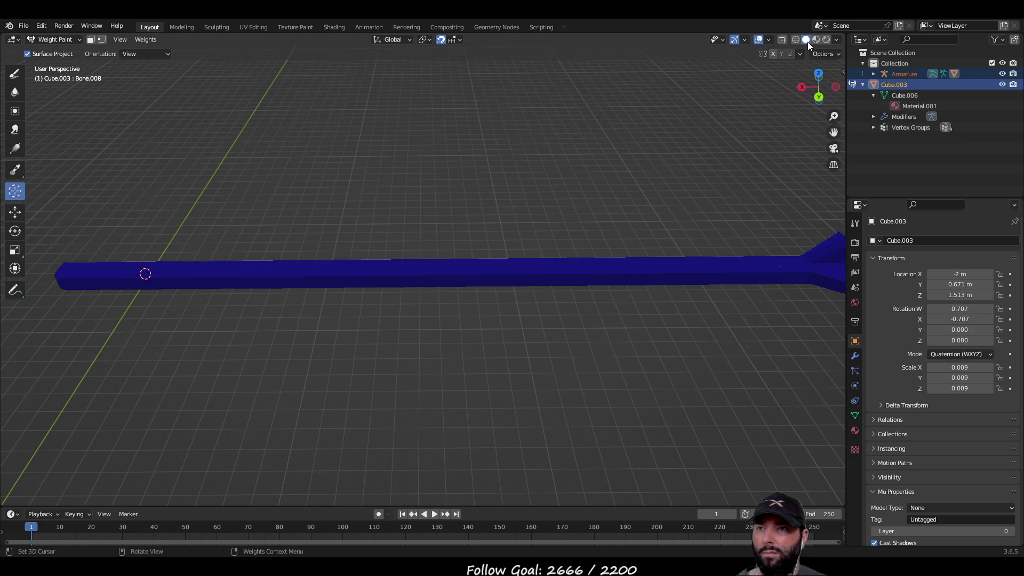
# Enable X-Ray to reveal the bones and place the 3D cursor below the rod.
pyautogui.click(781, 39)
pyautogui.moveTo(687, 126)
pyautogui.mouseDown(button='middle')
pyautogui.moveTo(348, 183)
pyautogui.moveTo(325, 247)
pyautogui.mouseUp(button='middle')
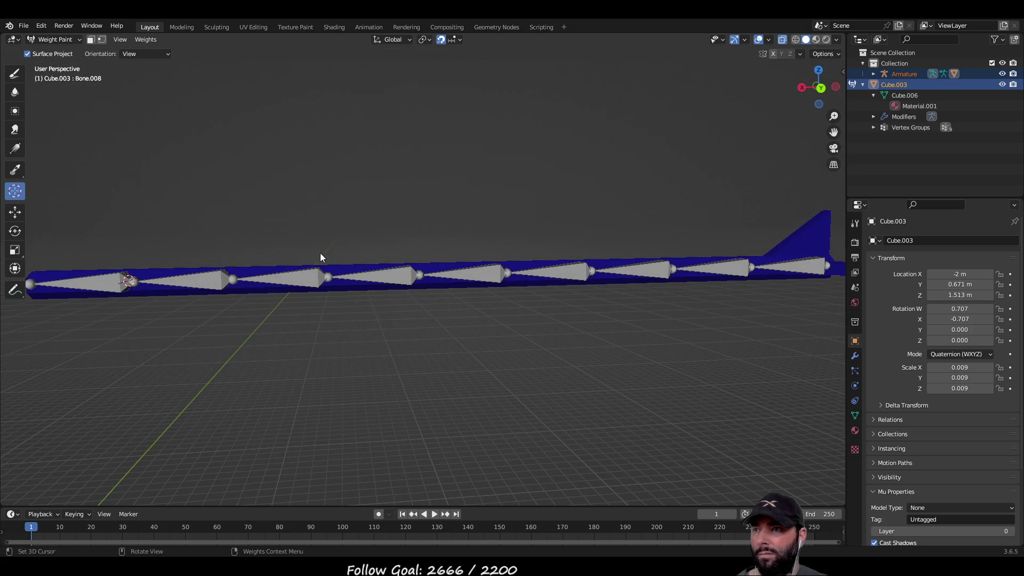
pyautogui.click(307, 275)
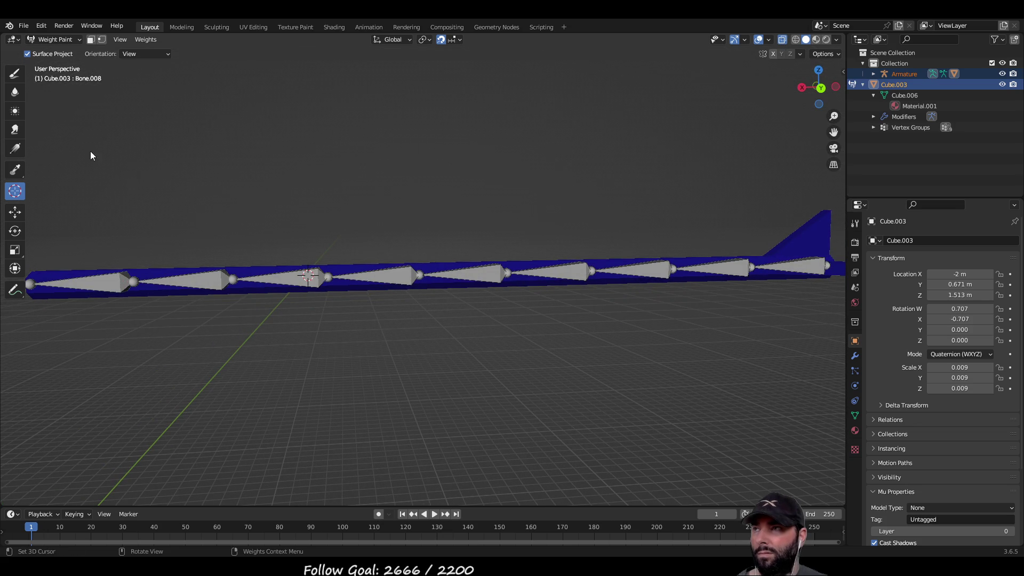
pyautogui.moveTo(480, 224)
pyautogui.mouseDown(button='middle')
pyautogui.moveTo(498, 218)
pyautogui.moveTo(469, 353)
pyautogui.moveTo(606, 329)
pyautogui.moveTo(465, 359)
pyautogui.mouseUp(button='middle')
pyautogui.click(462, 361)
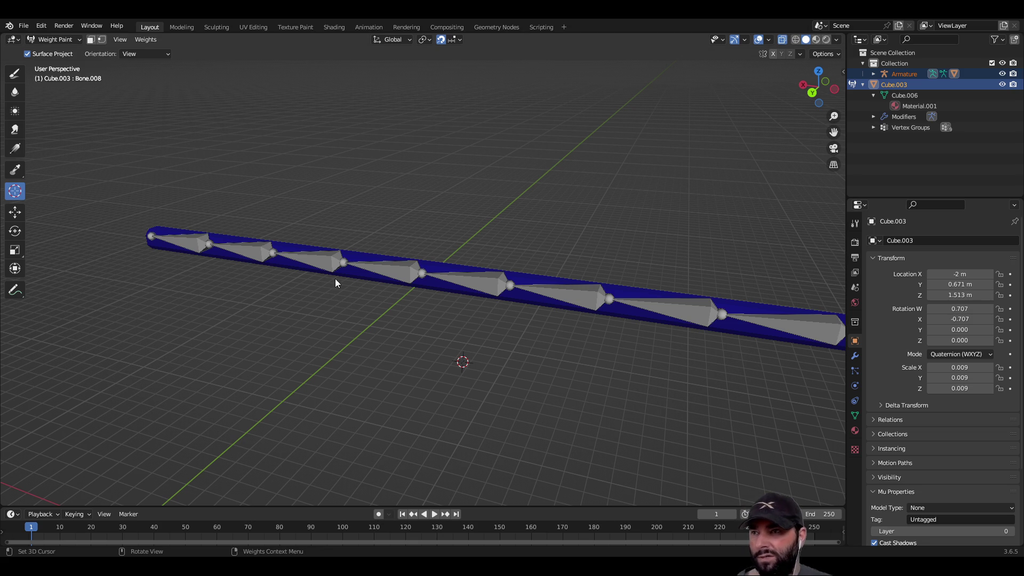
# Select the whole chain from Bone.006 through Bone.008 to Bone.002, then pick the Draw brush.
pyautogui.keyDown('shift'); pyautogui.click(327, 258); pyautogui.keyUp('shift')
pyautogui.moveTo(327, 258)
pyautogui.mouseDown(button='middle')
pyautogui.moveTo(450, 354)
pyautogui.moveTo(521, 353)
pyautogui.mouseUp(button='middle')
pyautogui.keyDown('shift'); pyautogui.click(259, 339); pyautogui.keyUp('shift')
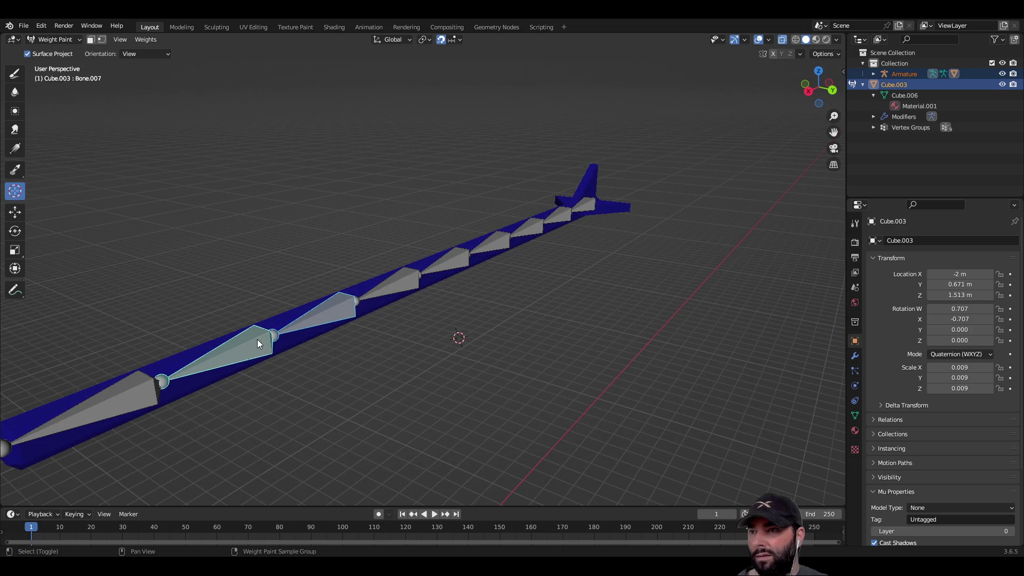
pyautogui.click(343, 311)
pyautogui.keyDown('shift'); pyautogui.click(134, 394); pyautogui.keyUp('shift')
pyautogui.moveTo(135, 395)
pyautogui.mouseDown(button='middle')
pyautogui.moveTo(427, 393)
pyautogui.moveTo(372, 393)
pyautogui.mouseUp(button='middle')
pyautogui.keyDown('shift'); pyautogui.click(396, 280); pyautogui.keyUp('shift')
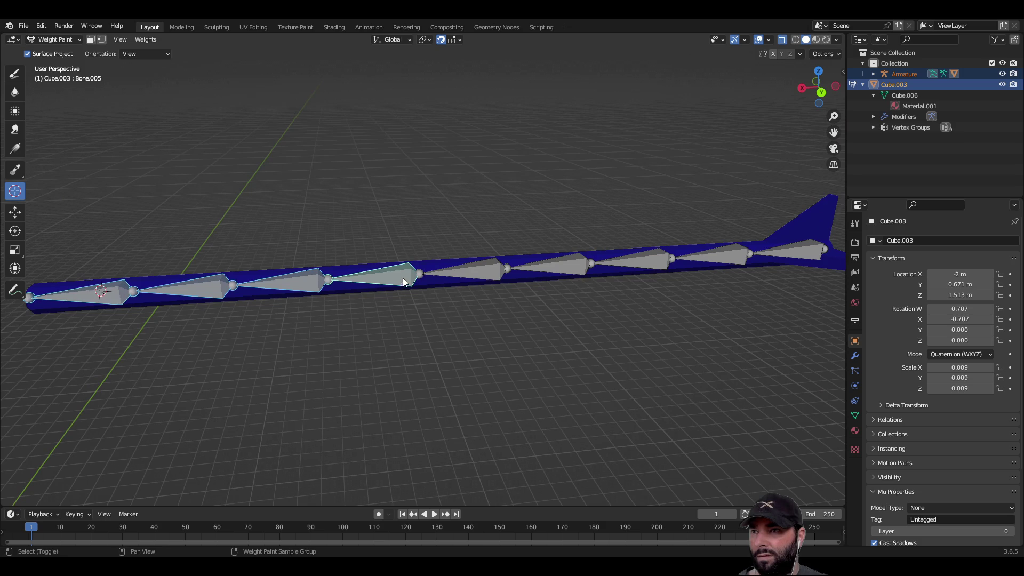
pyautogui.keyDown('shift'); pyautogui.click(480, 273); pyautogui.keyUp('shift')
pyautogui.keyDown('shift'); pyautogui.click(581, 268); pyautogui.keyUp('shift')
pyautogui.keyDown('shift'); pyautogui.click(637, 263); pyautogui.keyUp('shift')
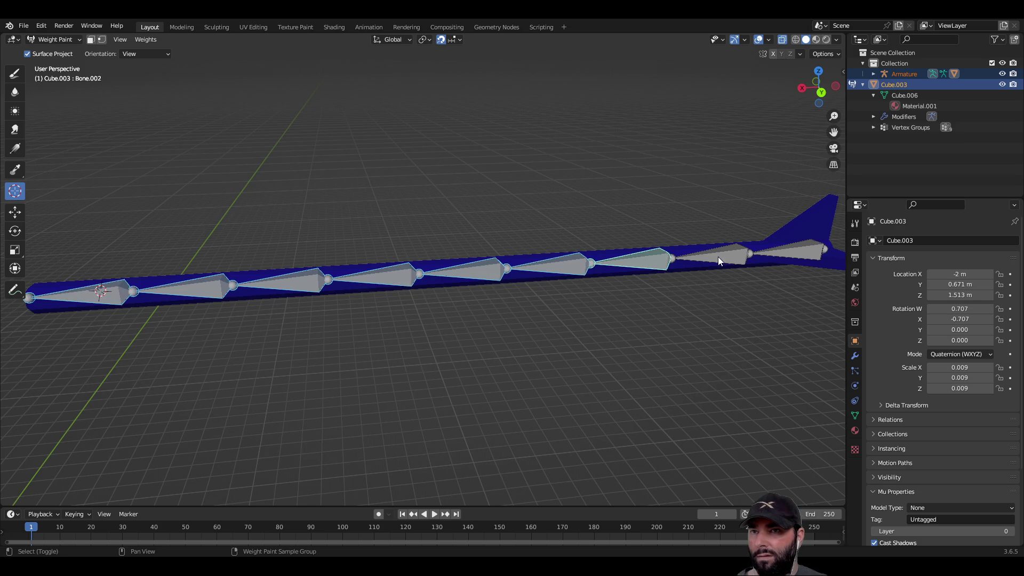
pyautogui.scroll(-2, 558, 354)
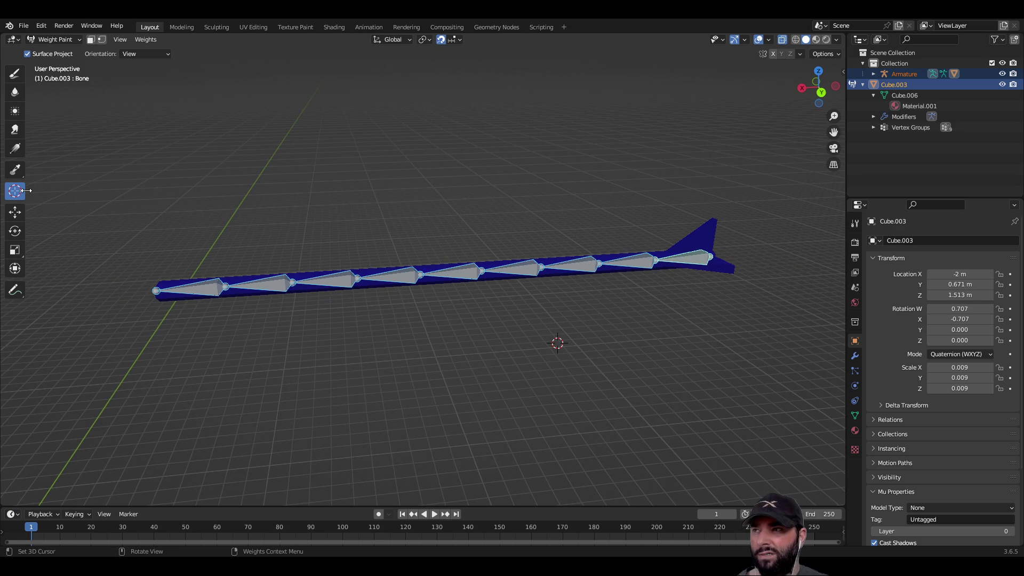
pyautogui.click(16, 74)
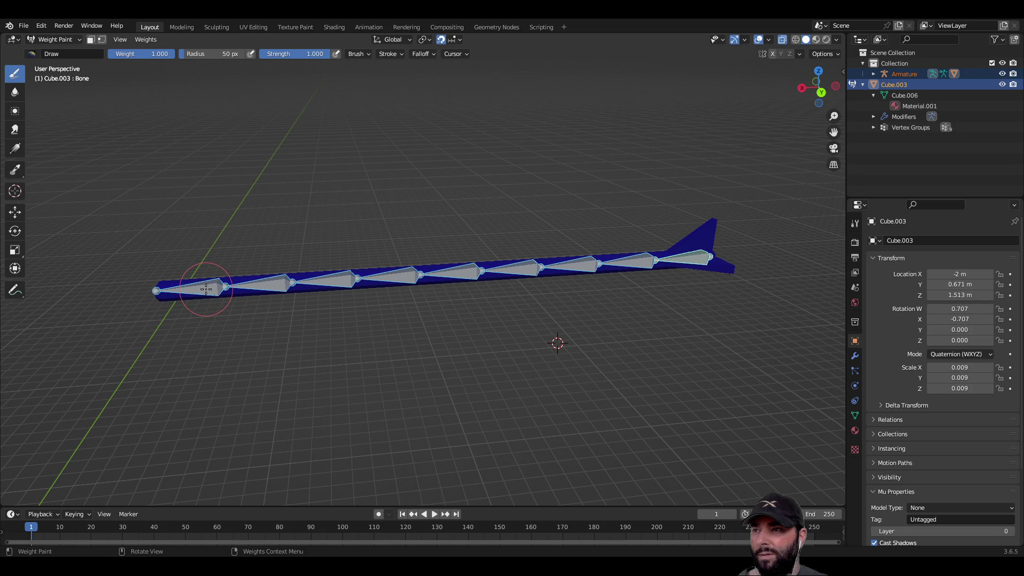
# Paint full weight onto the fin and the shaft strip beside it.
pyautogui.rightClick(316, 366)
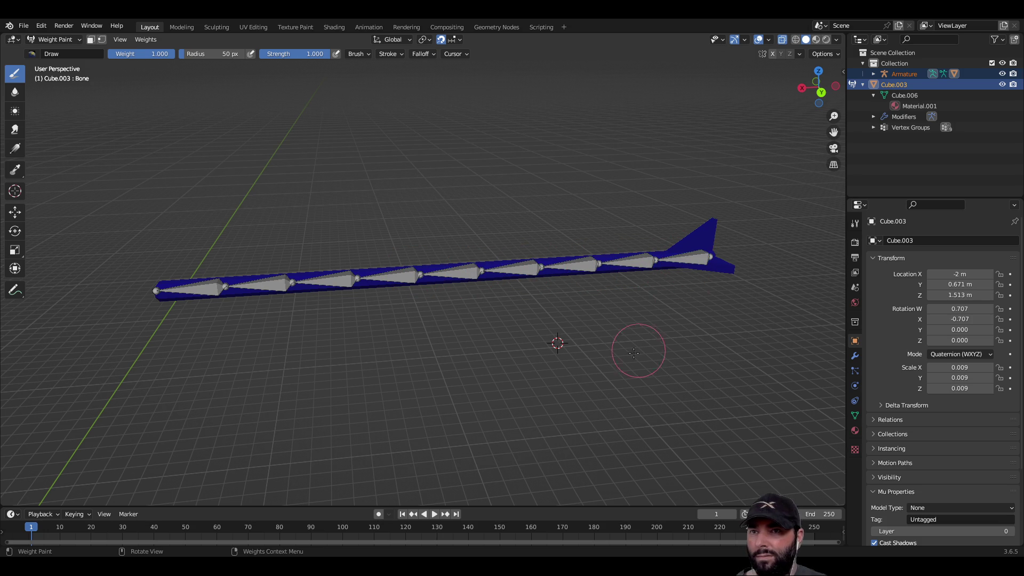
pyautogui.moveTo(598, 351)
pyautogui.mouseDown(button='middle')
pyautogui.moveTo(537, 362)
pyautogui.moveTo(441, 352)
pyautogui.moveTo(391, 334)
pyautogui.moveTo(465, 316)
pyautogui.moveTo(589, 355)
pyautogui.moveTo(615, 320)
pyautogui.moveTo(584, 341)
pyautogui.mouseUp(button='middle')
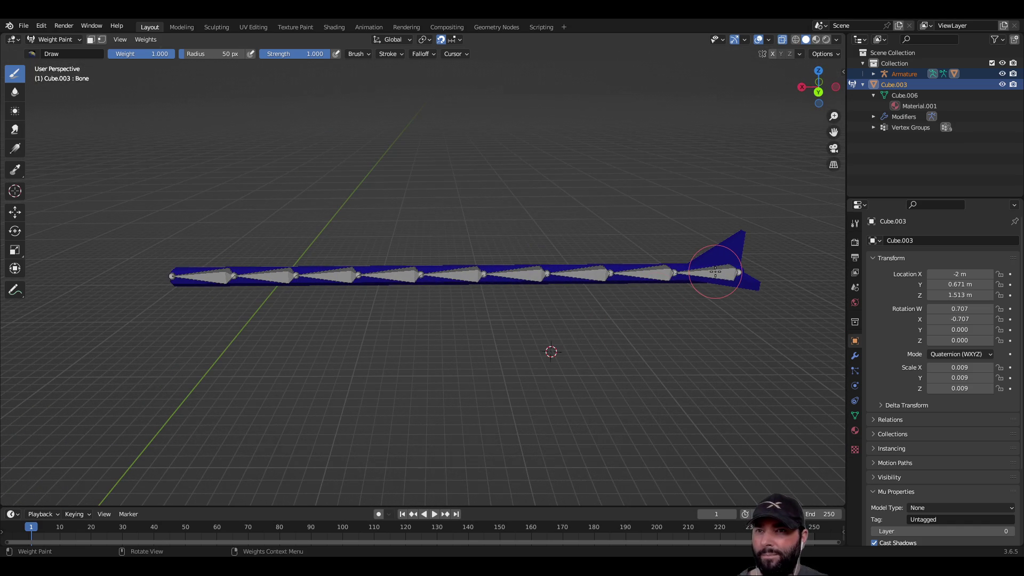
pyautogui.moveTo(707, 306); pyautogui.dragTo(592, 329, button='middle')
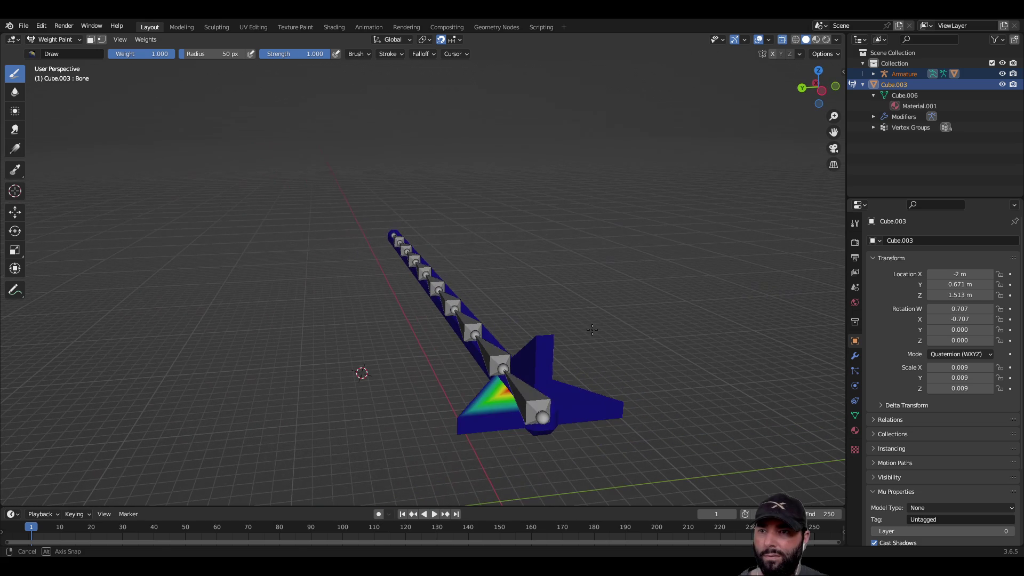
pyautogui.moveTo(540, 394); pyautogui.dragTo(570, 394)
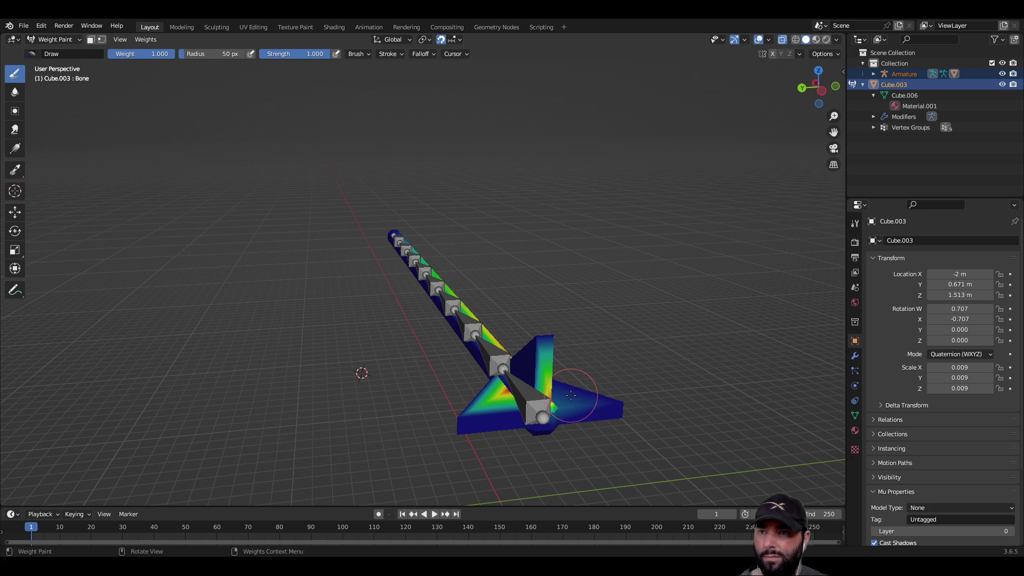
pyautogui.moveTo(572, 394); pyautogui.dragTo(453, 325, button='middle')
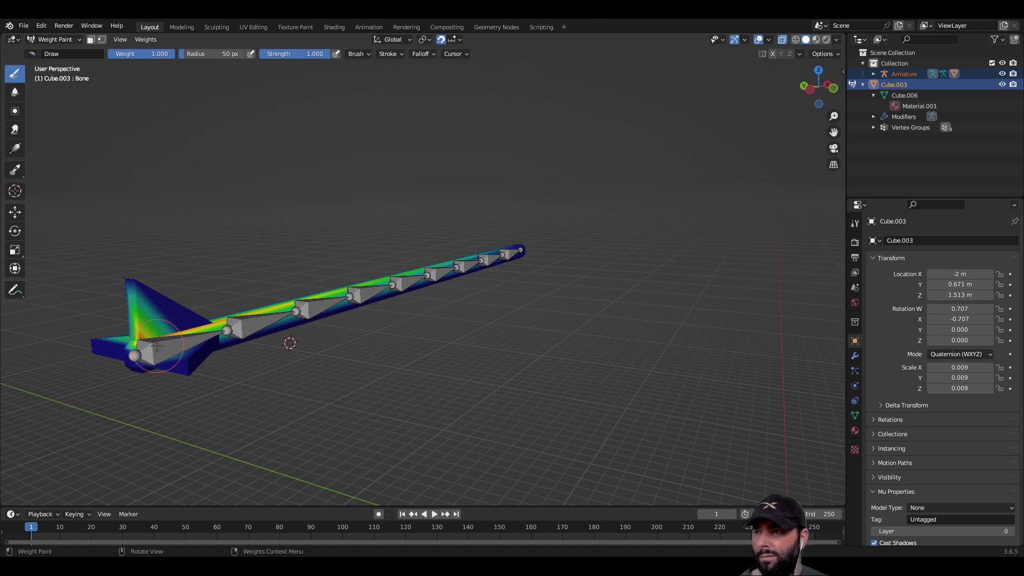
pyautogui.moveTo(157, 347); pyautogui.dragTo(158, 348)
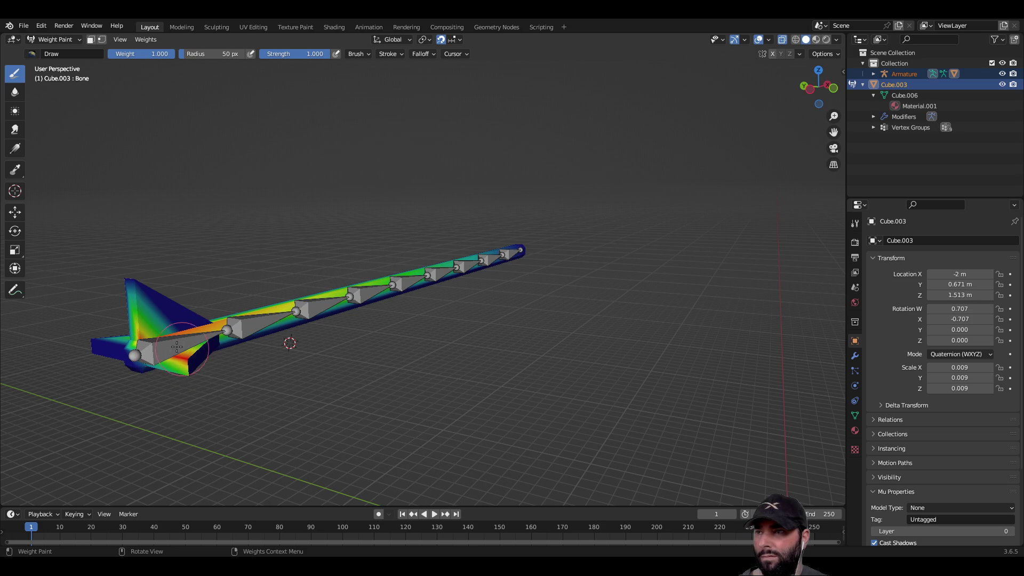
# Strengthen the weights along the fin edge, fin root and tail section.
pyautogui.moveTo(134, 326); pyautogui.dragTo(115, 347)
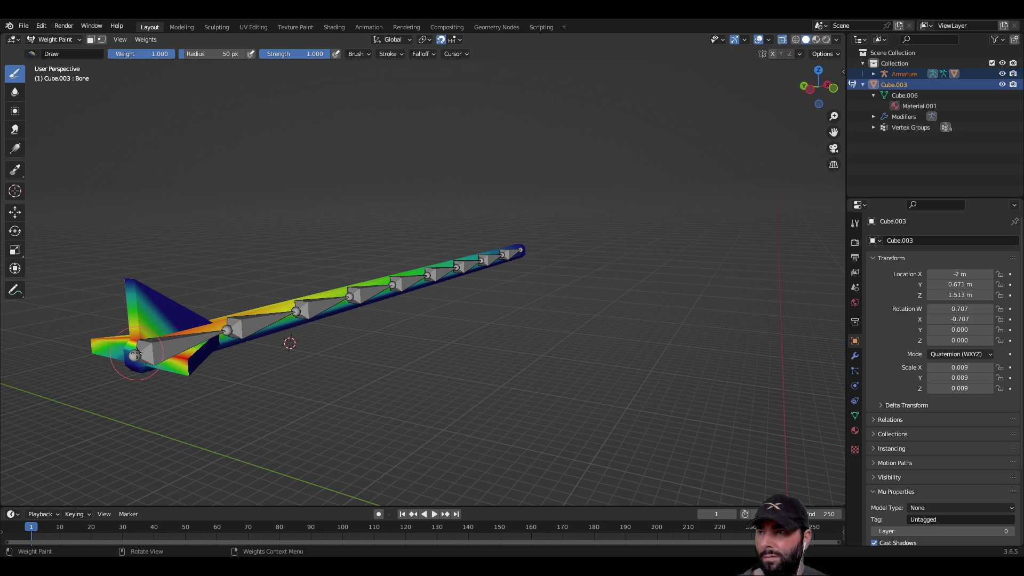
pyautogui.moveTo(137, 354); pyautogui.dragTo(156, 356)
pyautogui.keyDown('ctrl'); pyautogui.keyDown('shift'); pyautogui.click(164, 350); pyautogui.keyUp('shift'); pyautogui.keyUp('ctrl')
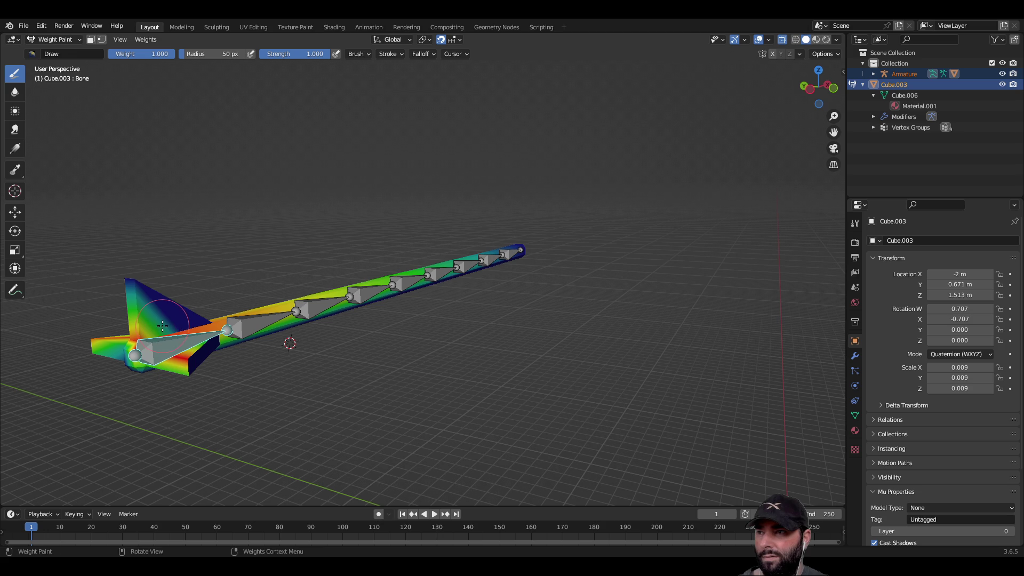
pyautogui.moveTo(155, 301); pyautogui.dragTo(171, 348)
pyautogui.moveTo(175, 369); pyautogui.dragTo(597, 314, button='middle')
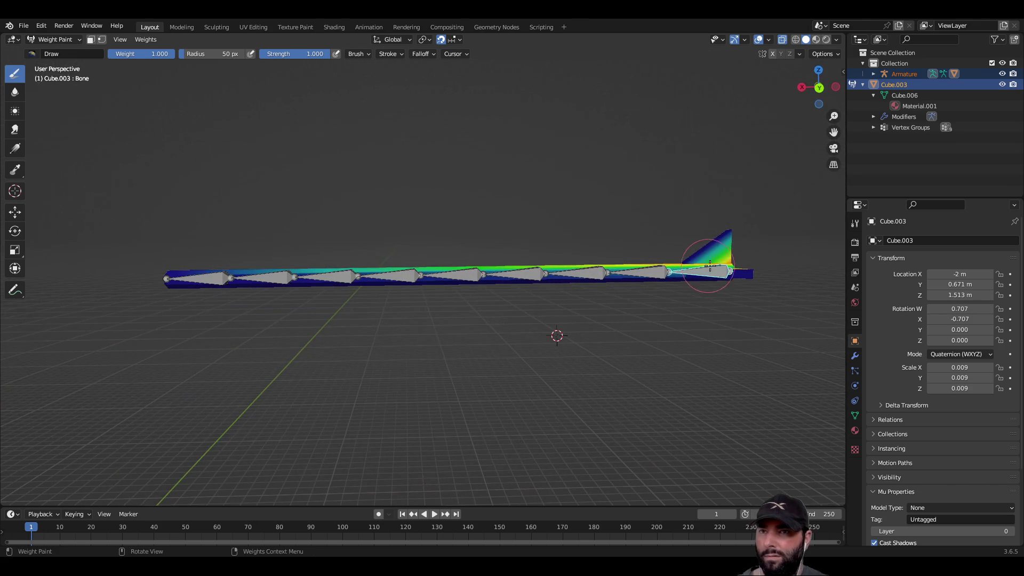
pyautogui.moveTo(720, 262)
pyautogui.mouseDown()
pyautogui.moveTo(699, 275)
pyautogui.moveTo(732, 265)
pyautogui.mouseUp()
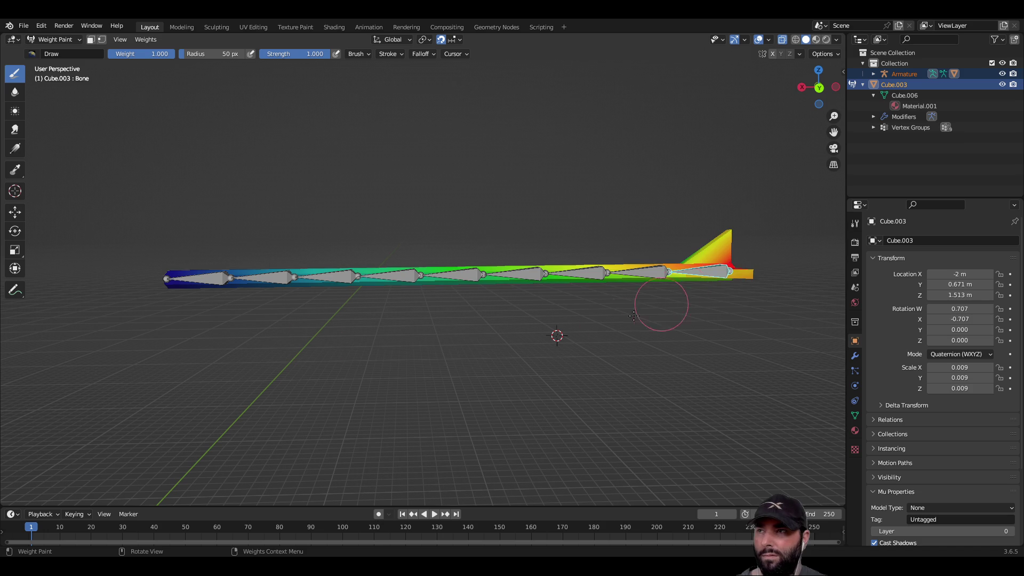
pyautogui.click(14, 151)
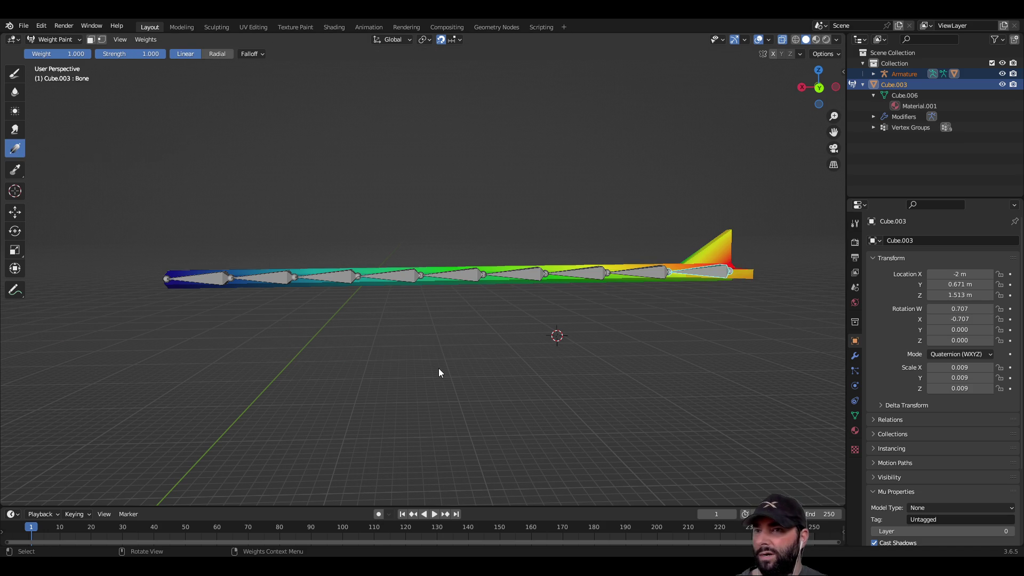
# Lay a linear weight gradient from the tail tip along the shaft, including for Bone.001.
pyautogui.moveTo(433, 368); pyautogui.dragTo(638, 343, button='middle')
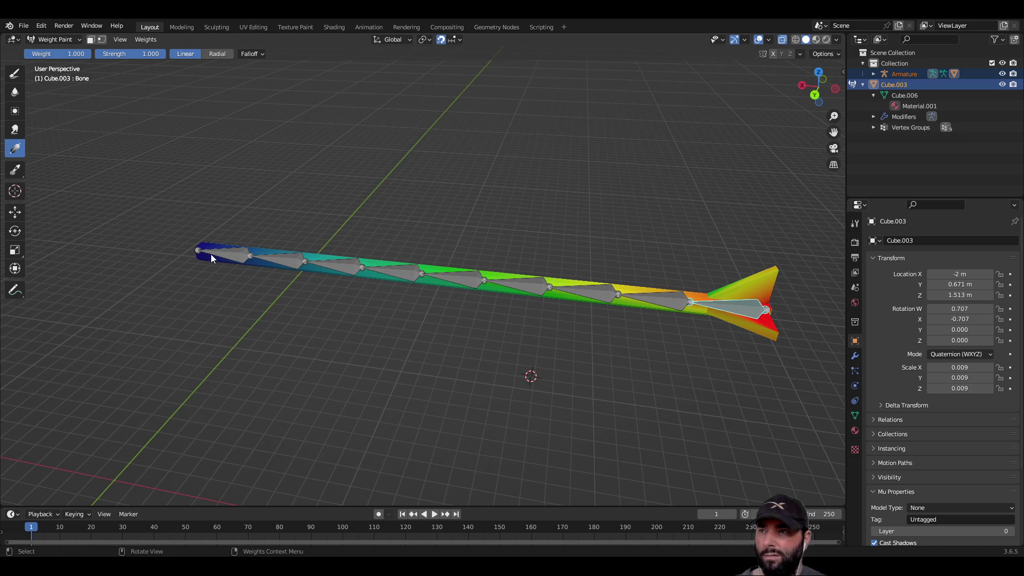
pyautogui.moveTo(767, 322); pyautogui.dragTo(254, 266)
pyautogui.moveTo(195, 251); pyautogui.dragTo(195, 252)
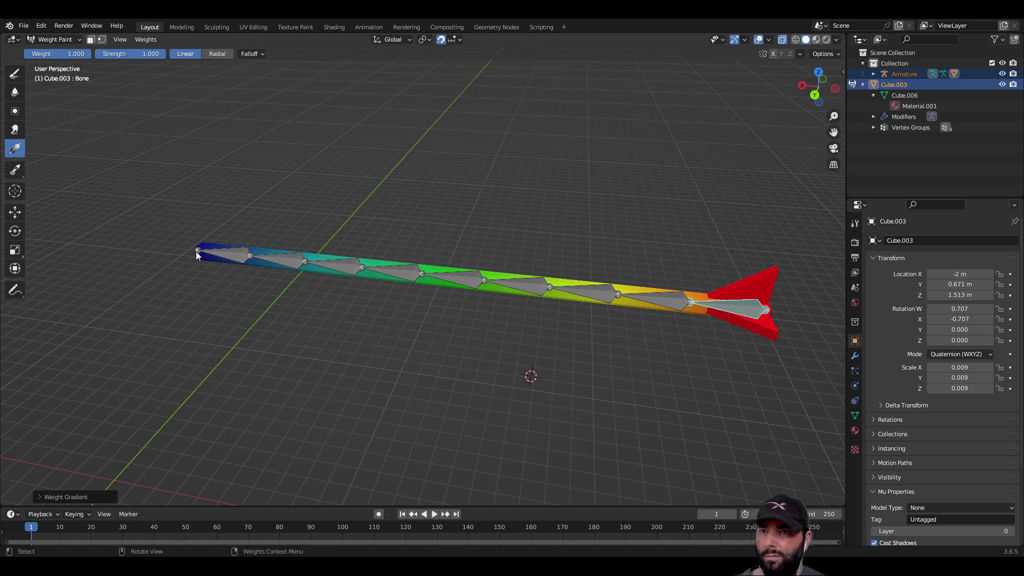
pyautogui.moveTo(506, 389); pyautogui.dragTo(628, 360, button='middle')
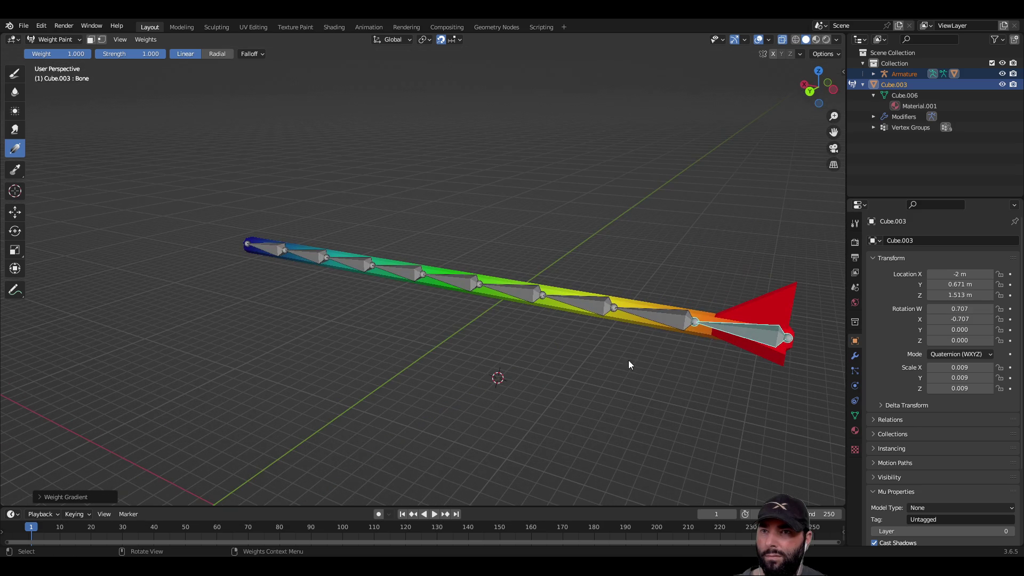
pyautogui.keyDown('ctrl'); pyautogui.click(673, 320); pyautogui.keyUp('ctrl')
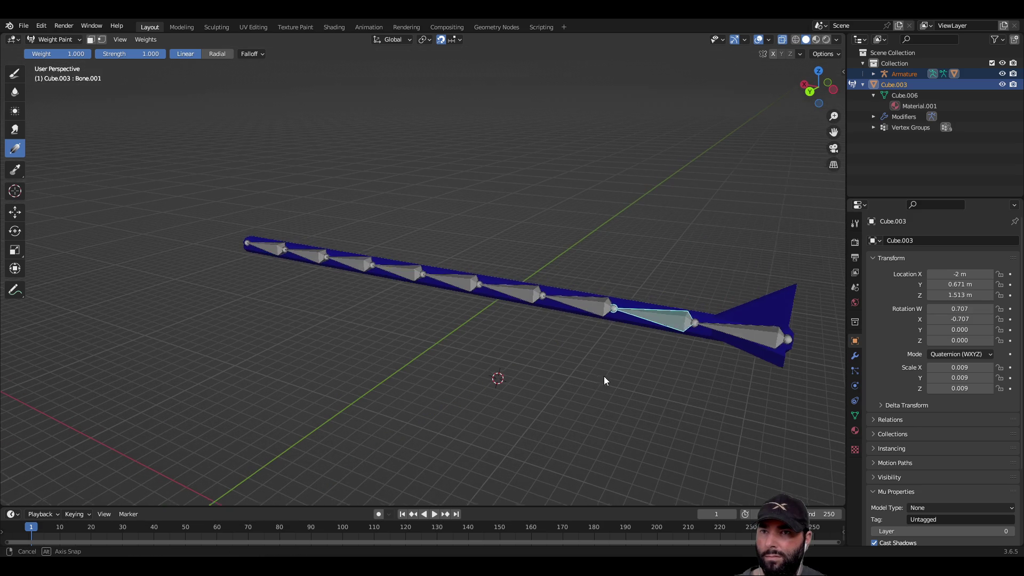
pyautogui.moveTo(600, 372); pyautogui.dragTo(560, 367, button='middle')
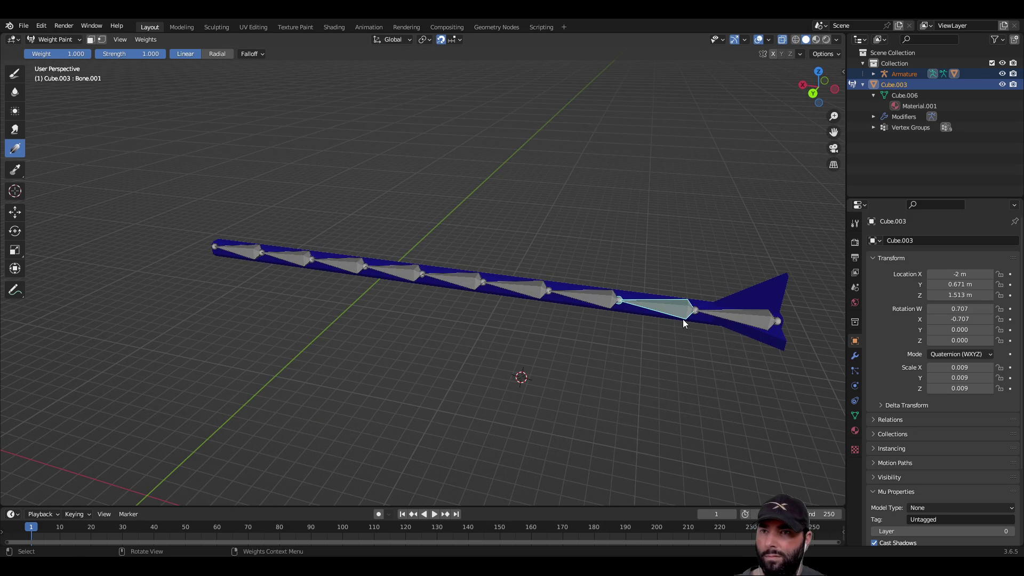
pyautogui.moveTo(690, 319)
pyautogui.mouseDown()
pyautogui.moveTo(205, 264)
pyautogui.moveTo(208, 254)
pyautogui.mouseUp()
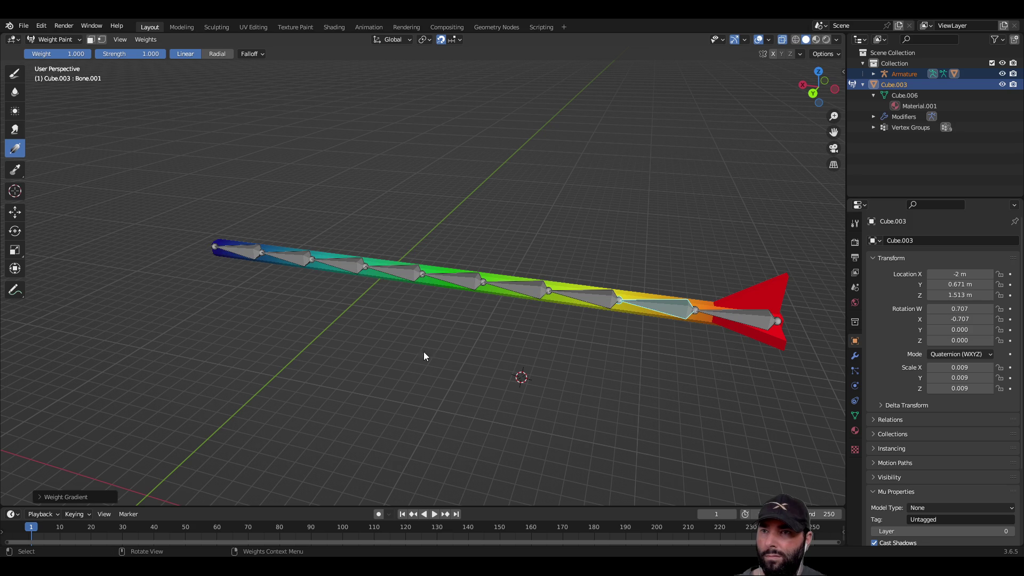
# Apply tail-to-shaft gradients for Bone.002, Bone.003 and Bone.004.
pyautogui.keyDown('ctrl'); pyautogui.click(603, 298); pyautogui.keyUp('ctrl')
pyautogui.moveTo(600, 309)
pyautogui.mouseDown()
pyautogui.moveTo(439, 299)
pyautogui.moveTo(225, 265)
pyautogui.moveTo(214, 253)
pyautogui.mouseUp()
pyautogui.keyDown('ctrl'); pyautogui.click(526, 290); pyautogui.keyUp('ctrl')
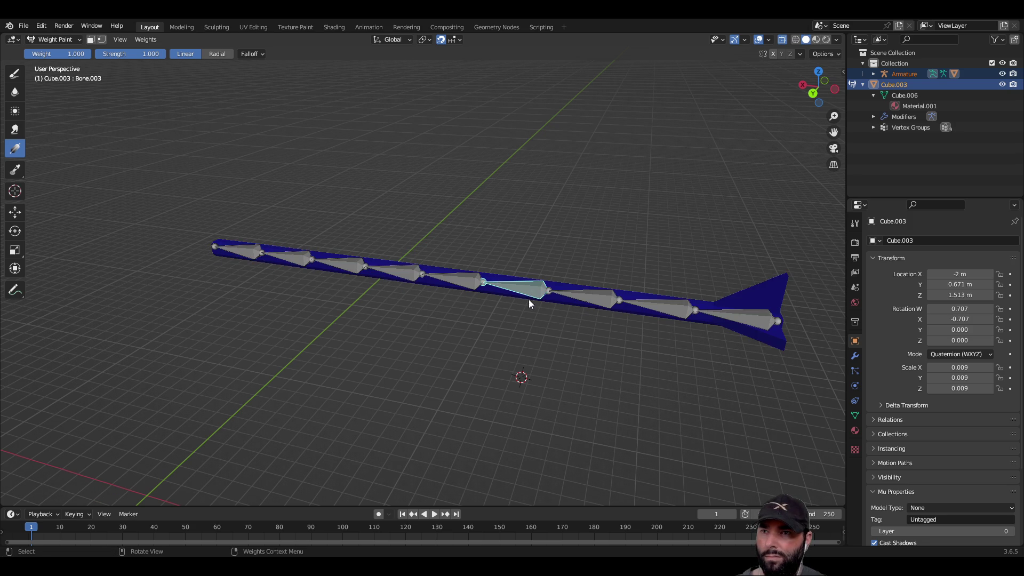
pyautogui.moveTo(521, 297)
pyautogui.mouseDown()
pyautogui.moveTo(300, 279)
pyautogui.moveTo(214, 253)
pyautogui.mouseUp()
pyautogui.moveTo(213, 252)
pyautogui.mouseDown(button='middle')
pyautogui.moveTo(421, 353)
pyautogui.moveTo(474, 310)
pyautogui.mouseUp(button='middle')
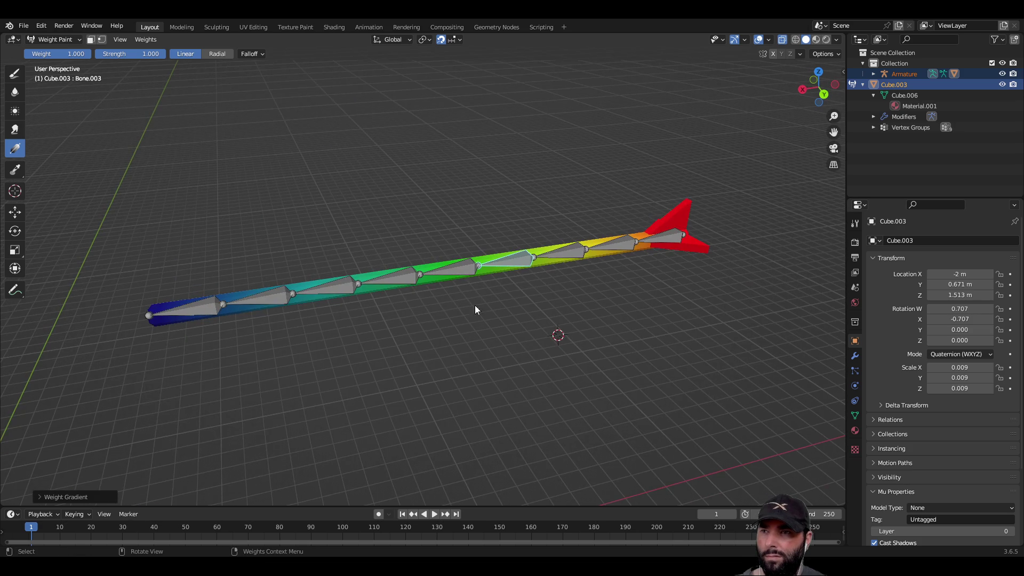
pyautogui.keyDown('ctrl'); pyautogui.click(459, 271); pyautogui.keyUp('ctrl')
pyautogui.moveTo(450, 276); pyautogui.dragTo(154, 324)
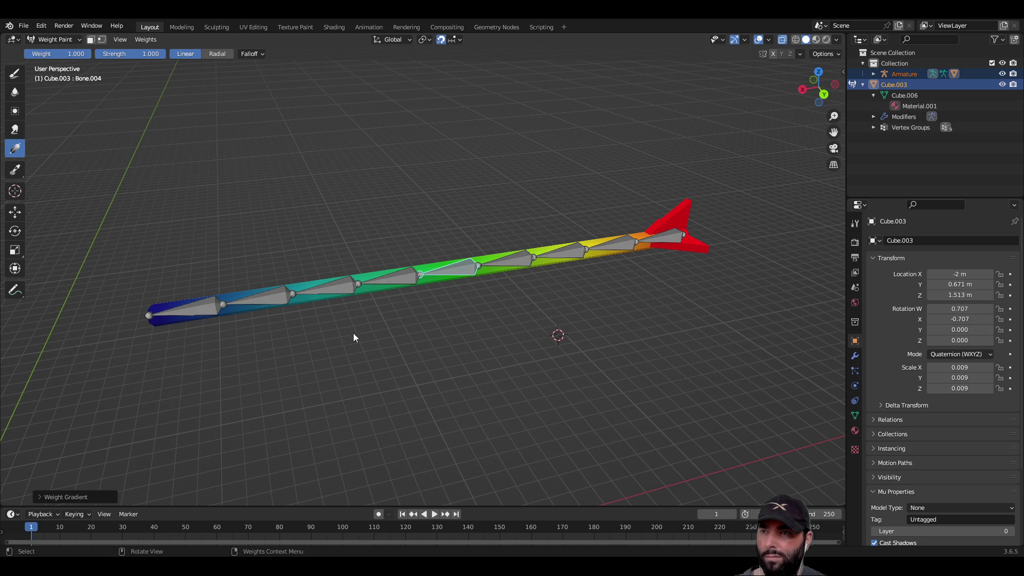
# Apply tail-to-shaft gradients for Bone.005, Bone.006, Bone.007 and Bone.008.
pyautogui.keyDown('ctrl'); pyautogui.click(395, 281); pyautogui.keyUp('ctrl')
pyautogui.moveTo(395, 290); pyautogui.dragTo(133, 330)
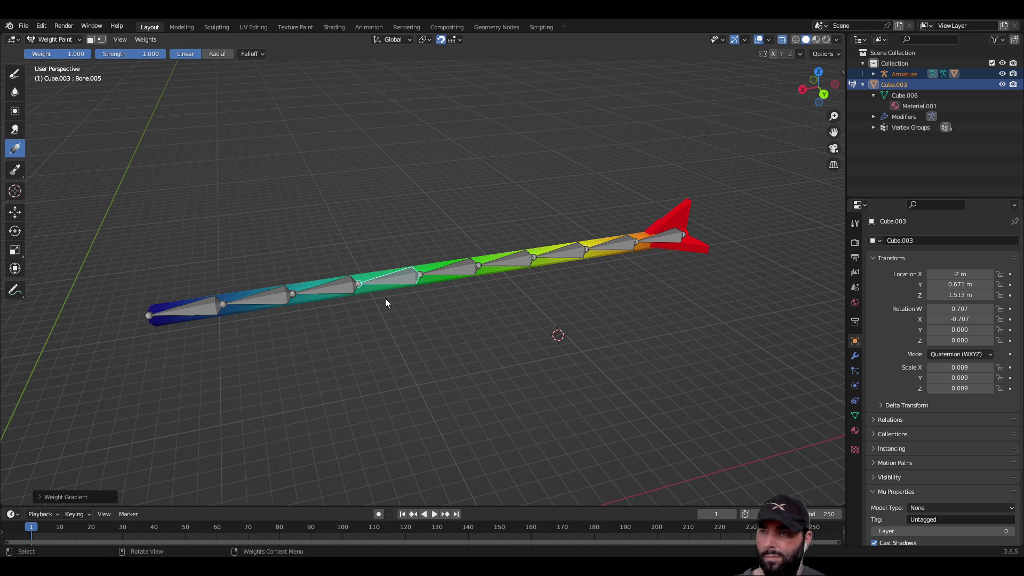
pyautogui.keyDown('ctrl'); pyautogui.click(338, 294); pyautogui.keyUp('ctrl')
pyautogui.moveTo(329, 302)
pyautogui.mouseDown()
pyautogui.moveTo(93, 325)
pyautogui.moveTo(90, 336)
pyautogui.mouseUp()
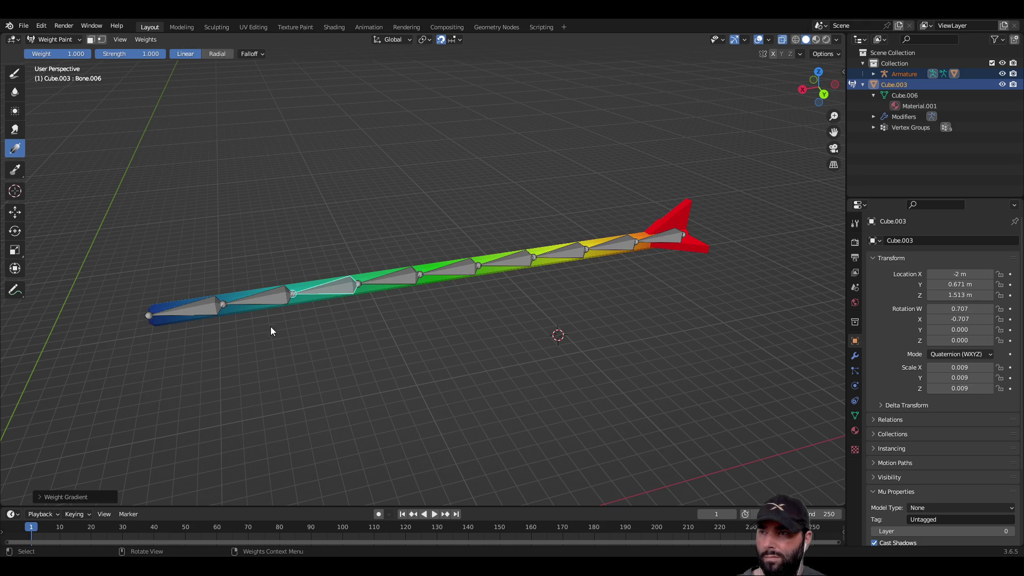
pyautogui.keyDown('ctrl'); pyautogui.click(262, 299); pyautogui.keyUp('ctrl')
pyautogui.moveTo(258, 308); pyautogui.dragTo(68, 333)
pyautogui.keyDown('ctrl'); pyautogui.click(192, 307); pyautogui.keyUp('ctrl')
pyautogui.moveTo(194, 319); pyautogui.dragTo(4, 344)
# Switch from Weight Paint to Object Mode and back to Weight Paint.
pyautogui.moveTo(423, 376)
pyautogui.mouseDown(button='middle')
pyautogui.moveTo(474, 330)
pyautogui.moveTo(469, 357)
pyautogui.mouseUp(button='middle')
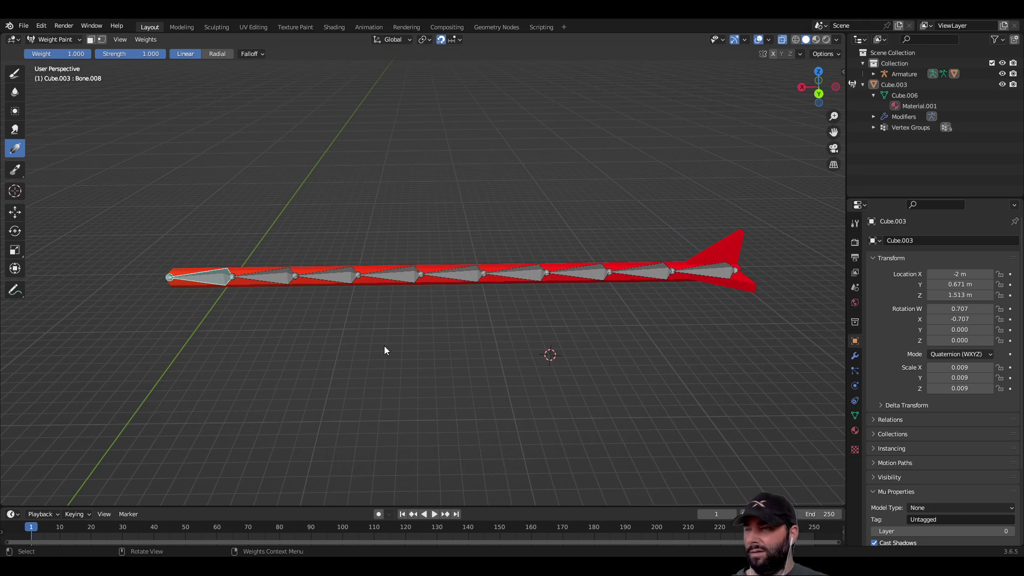
pyautogui.click(74, 39)
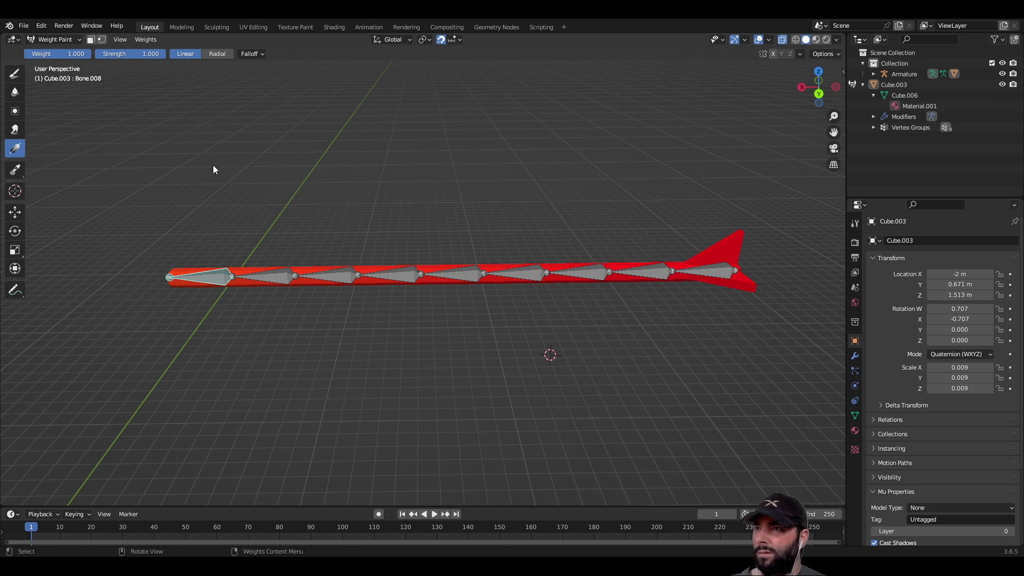
pyautogui.hotkey('ctrl', 'Tab')
pyautogui.moveTo(231, 208)
pyautogui.mouseDown(button='middle')
pyautogui.moveTo(265, 187)
pyautogui.moveTo(254, 198)
pyautogui.mouseUp(button='middle')
pyautogui.hotkey('ctrl', 'Tab')
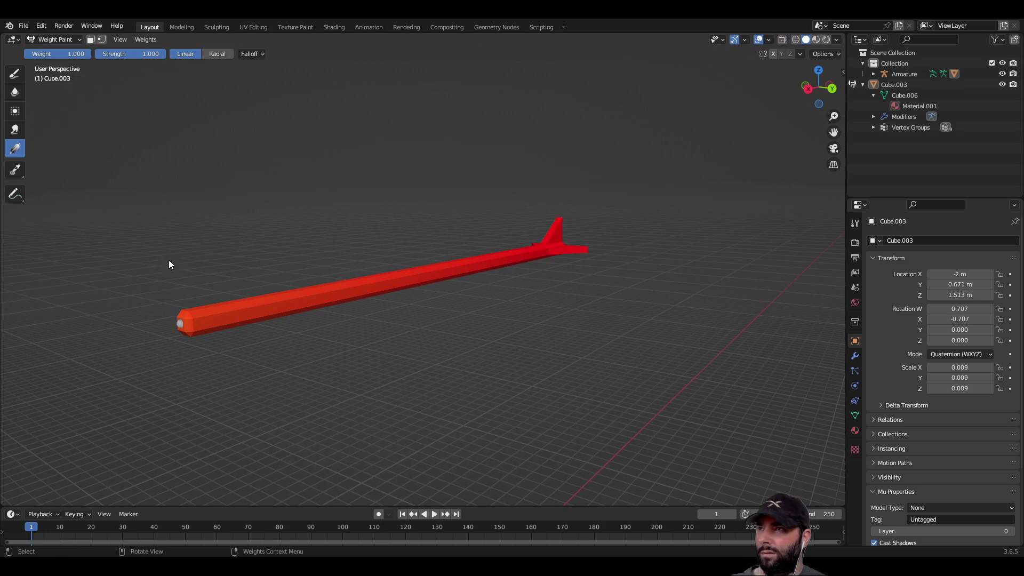
# Return to Object Mode, select the arrow and armature, and enter Pose Mode.
pyautogui.click(79, 39)
pyautogui.click(70, 50)
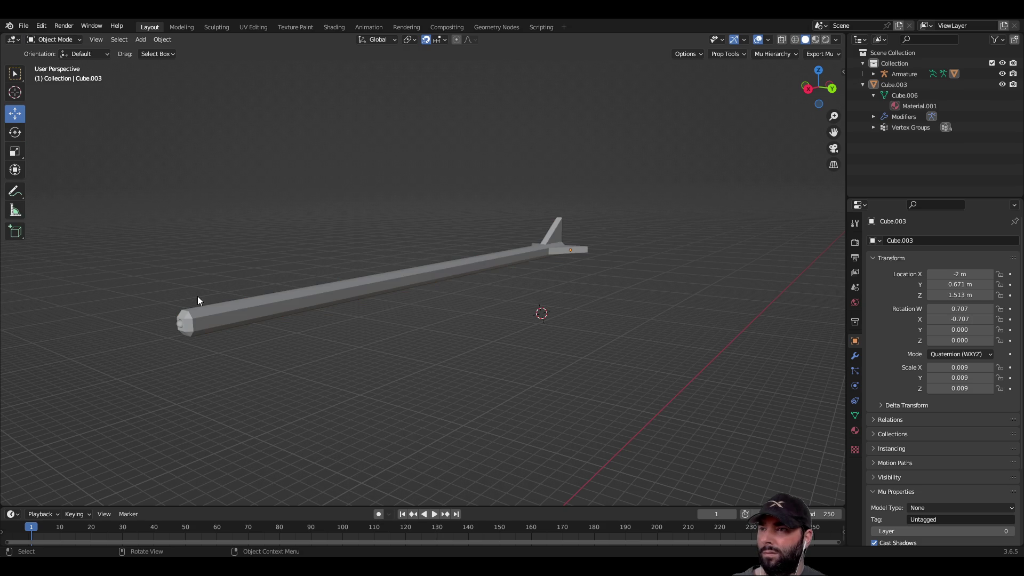
pyautogui.click(206, 317)
pyautogui.moveTo(206, 316)
pyautogui.mouseDown(button='middle')
pyautogui.moveTo(372, 360)
pyautogui.moveTo(341, 347)
pyautogui.mouseUp(button='middle')
pyautogui.click(78, 39)
pyautogui.click(78, 37)
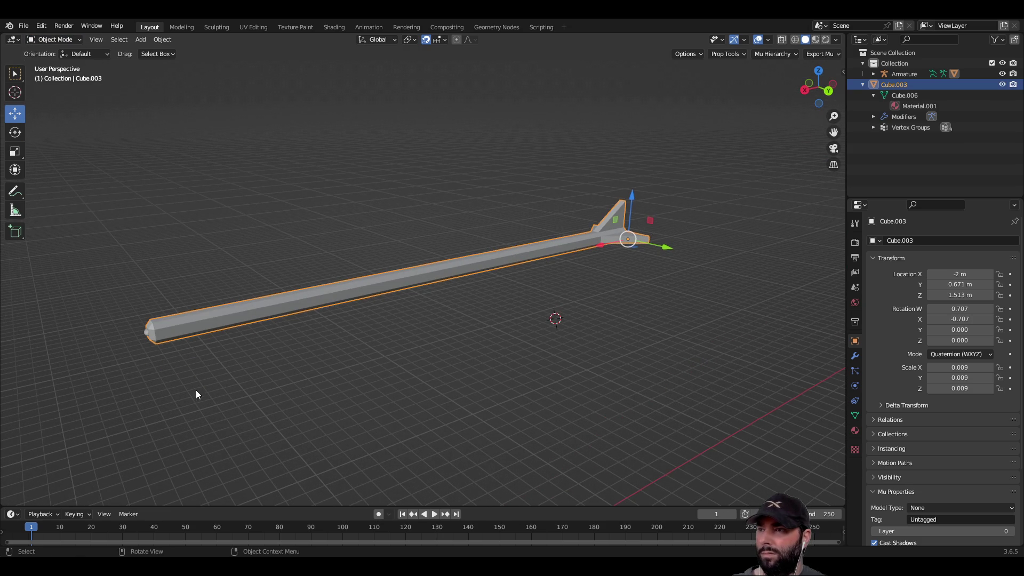
pyautogui.moveTo(205, 409); pyautogui.dragTo(276, 390, button='middle')
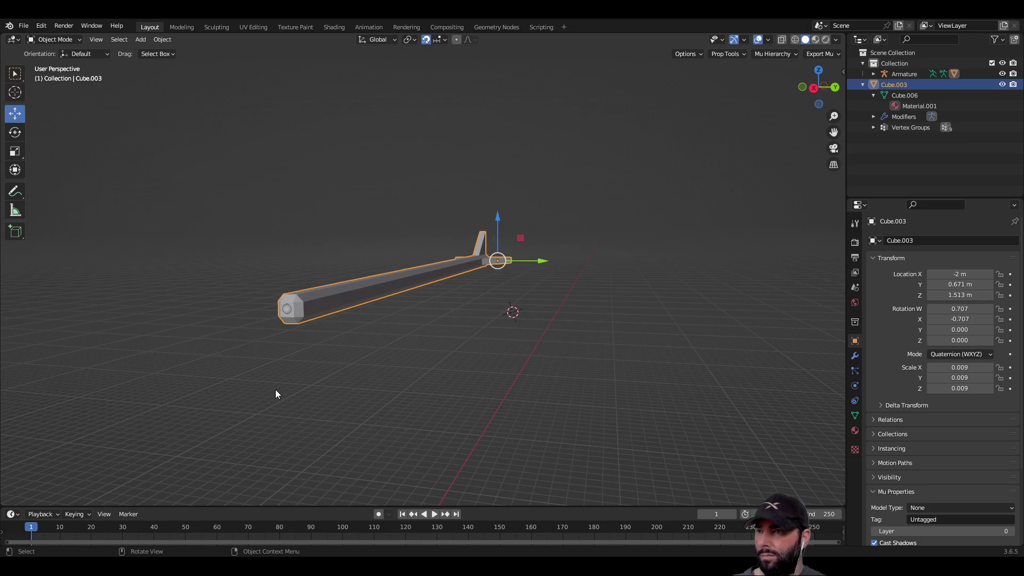
pyautogui.keyDown('shift'); pyautogui.click(285, 311); pyautogui.keyUp('shift')
pyautogui.moveTo(275, 148); pyautogui.dragTo(130, 108, button='middle')
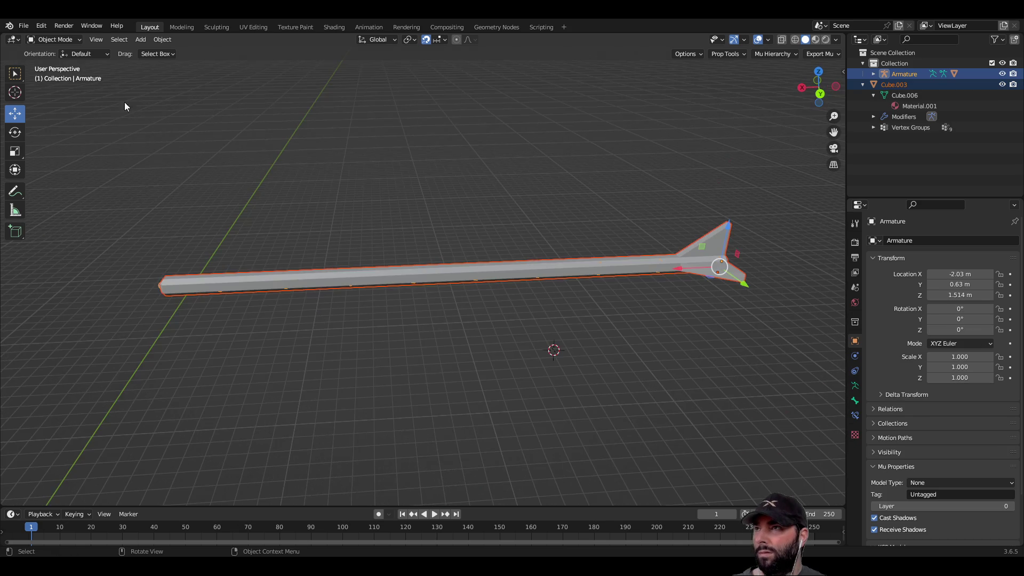
pyautogui.click(76, 40)
pyautogui.click(63, 74)
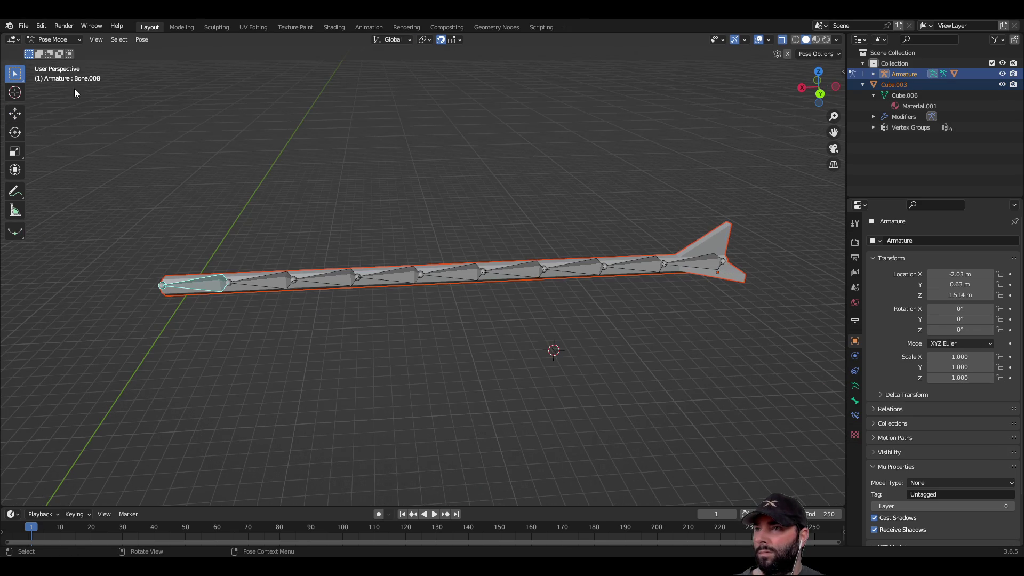
# Rotate Bone.001 near the tail and Bone.005 mid-shaft to bend the chain.
pyautogui.click(644, 267)
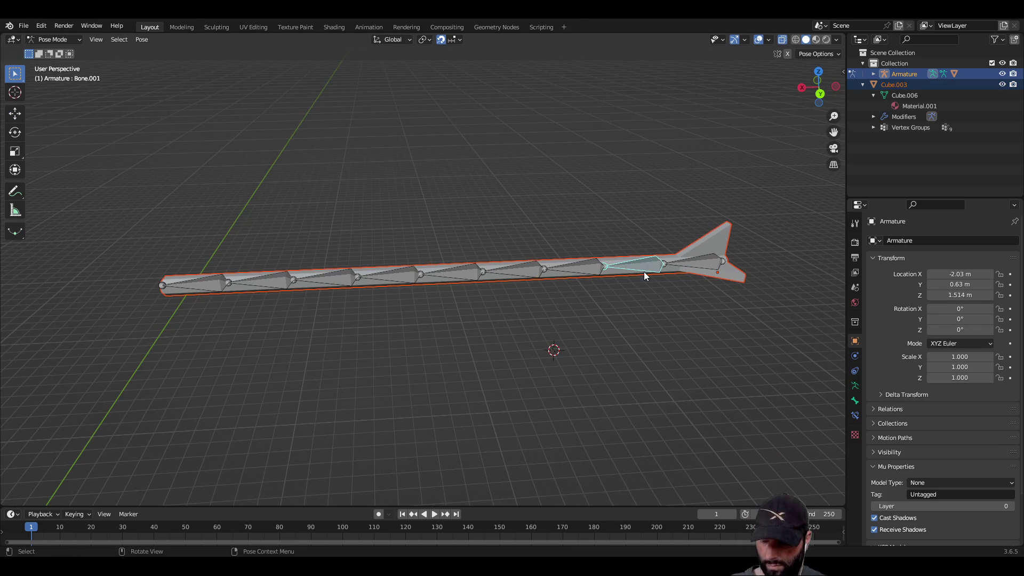
pyautogui.press('r')
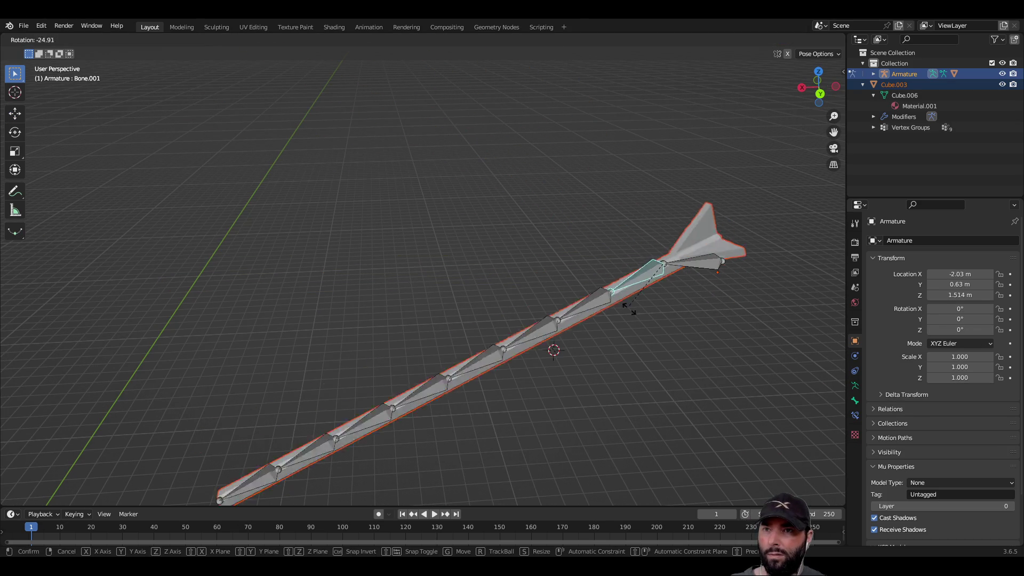
pyautogui.press('r')
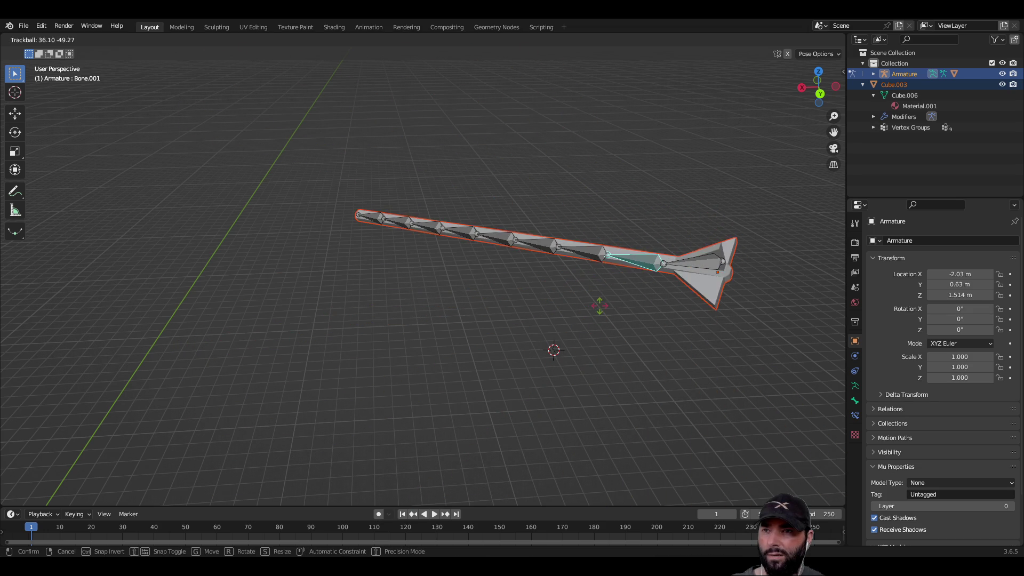
pyautogui.click(627, 322)
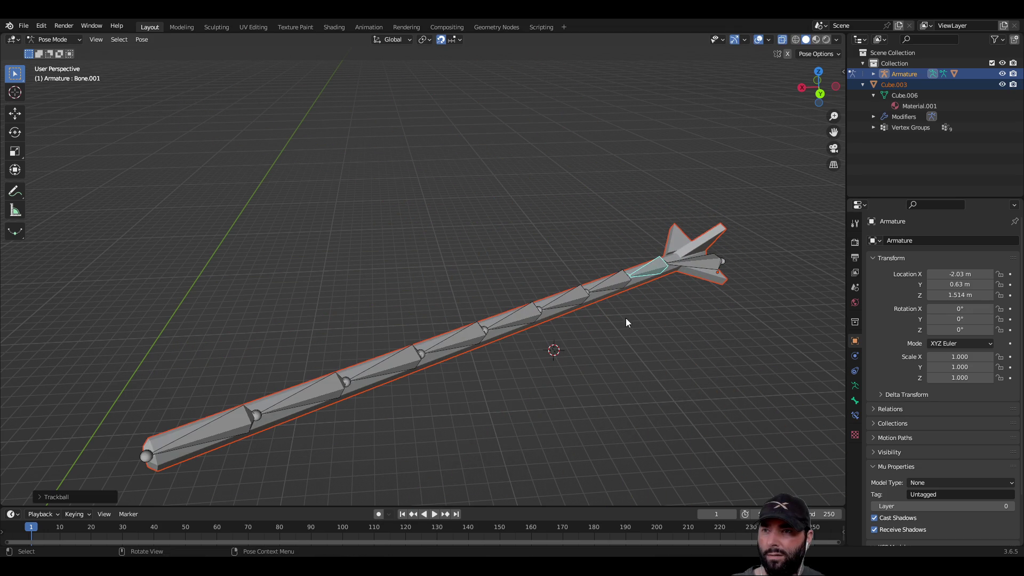
pyautogui.click(470, 331)
pyautogui.press('r')
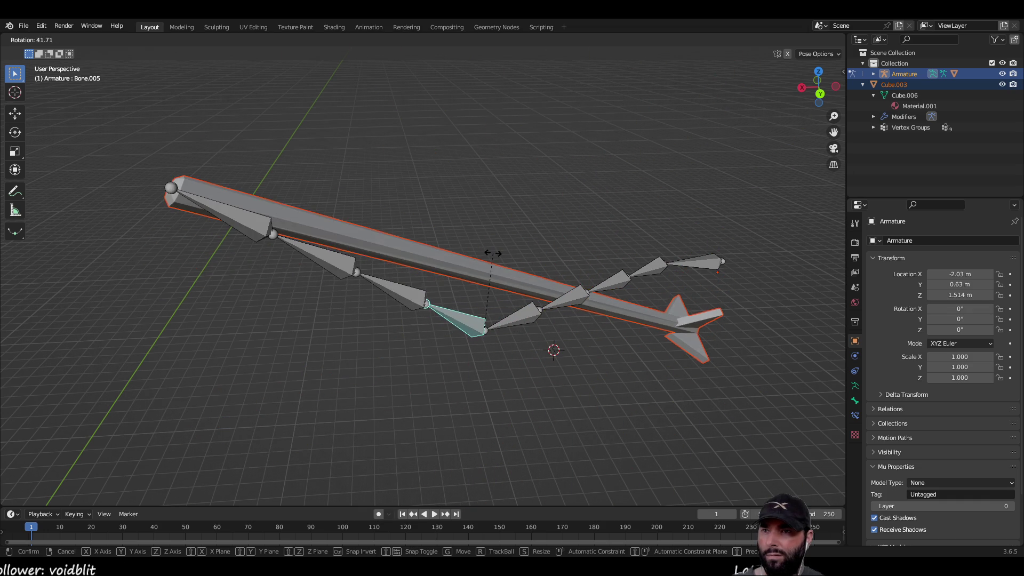
pyautogui.click(475, 256)
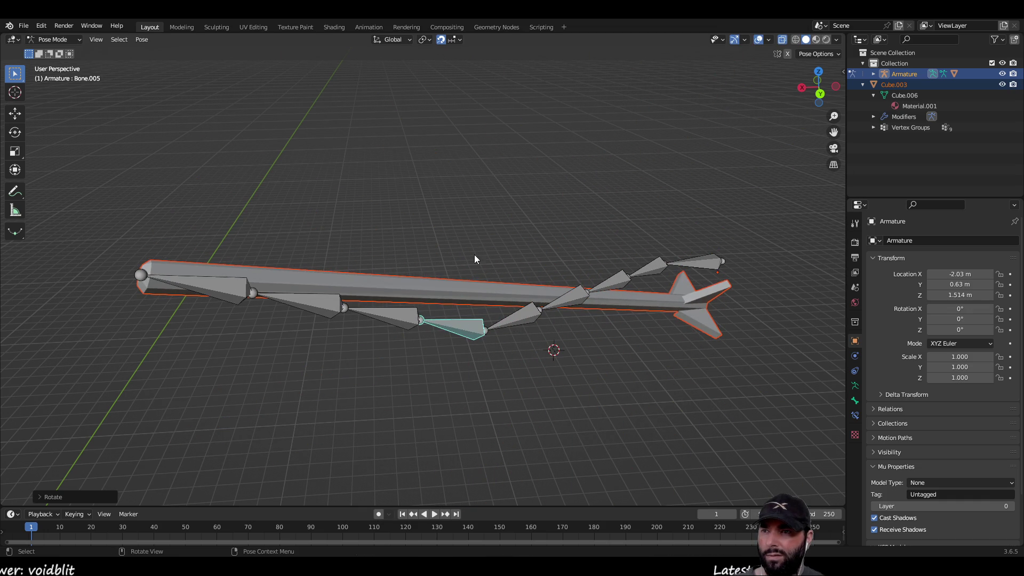
# Rotate Bone.007 near the chain's end, then nudge a bone vertically with the Move gizmo.
pyautogui.click(339, 313)
pyautogui.press('r')
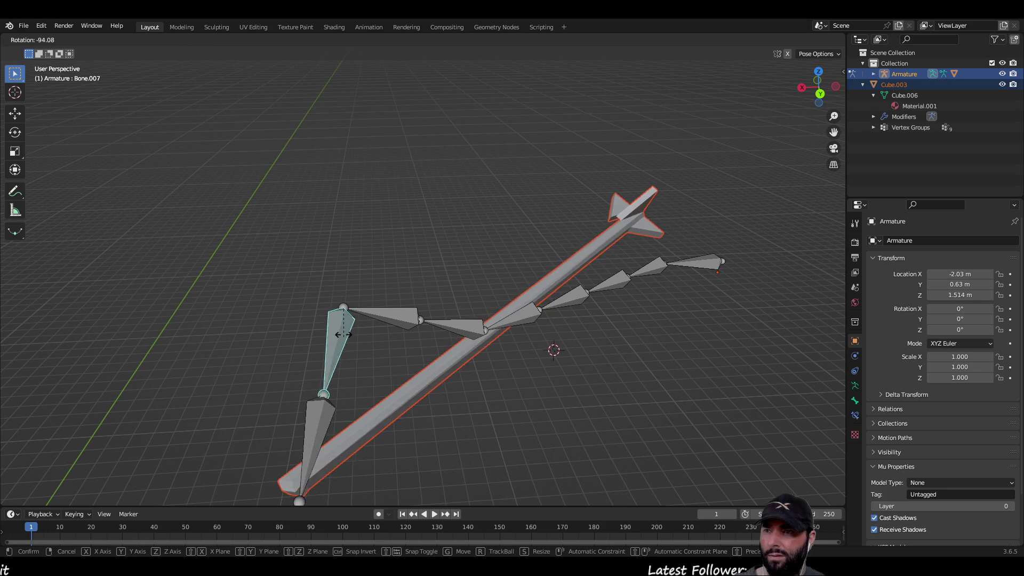
pyautogui.click(342, 302)
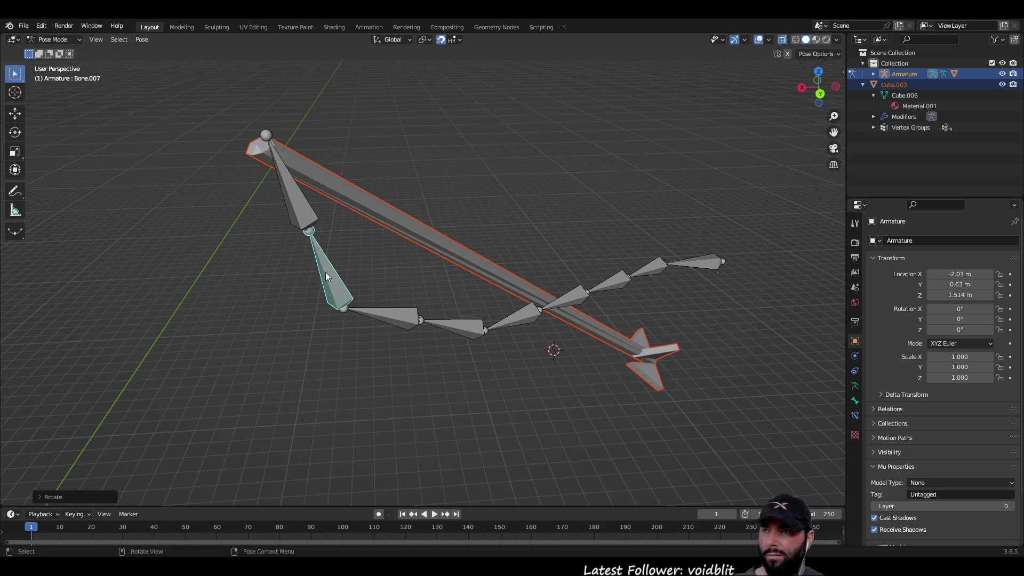
pyautogui.click(15, 113)
pyautogui.moveTo(340, 265); pyautogui.dragTo(342, 270)
pyautogui.moveTo(341, 269)
pyautogui.mouseDown(button='middle')
pyautogui.moveTo(330, 302)
pyautogui.moveTo(284, 238)
pyautogui.mouseUp(button='middle')
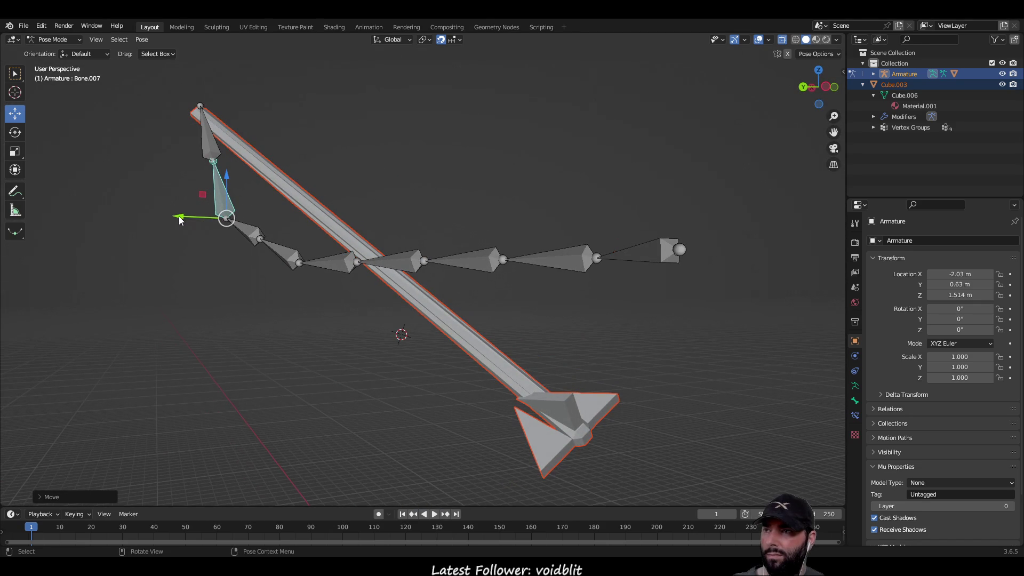
# Test and cancel a Y rotation on Bone.007, then move the chain's last bone along X.
pyautogui.press('r')
pyautogui.press('y')
pyautogui.rightClick(214, 228)
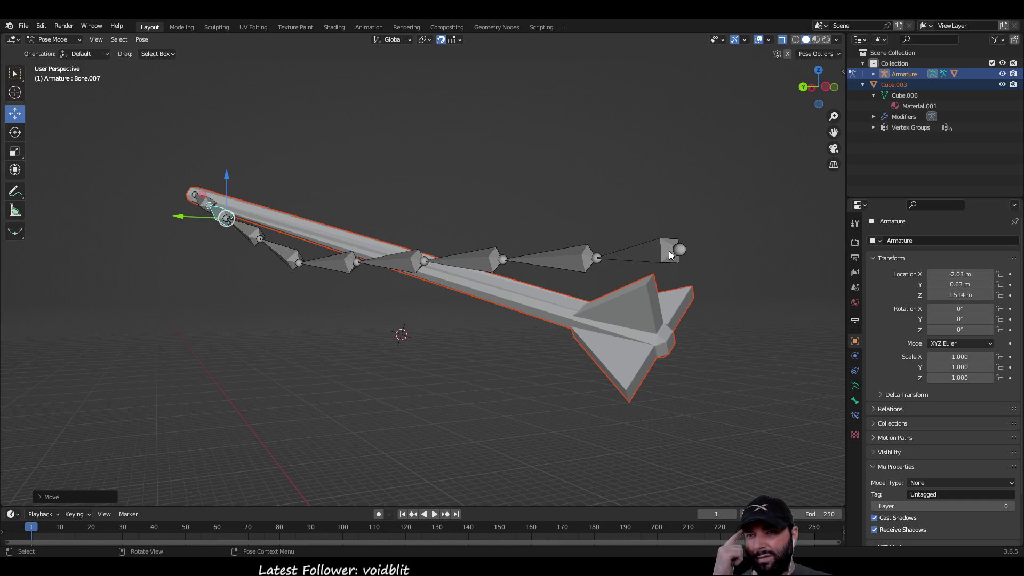
pyautogui.click(672, 250)
pyautogui.moveTo(572, 231); pyautogui.dragTo(674, 320, button='middle')
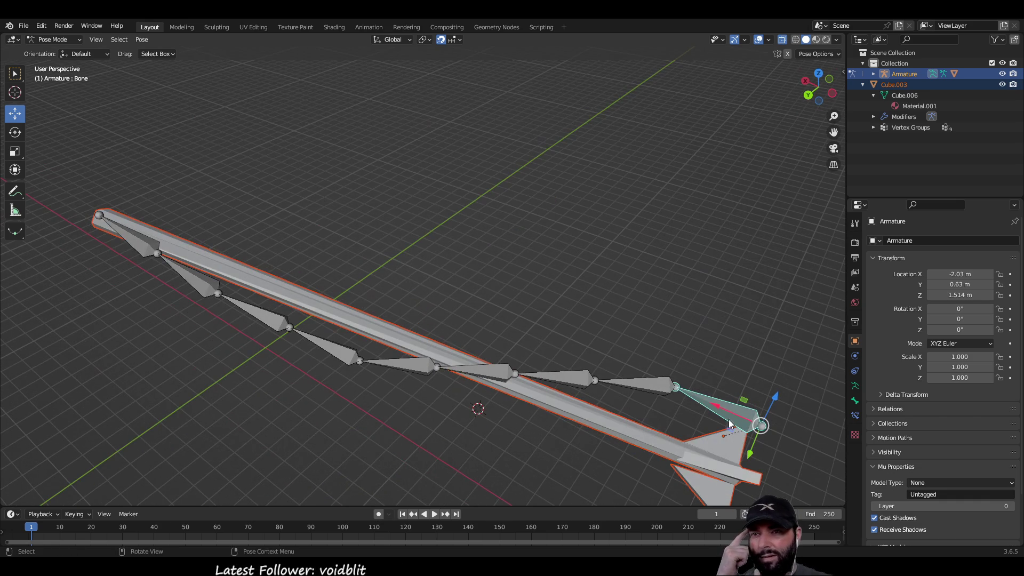
pyautogui.press('g')
pyautogui.press('x')
pyautogui.click(786, 432)
pyautogui.moveTo(786, 432); pyautogui.dragTo(629, 386, button='middle')
# Try rotating Bone.002 and Bone.003, cancelling both test rotations.
pyautogui.click(523, 347)
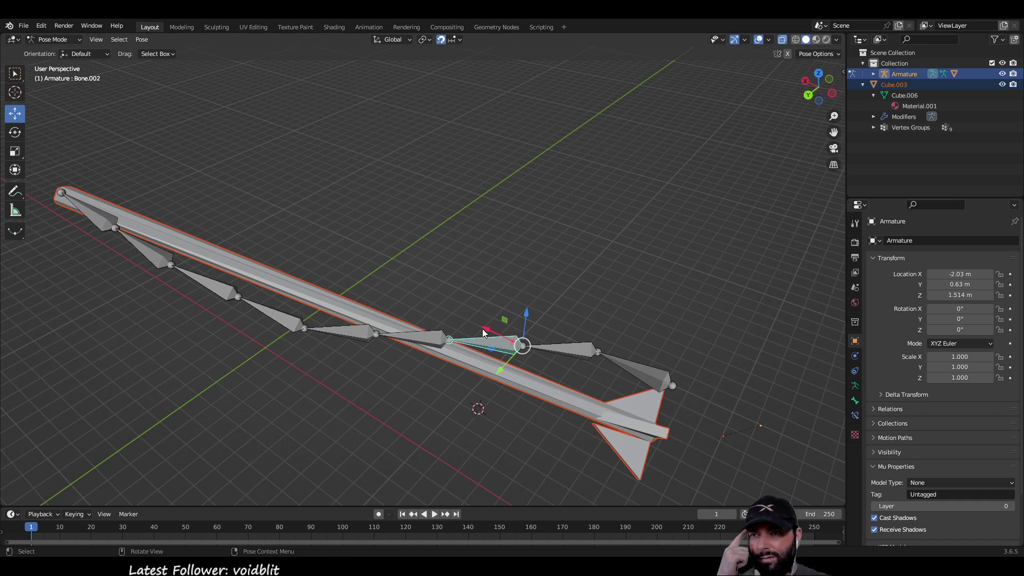
pyautogui.press('r')
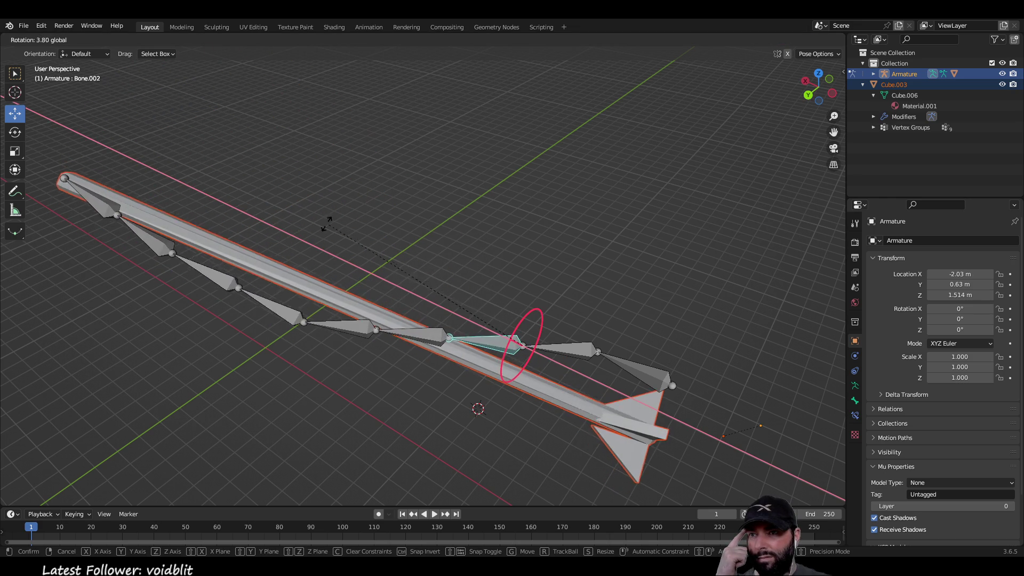
pyautogui.rightClick(357, 243)
pyautogui.click(448, 340)
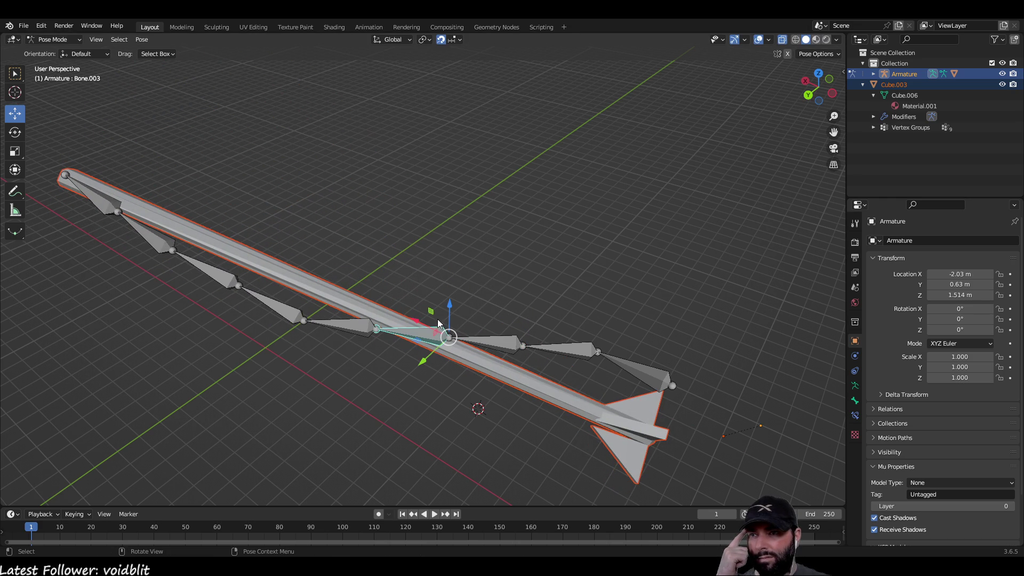
pyautogui.press('r')
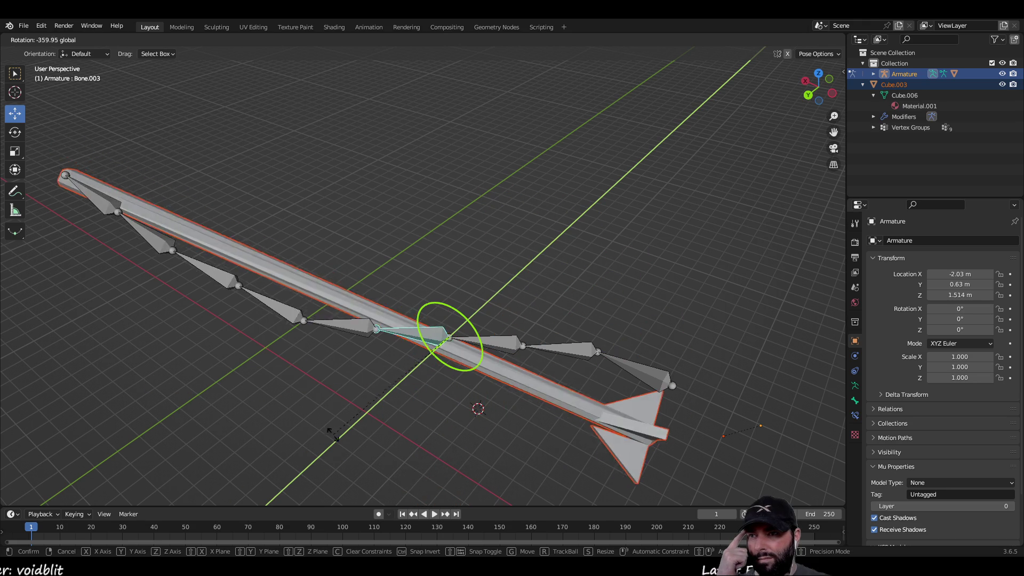
pyautogui.press('Escape')
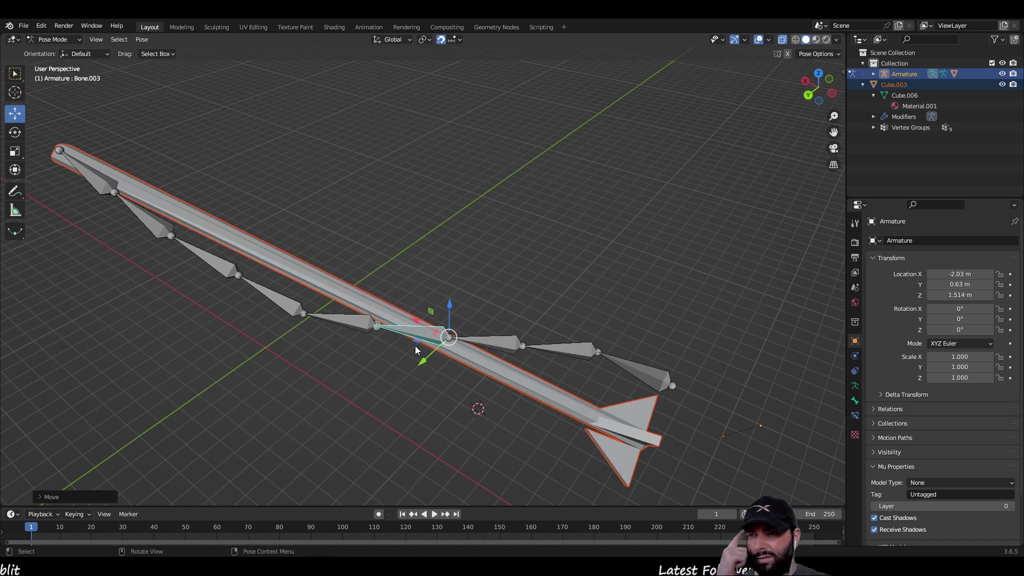
# Move Bone.003 to a new pose, then rotate it about the X axis.
pyautogui.click(418, 335)
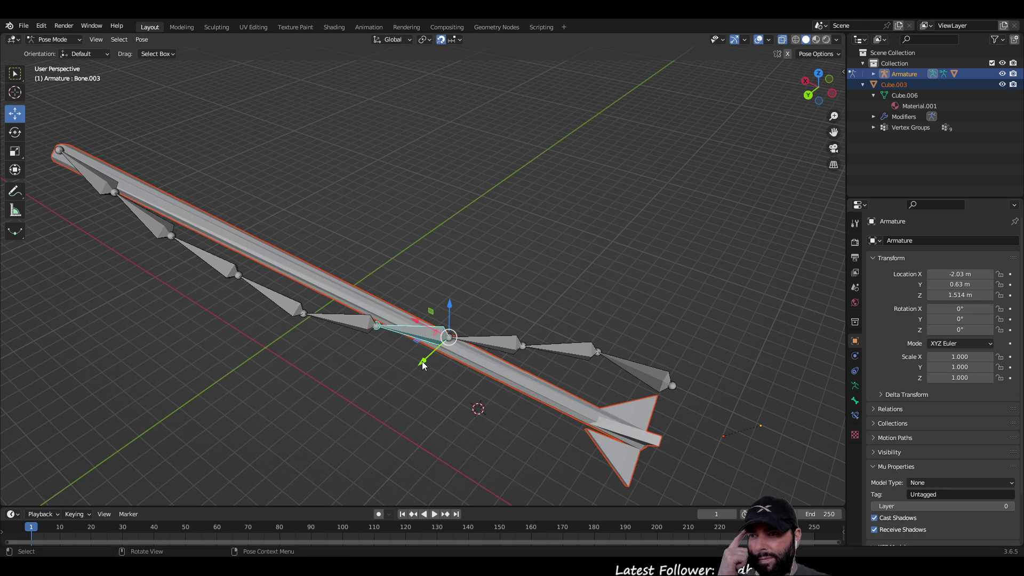
pyautogui.press('g')
pyautogui.click(410, 383)
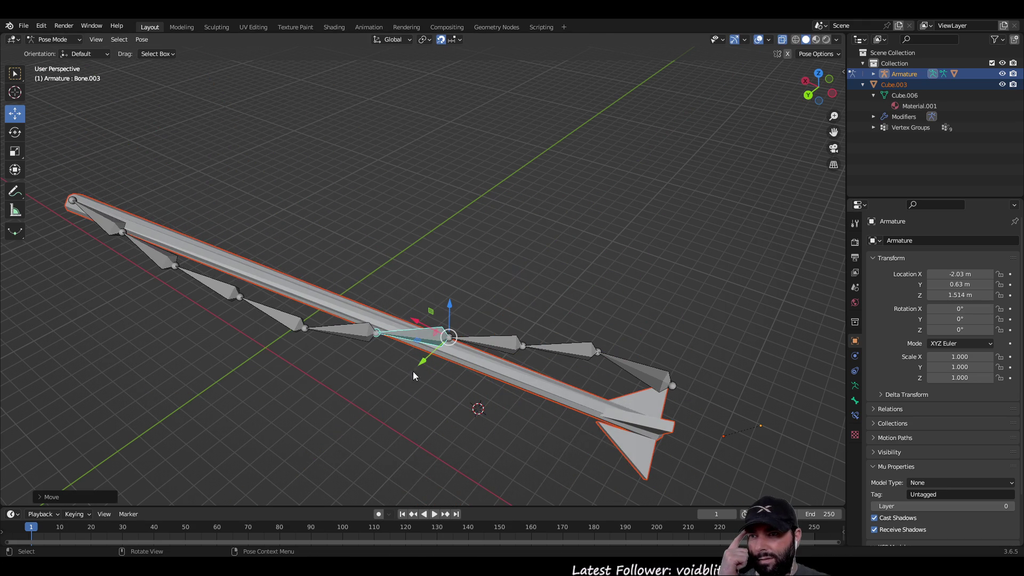
pyautogui.press('r')
pyautogui.press('x')
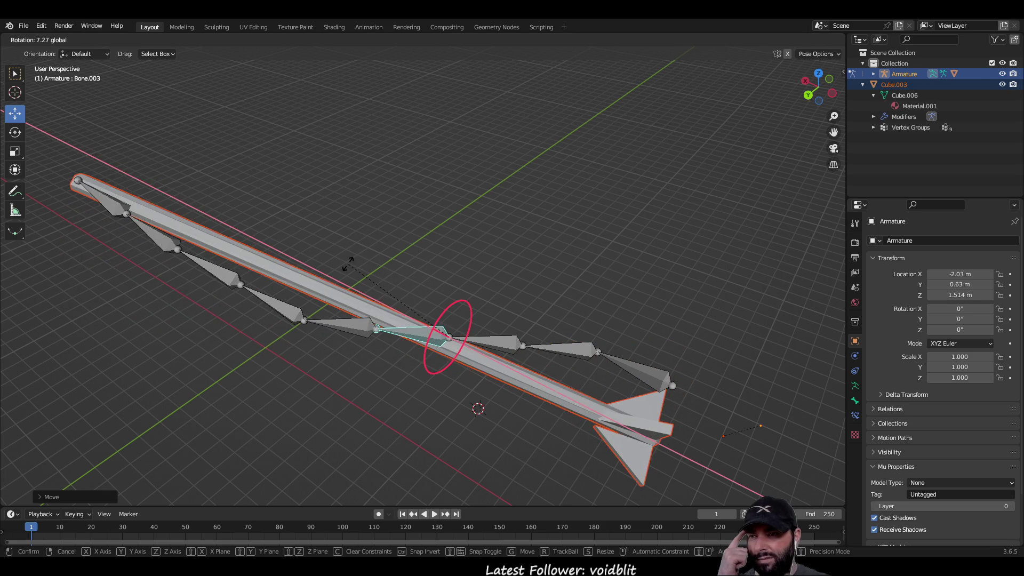
pyautogui.click(453, 341)
# Test a Z-axis rotation on Bone.002, cancel it, and select Bone.005.
pyautogui.click(514, 348)
pyautogui.press('r')
pyautogui.press('z')
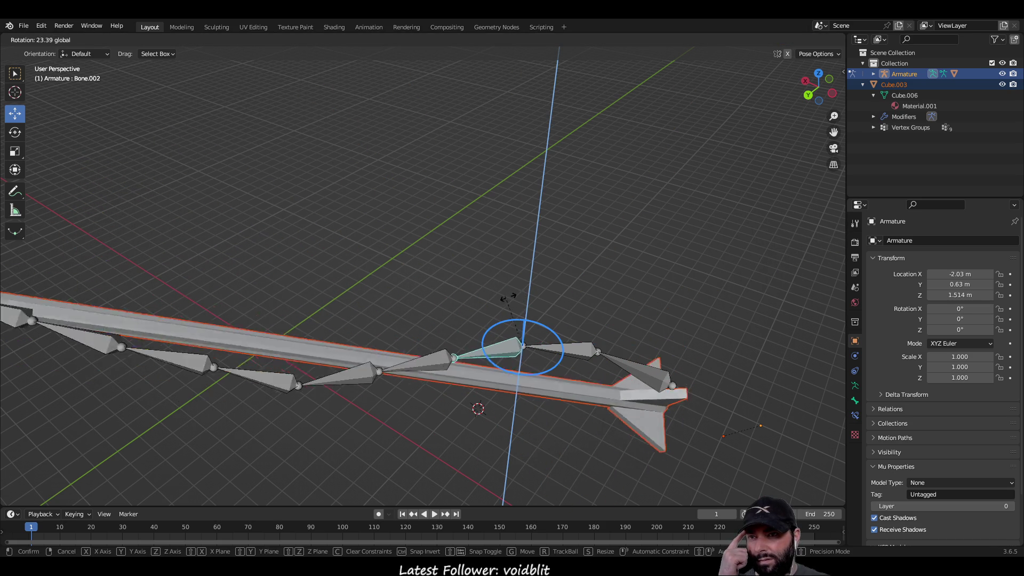
pyautogui.rightClick(360, 327)
pyautogui.click(301, 298)
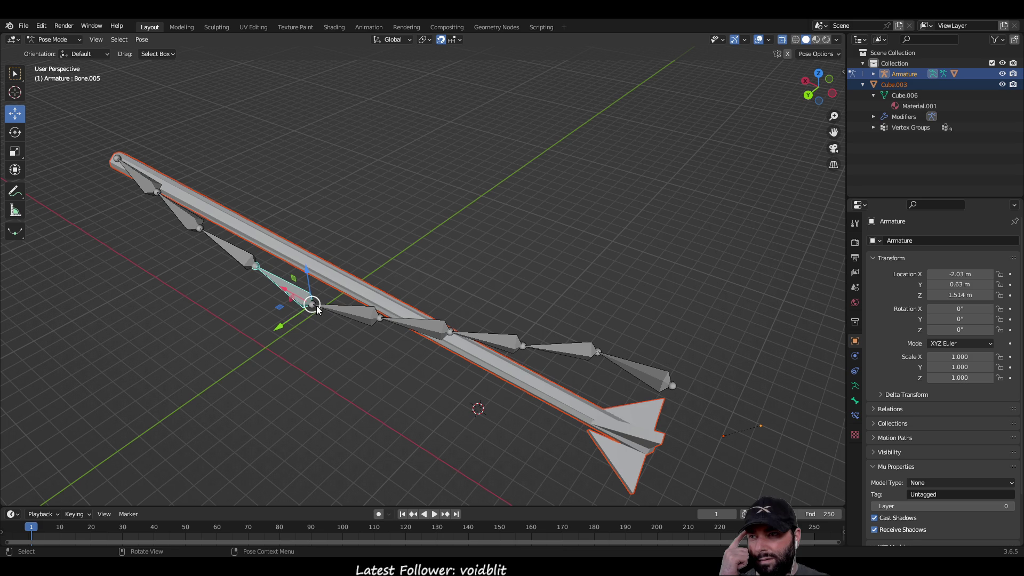
# Cancel a Y rotation test on Bone.005, then rotate Bone.006 about the Y axis.
pyautogui.press('r')
pyautogui.press('y')
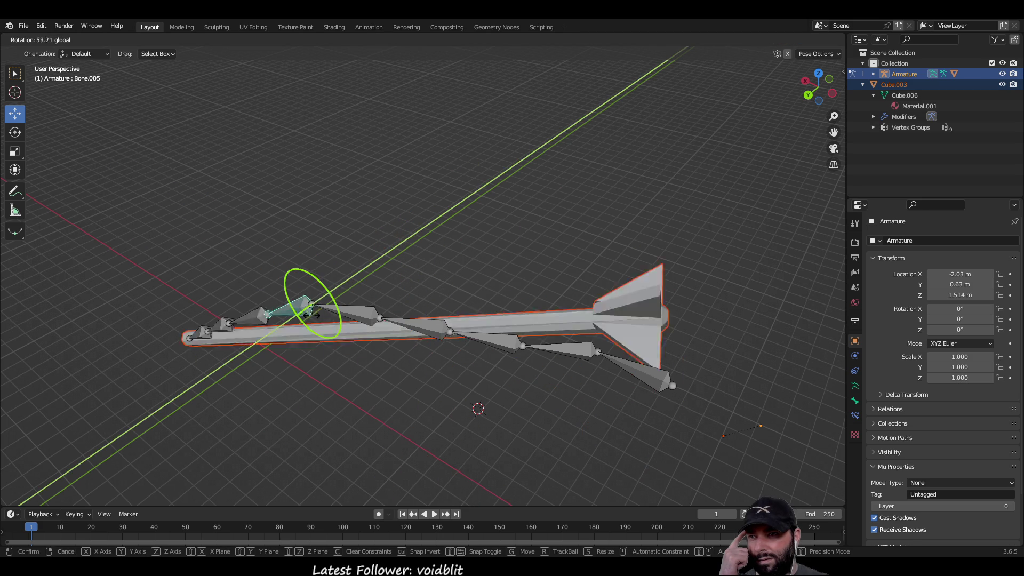
pyautogui.rightClick(288, 325)
pyautogui.click(229, 259)
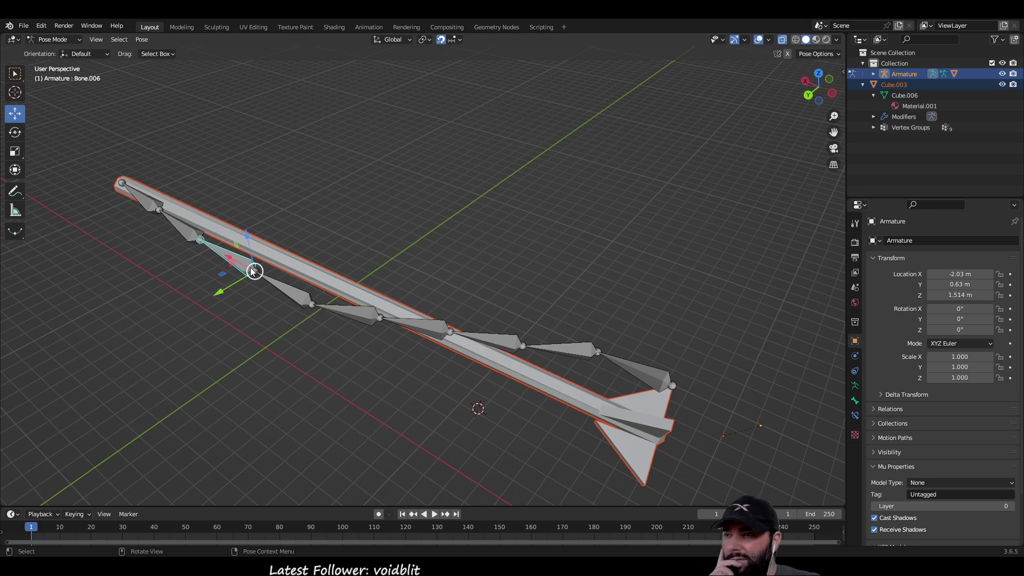
pyautogui.press('r')
pyautogui.press('y')
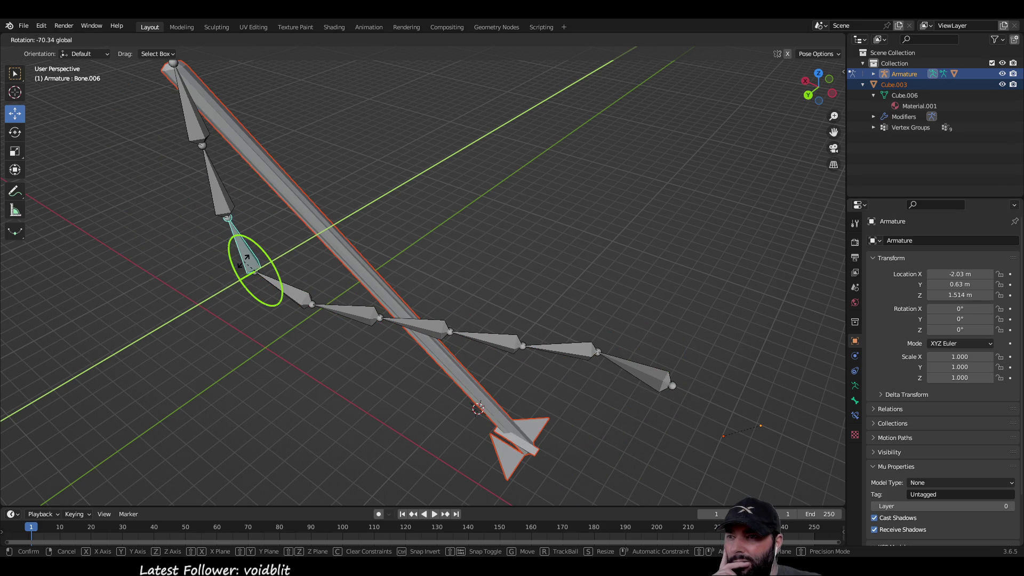
pyautogui.click(247, 258)
pyautogui.moveTo(660, 414)
pyautogui.mouseDown()
pyautogui.moveTo(652, 425)
pyautogui.moveTo(673, 395)
pyautogui.mouseUp()
# Cancel a Y rotation on Bone.001 and rotate Bone.002 to a new angle instead.
pyautogui.click(613, 339)
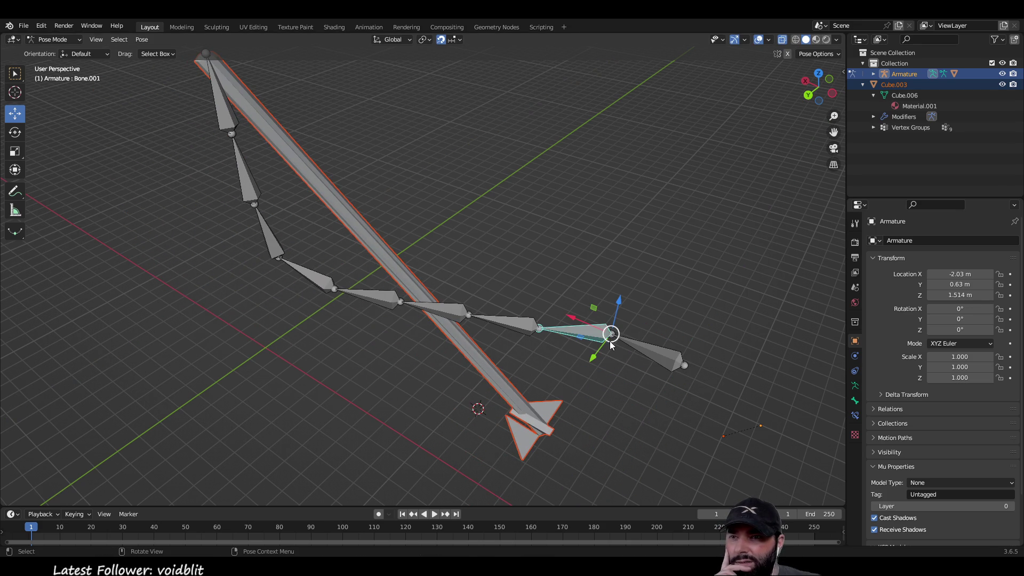
pyautogui.press('r')
pyautogui.press('y')
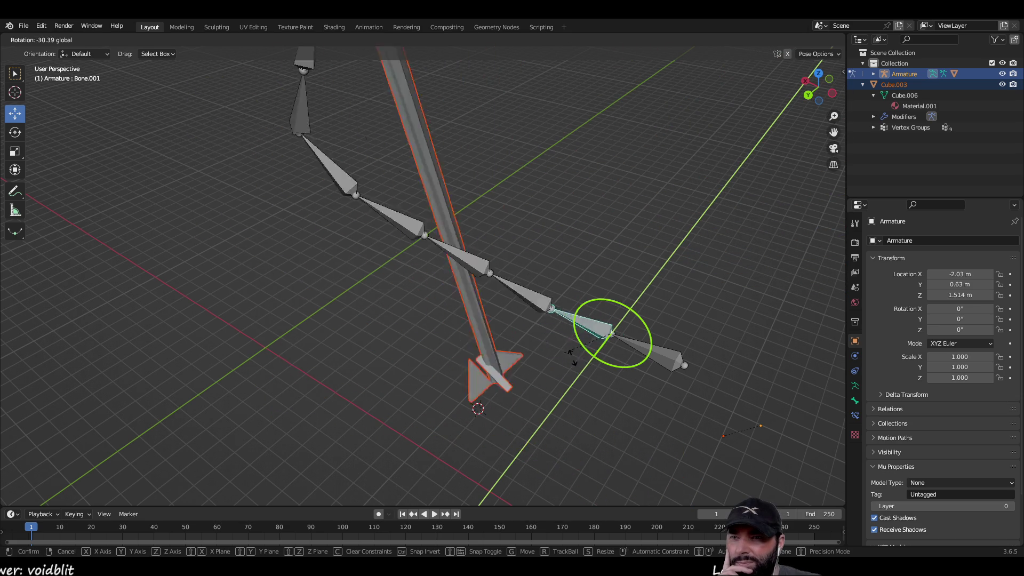
pyautogui.press('Escape')
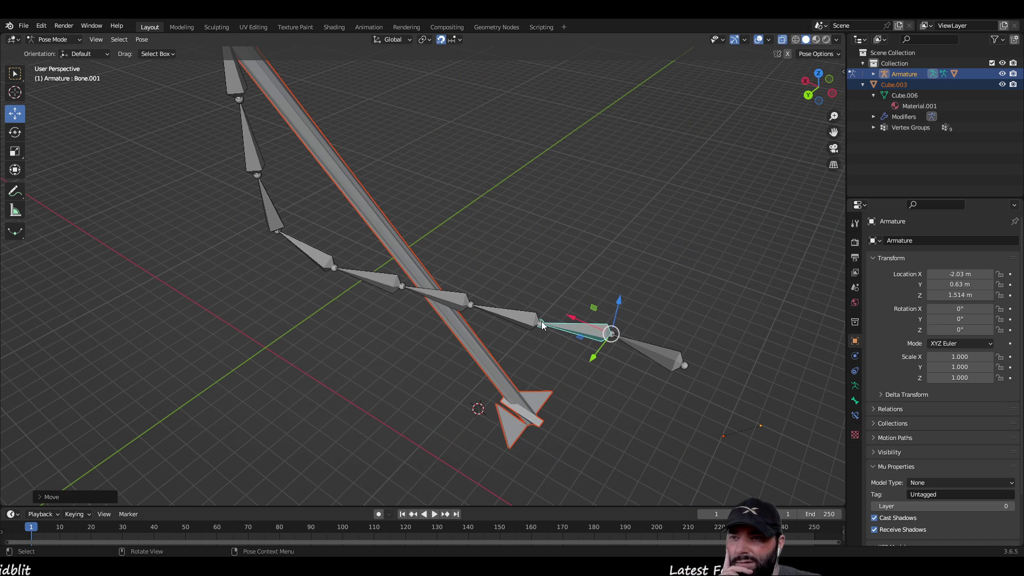
pyautogui.click(540, 323)
pyautogui.press('r')
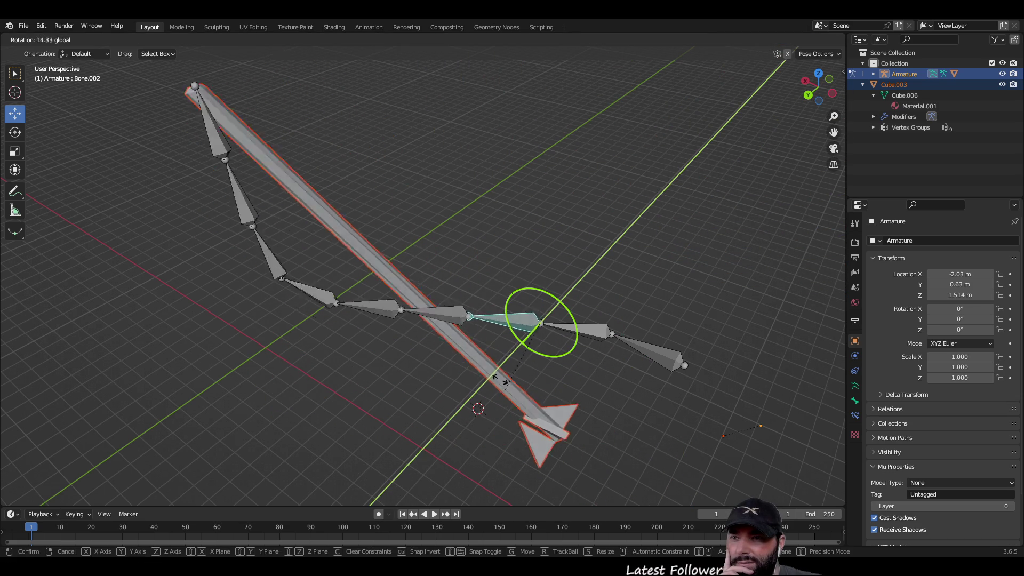
pyautogui.click(482, 316)
# Rotate Bone.003 and Bone.004 into the zigzag, then begin rotating Bone.008.
pyautogui.click(474, 299)
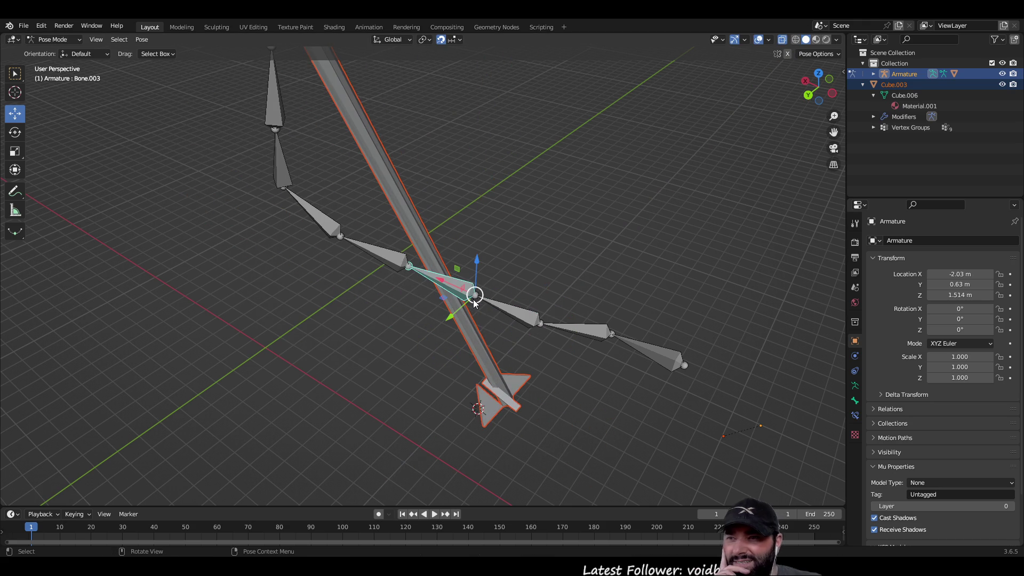
pyautogui.press('r')
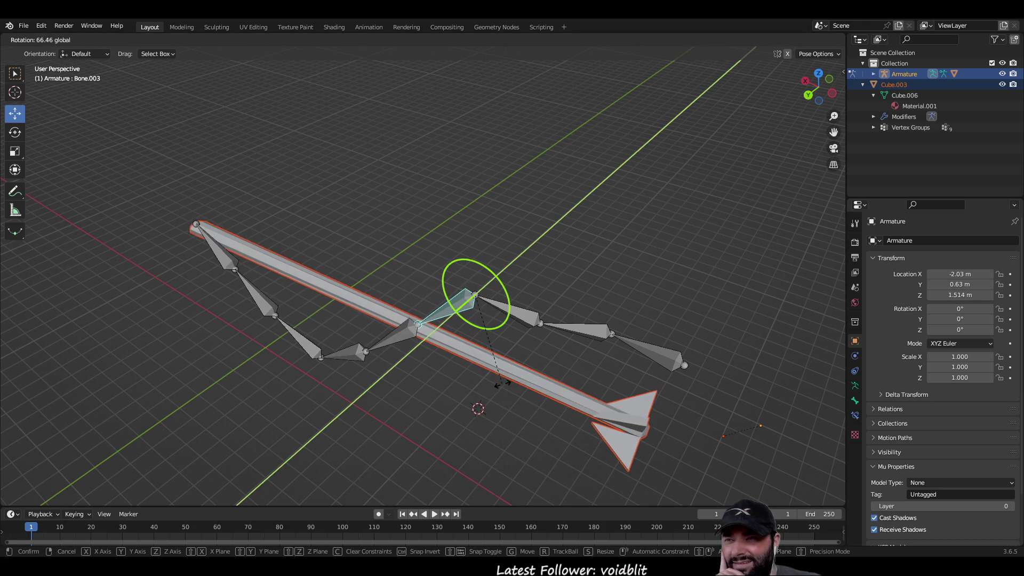
pyautogui.click(440, 344)
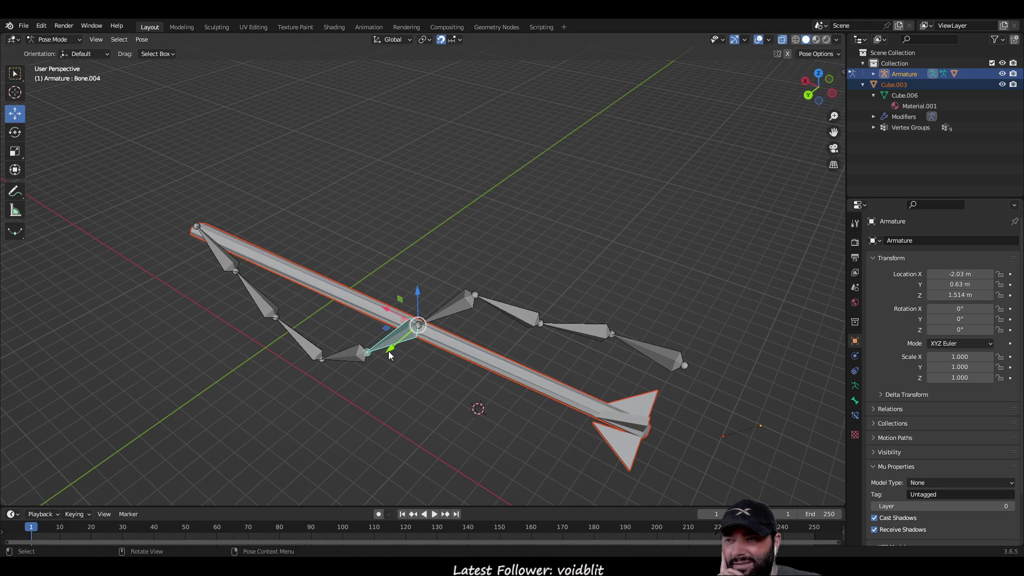
pyautogui.click(388, 351)
pyautogui.press('r')
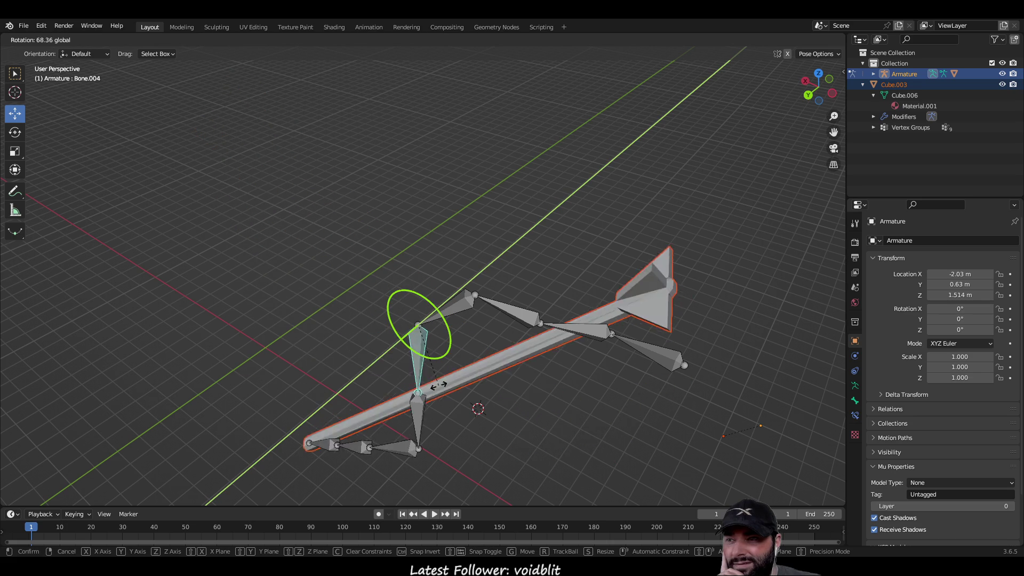
pyautogui.click(230, 243)
pyautogui.click(205, 251)
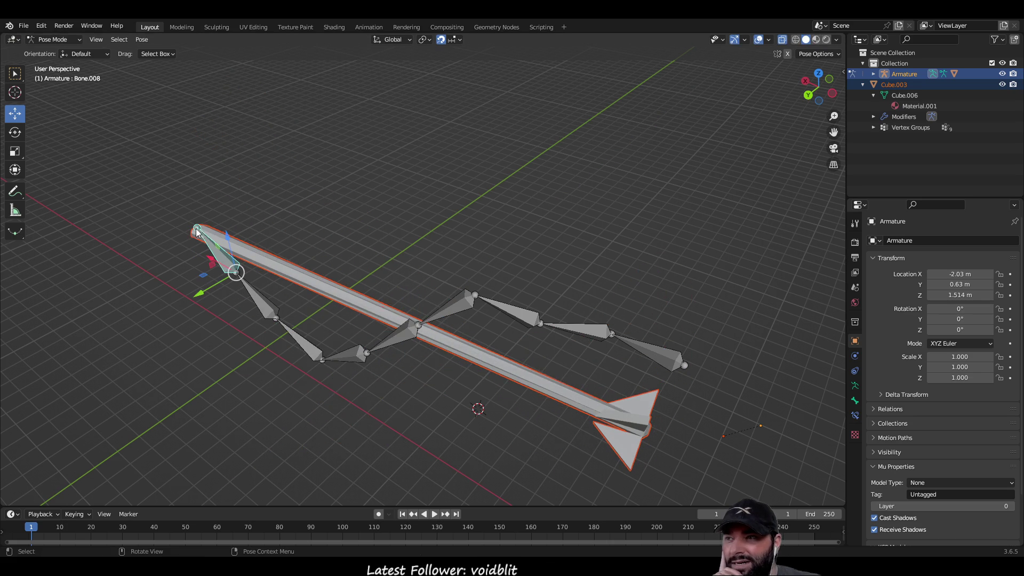
pyautogui.press('r')
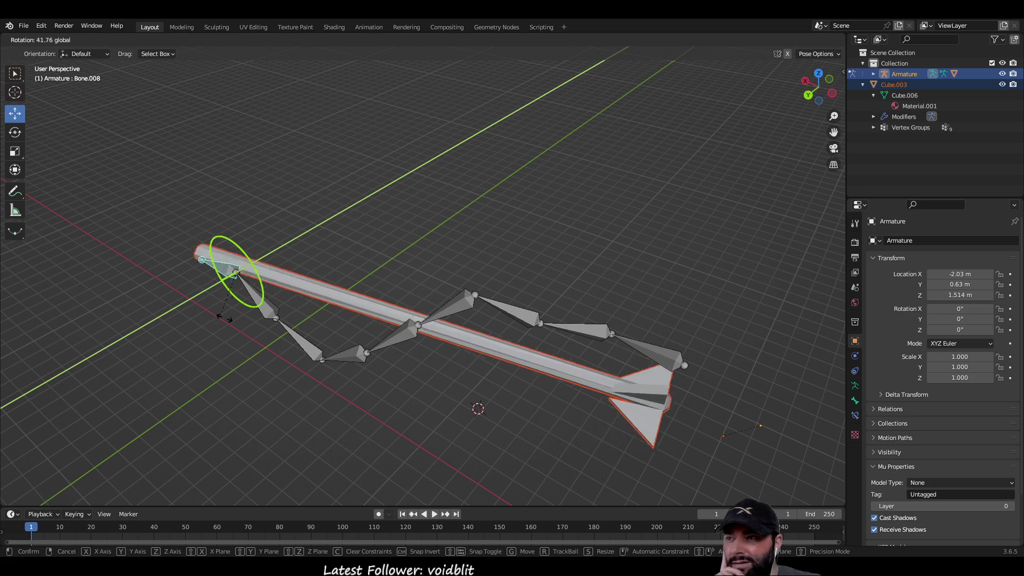
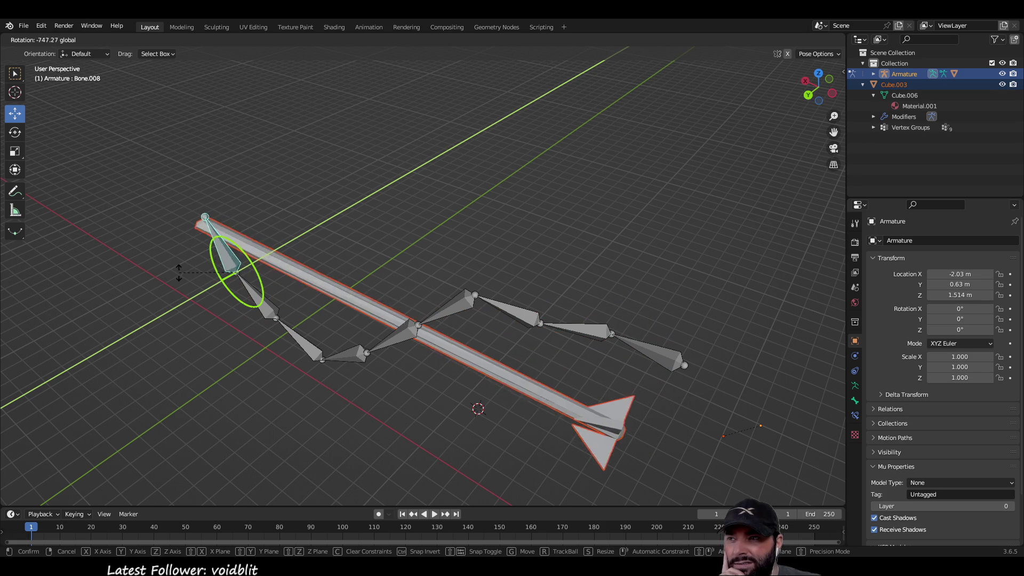
# Discard the stray rotation, then rotate Bone.008 around the X axis into a new angle.
pyautogui.press('Escape')
pyautogui.moveTo(281, 340)
pyautogui.mouseDown(button='middle')
pyautogui.moveTo(388, 303)
pyautogui.moveTo(357, 313)
pyautogui.mouseUp(button='middle')
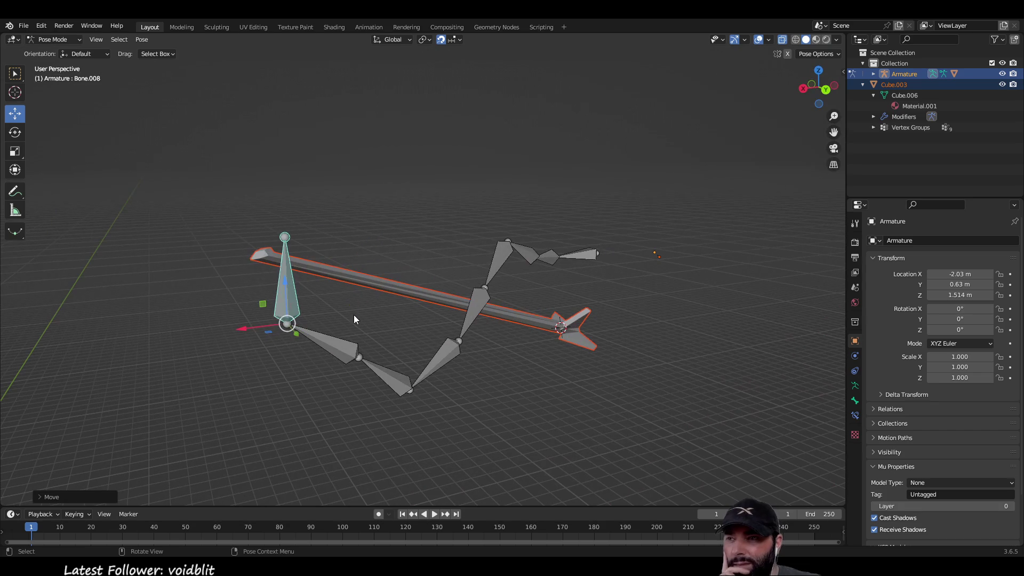
pyautogui.press('r')
pyautogui.press('x')
pyautogui.press('Escape')
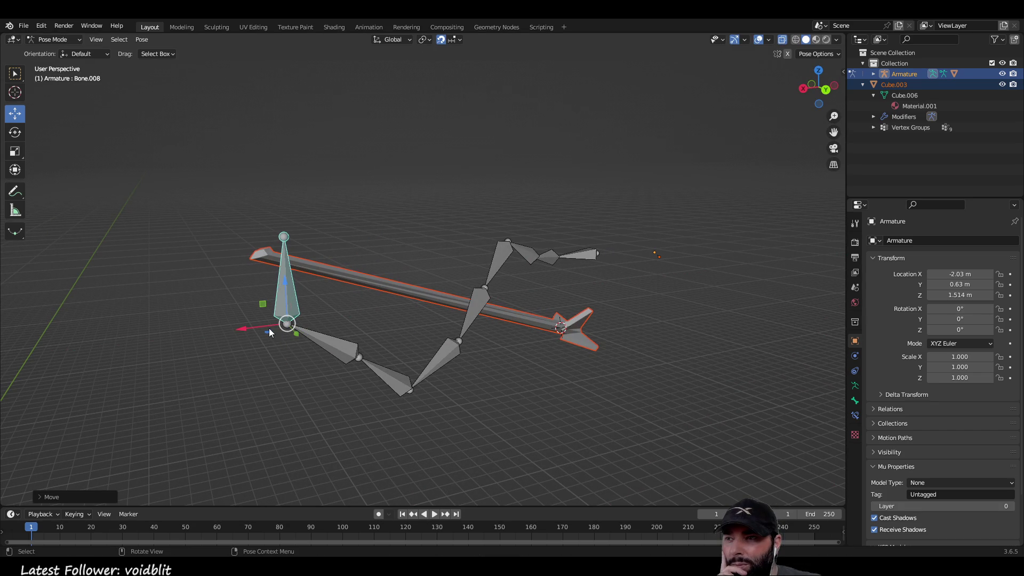
pyautogui.press('r')
pyautogui.press('x')
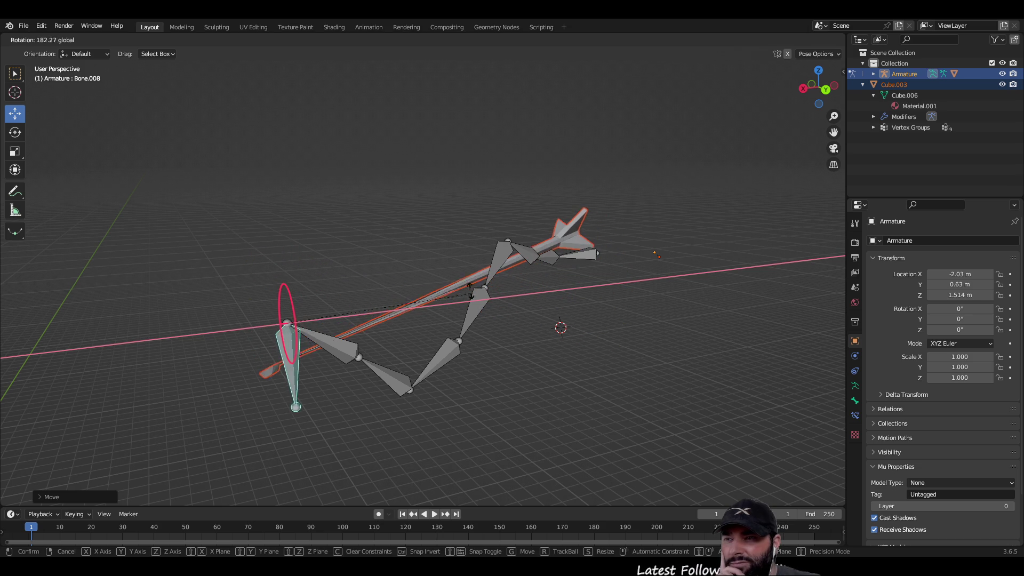
pyautogui.click(252, 281)
# Select Bone.004 and try a Y-axis rotation, then cancel it.
pyautogui.moveTo(252, 282)
pyautogui.mouseDown(button='middle')
pyautogui.moveTo(476, 367)
pyautogui.moveTo(437, 338)
pyautogui.mouseUp(button='middle')
pyautogui.click(421, 311)
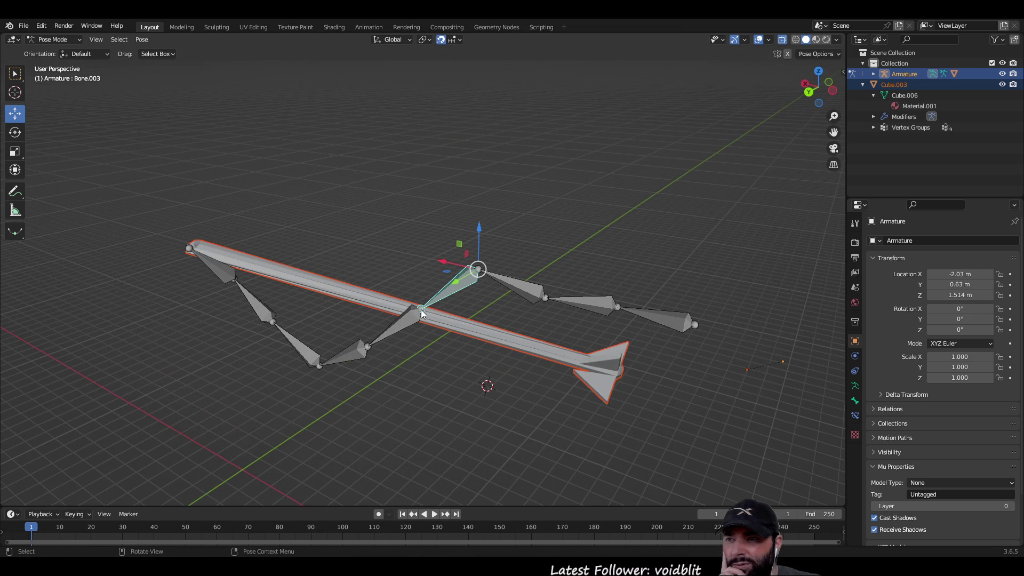
pyautogui.click(419, 313)
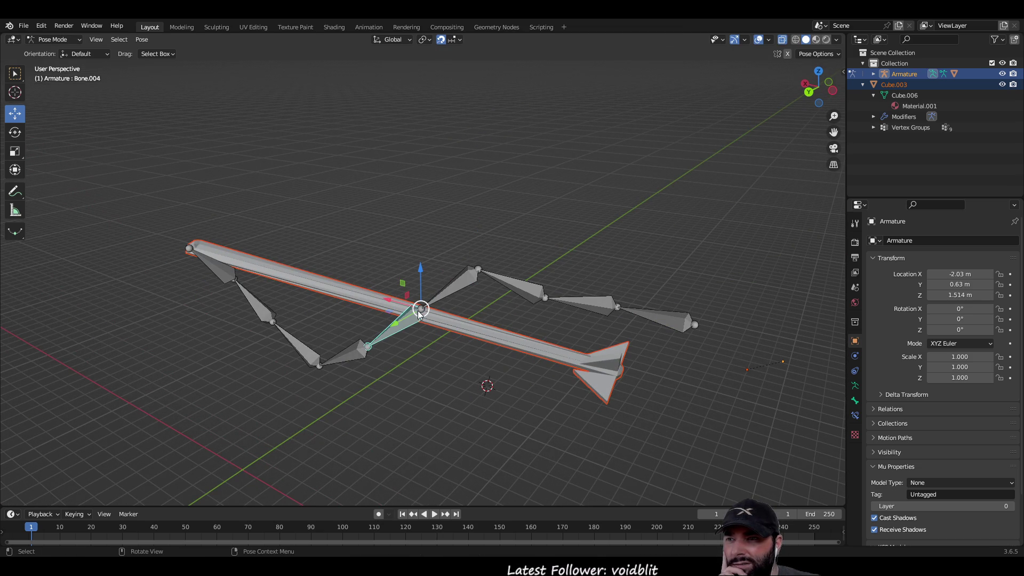
pyautogui.press('r')
pyautogui.press('y')
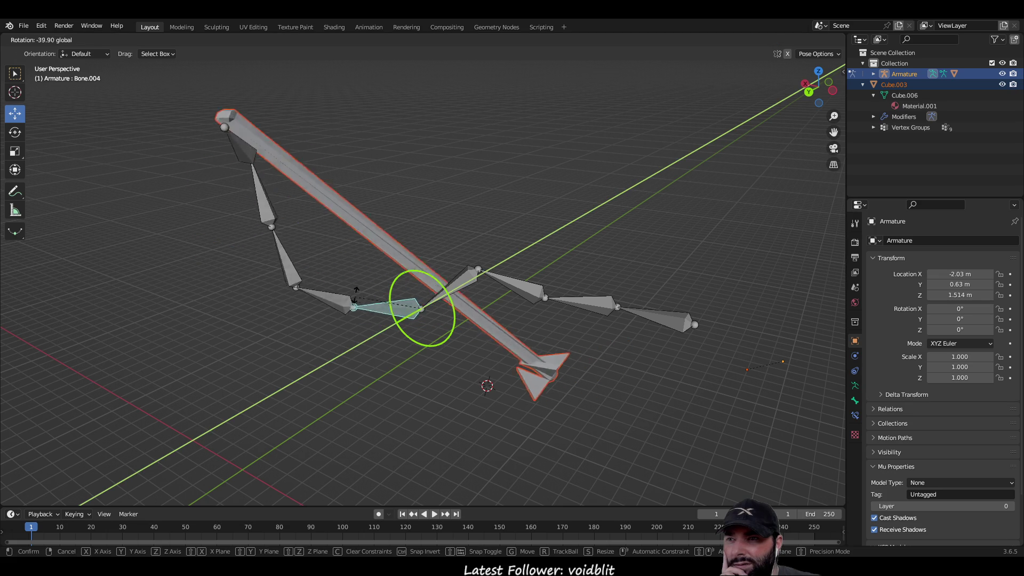
pyautogui.press('Escape')
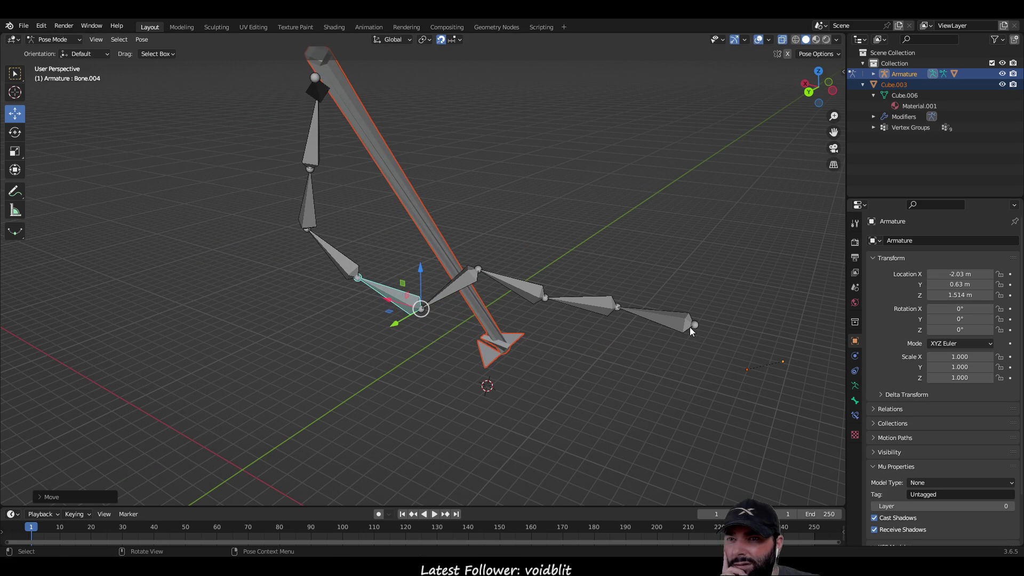
# Move the last bone of the chain along the Y axis.
pyautogui.click(690, 327)
pyautogui.press('g')
pyautogui.press('y')
pyautogui.click(666, 379)
# Start an X-axis rotation of Bone.008, then cancel it.
pyautogui.moveTo(665, 379)
pyautogui.mouseDown(button='middle')
pyautogui.moveTo(431, 169)
pyautogui.moveTo(475, 181)
pyautogui.moveTo(437, 220)
pyautogui.mouseUp(button='middle')
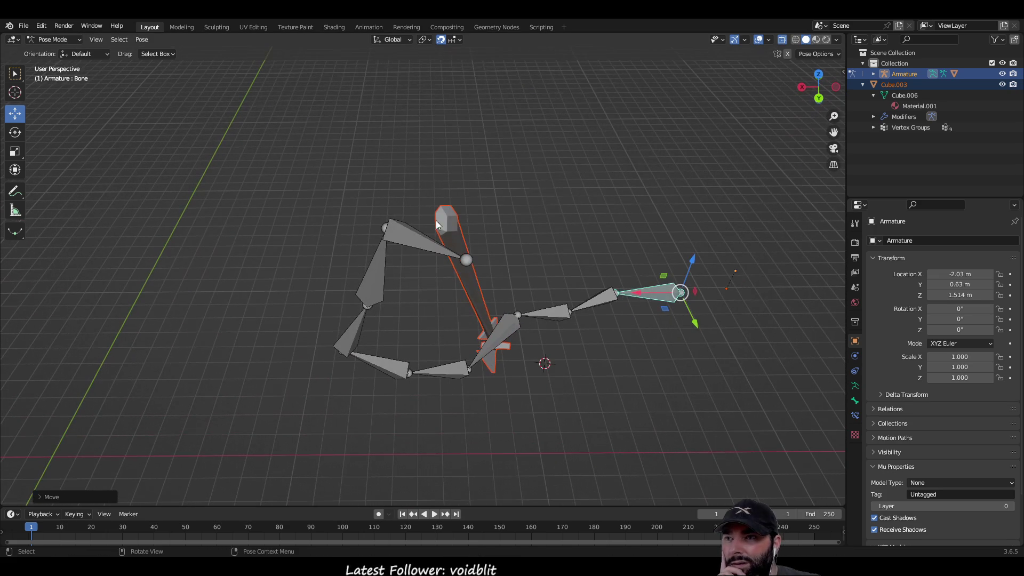
pyautogui.click(386, 227)
pyautogui.press('r')
pyautogui.press('x')
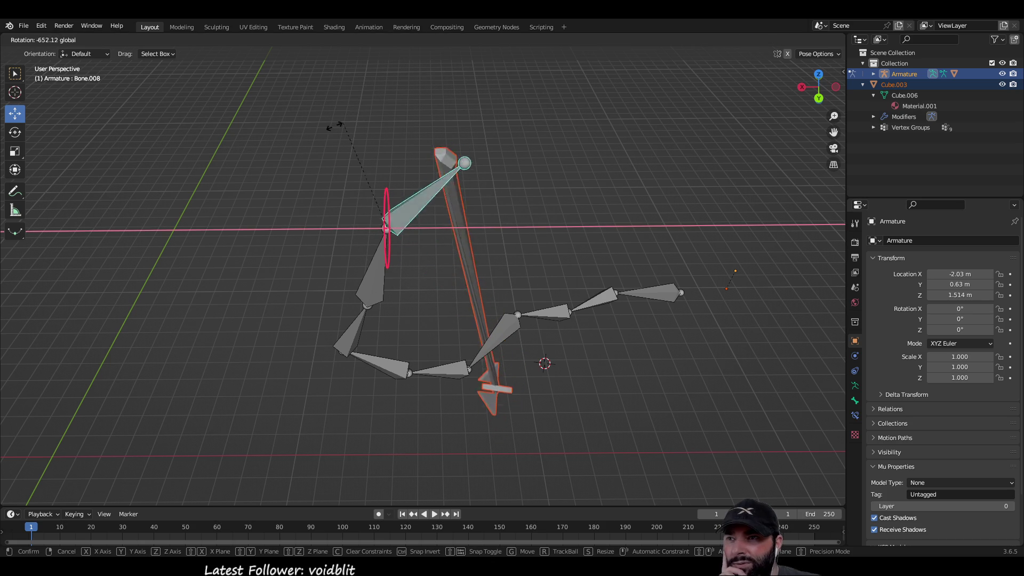
pyautogui.rightClick(483, 130)
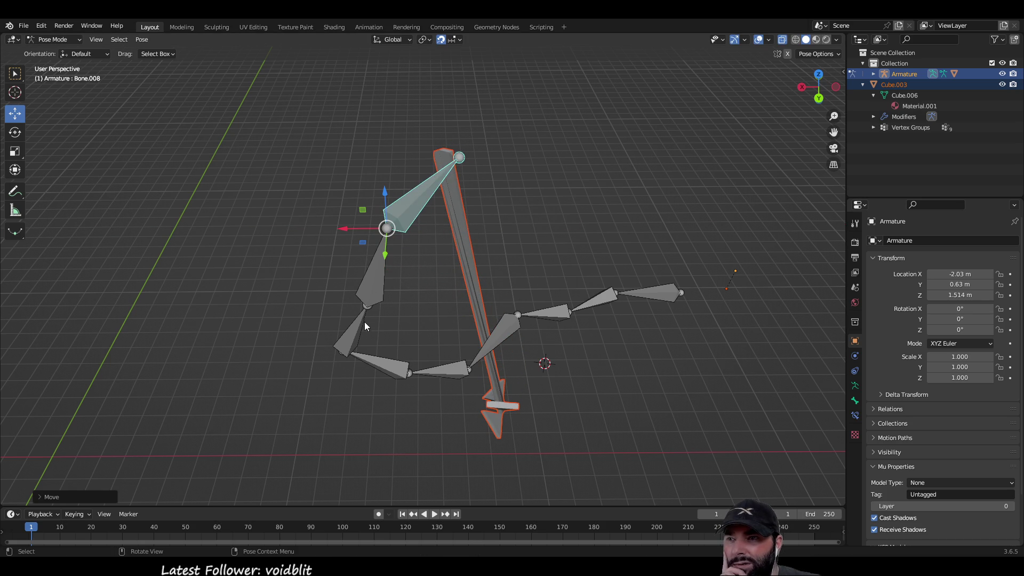
# Rotate Bone.007, then Bone.006, around the X axis into new bends.
pyautogui.click(368, 307)
pyautogui.press('r')
pyautogui.press('x')
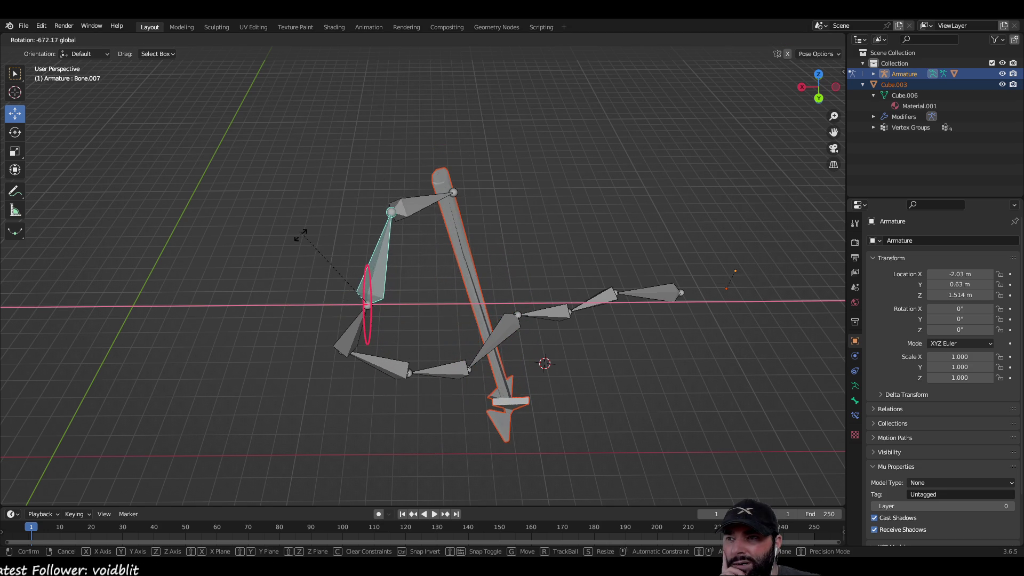
pyautogui.click(332, 318)
pyautogui.click(338, 354)
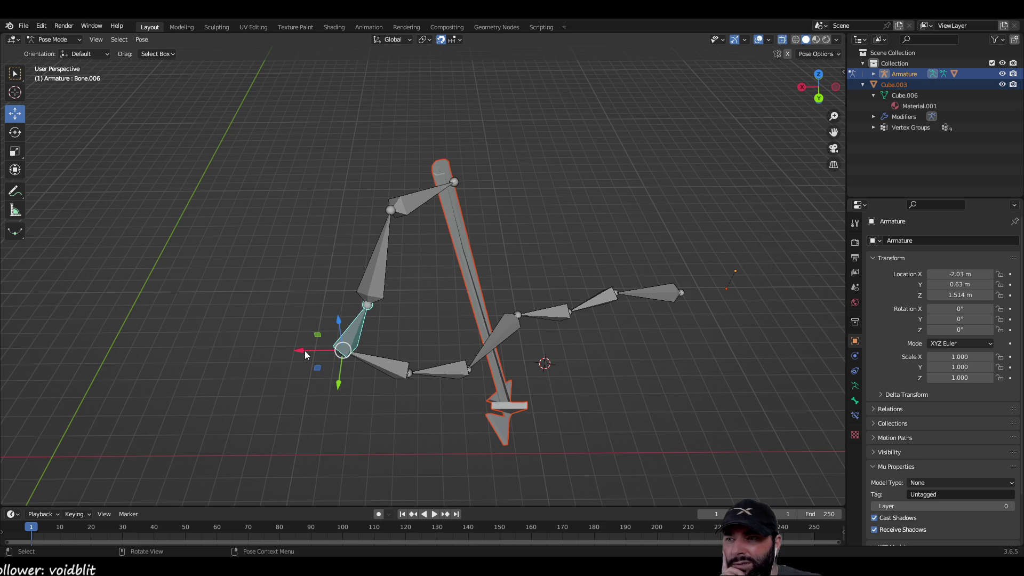
pyautogui.press('r')
pyautogui.press('x')
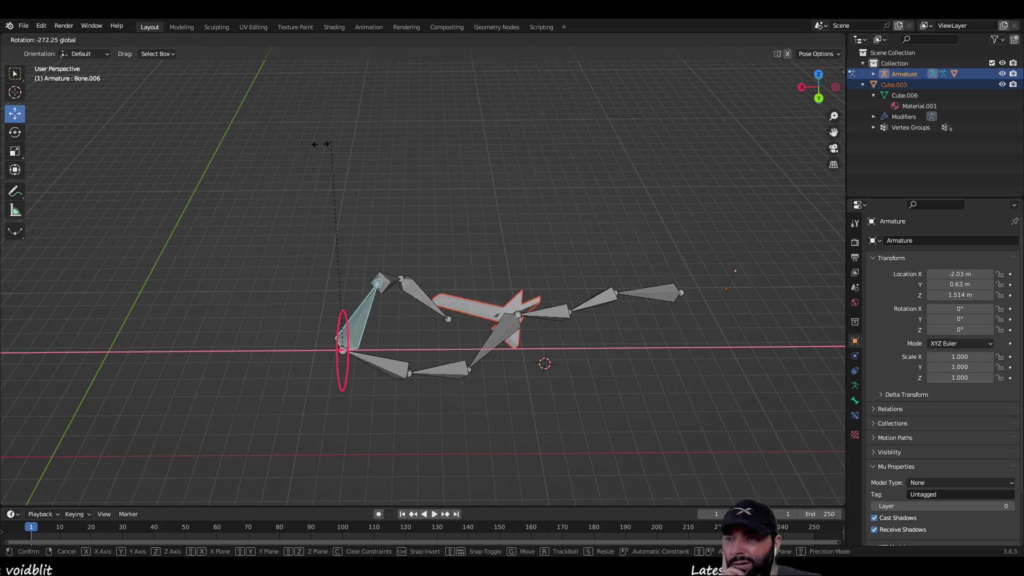
pyautogui.click(392, 408)
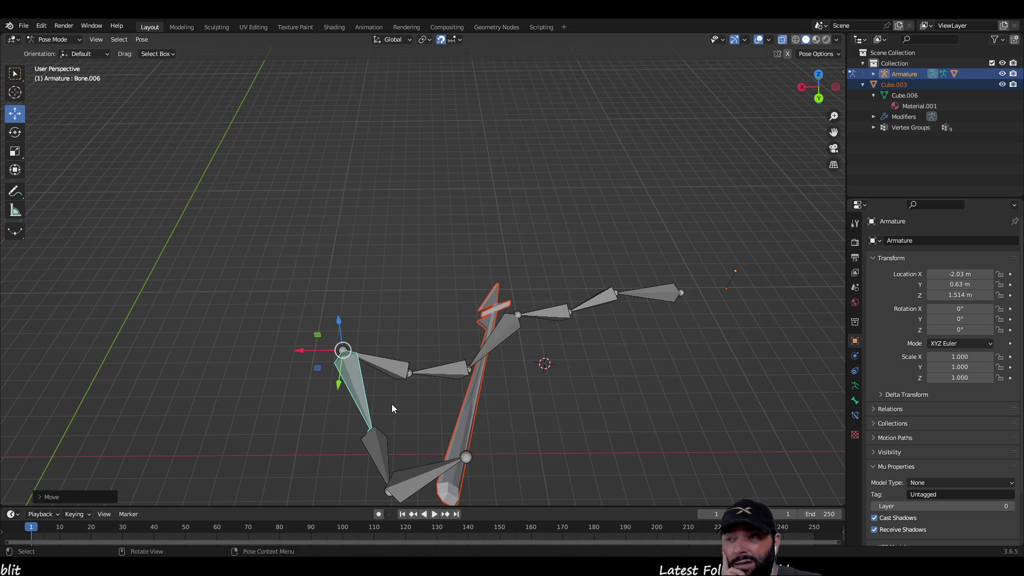
# Select Bone.005 and begin rotating it around the X axis.
pyautogui.click(409, 372)
pyautogui.press('r')
pyautogui.press('x')
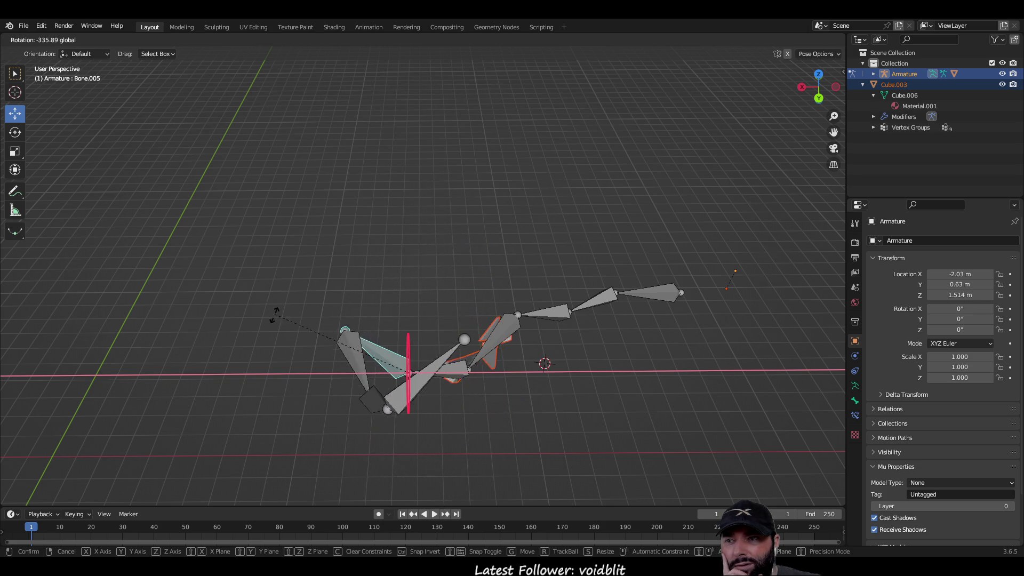
# Cancel the Bone.005 X-axis rotation twice, leaving it unchanged.
pyautogui.press('Escape')
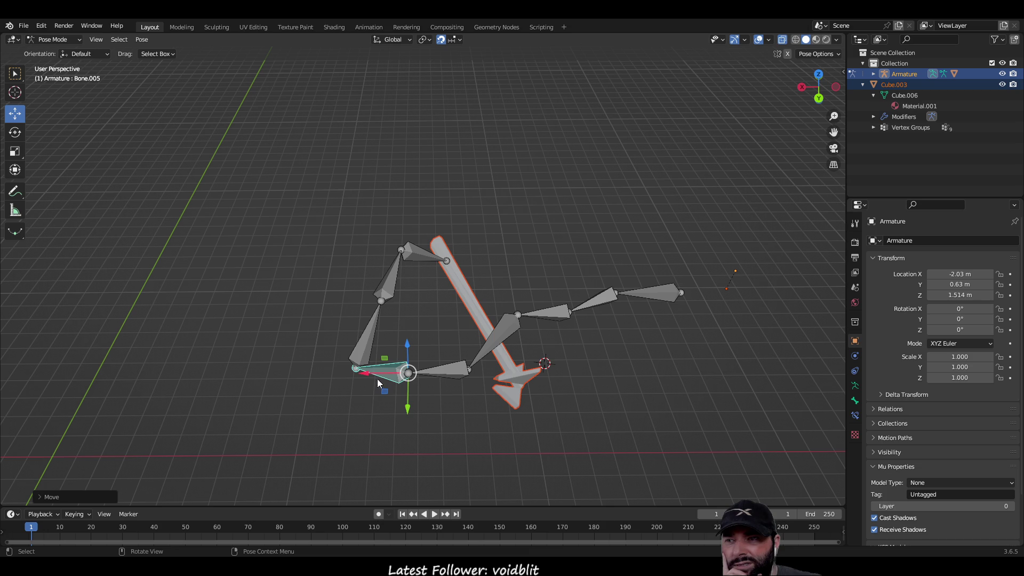
pyautogui.press('r')
pyautogui.press('x')
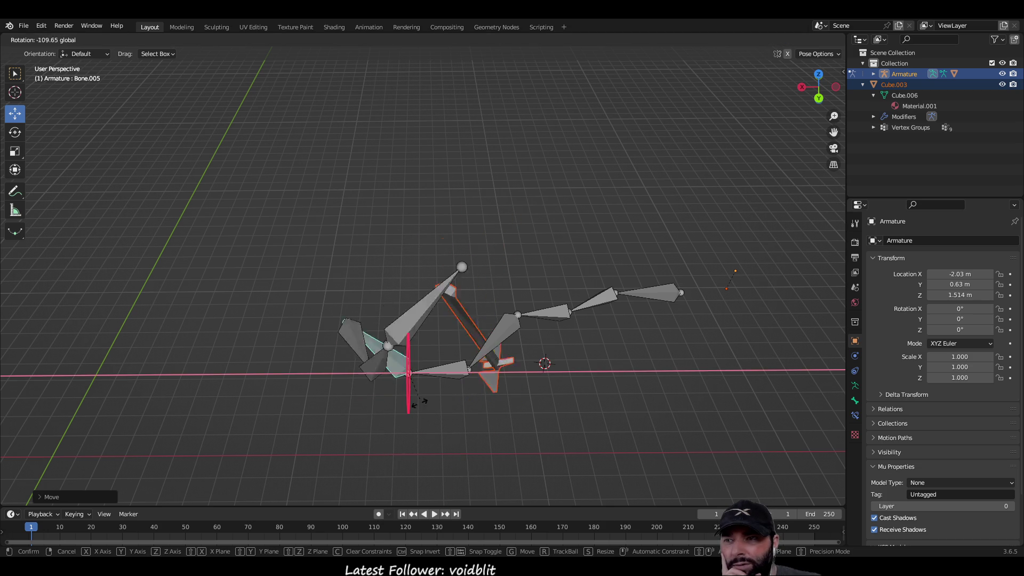
pyautogui.press('Escape')
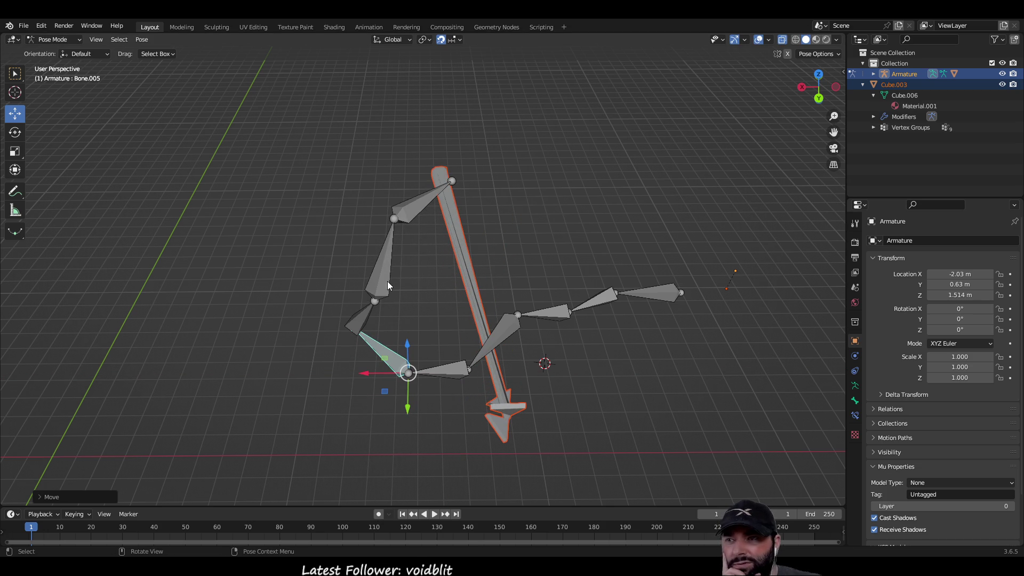
# Move the whole armature slightly left using the root bone.
pyautogui.moveTo(648, 360)
pyautogui.mouseDown(button='middle')
pyautogui.moveTo(638, 258)
pyautogui.moveTo(311, 229)
pyautogui.mouseUp(button='middle')
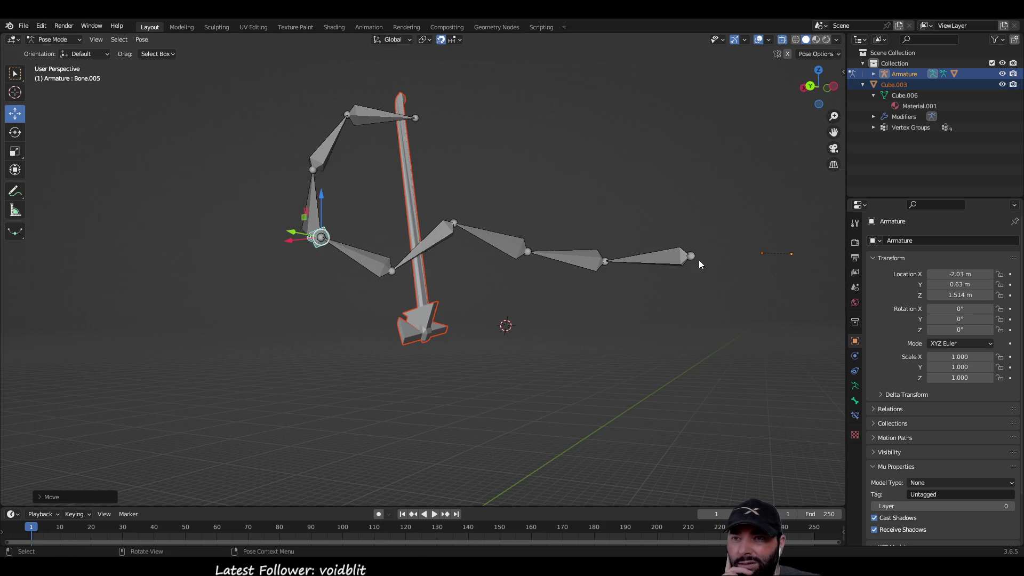
pyautogui.moveTo(587, 275)
pyautogui.mouseDown(button='middle')
pyautogui.moveTo(617, 318)
pyautogui.moveTo(585, 331)
pyautogui.mouseUp(button='middle')
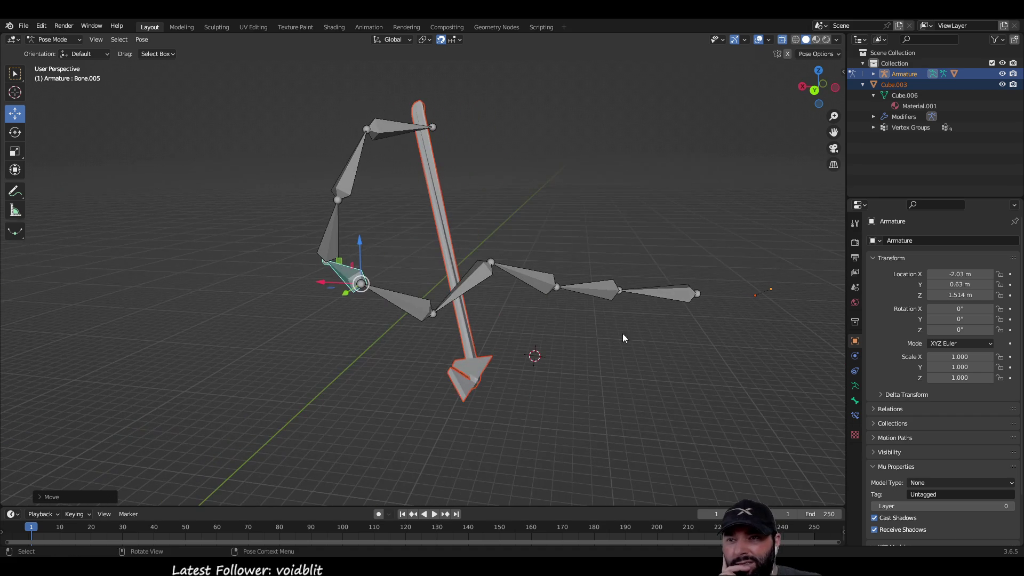
pyautogui.click(698, 294)
pyautogui.press('g')
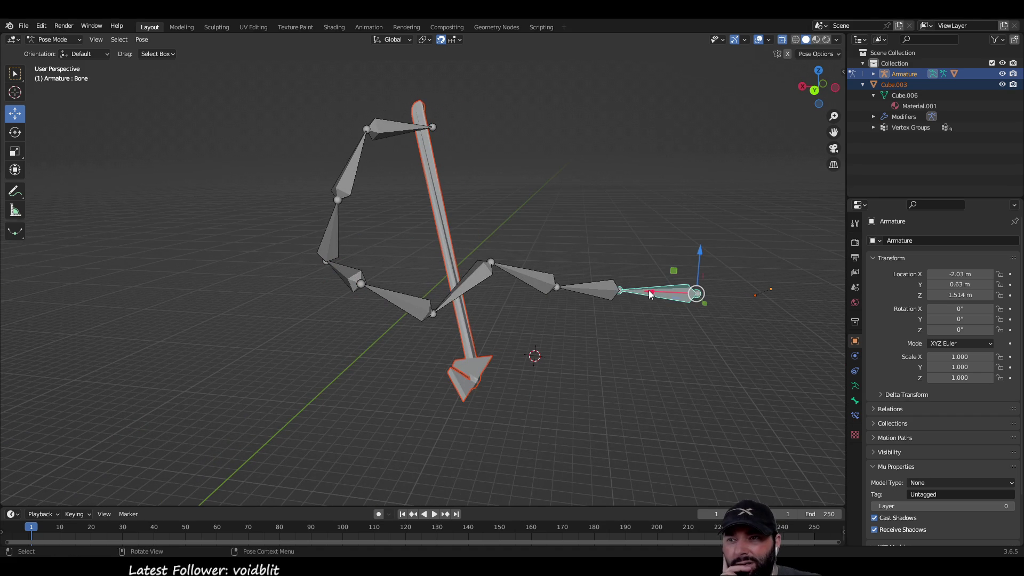
pyautogui.click(520, 286)
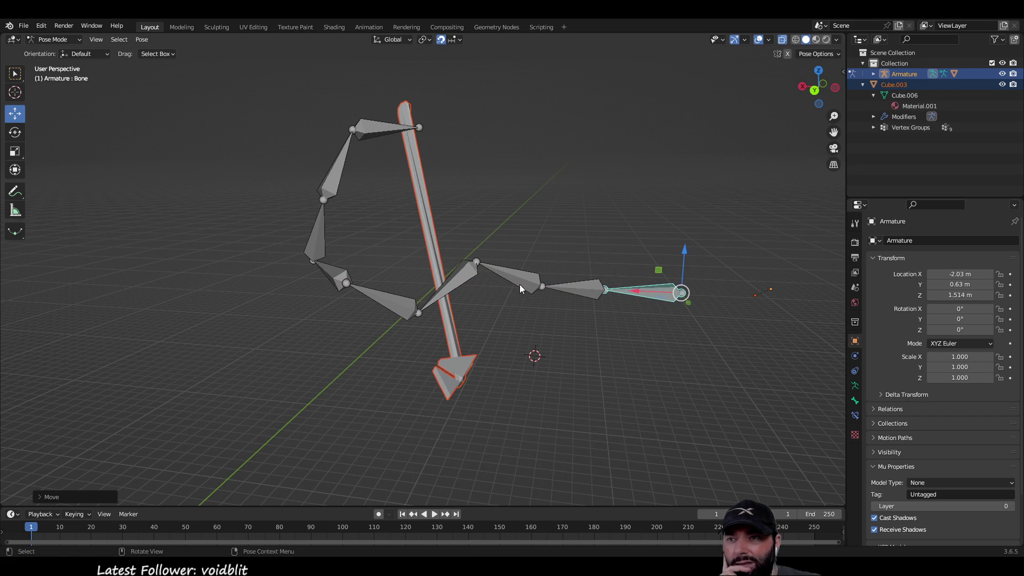
# Slide Bone.003 along X and rotate it around the vertical Z axis.
pyautogui.click(478, 260)
pyautogui.moveTo(434, 261); pyautogui.dragTo(484, 275)
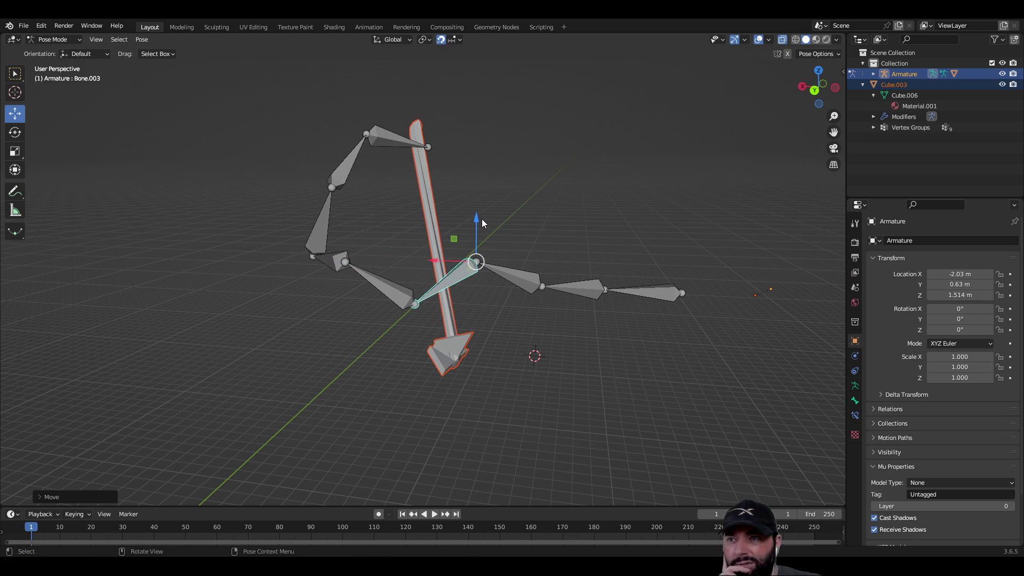
pyautogui.press('r')
pyautogui.press('z')
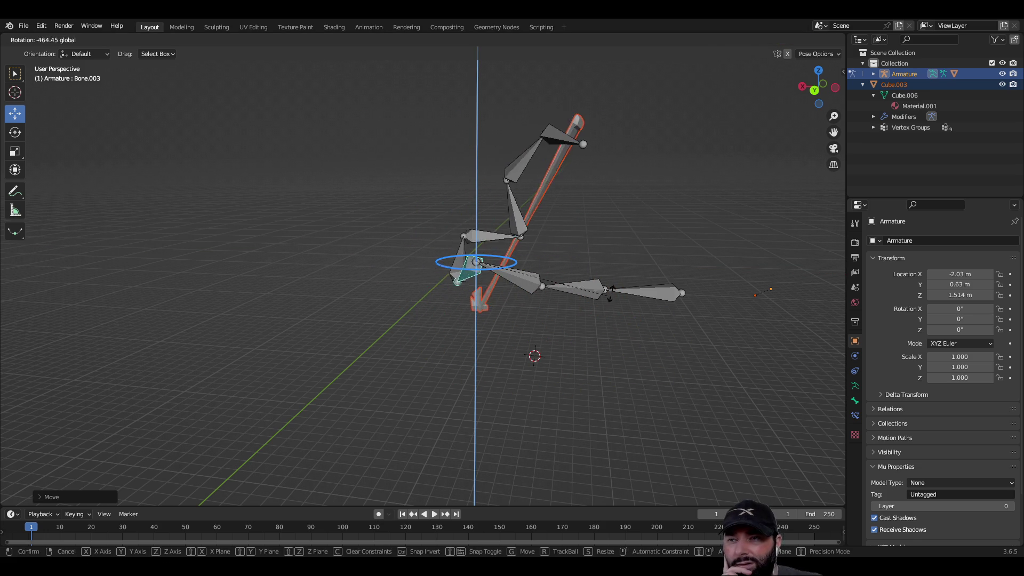
pyautogui.click(581, 289)
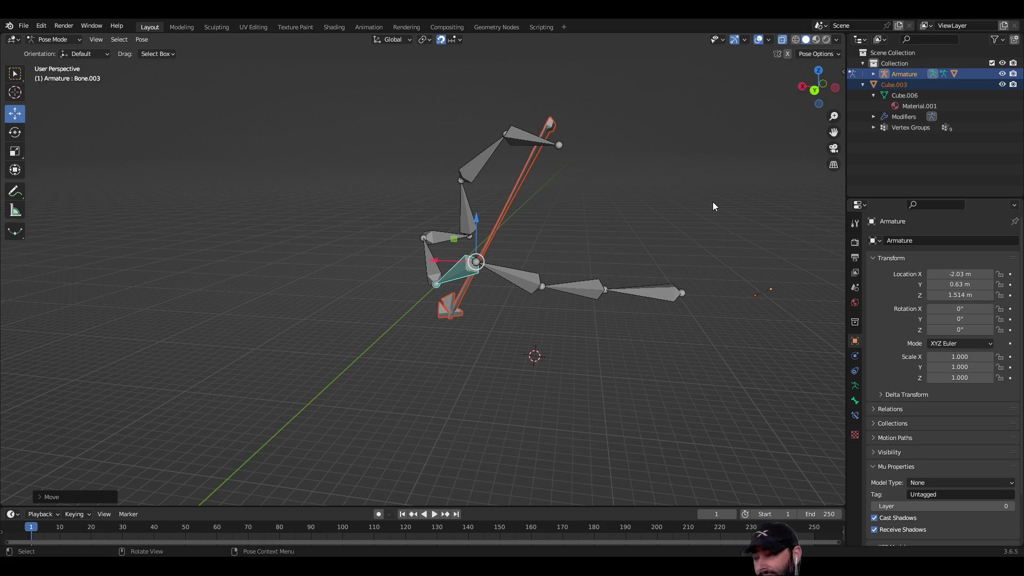
# Swing Bone.008's tail to the upper right and scale it along X with the Scale tool.
pyautogui.click(519, 133)
pyautogui.moveTo(520, 145)
pyautogui.mouseDown(button='middle')
pyautogui.moveTo(570, 216)
pyautogui.moveTo(546, 151)
pyautogui.moveTo(536, 176)
pyautogui.moveTo(507, 148)
pyautogui.mouseUp(button='middle')
pyautogui.moveTo(495, 149); pyautogui.dragTo(632, 122)
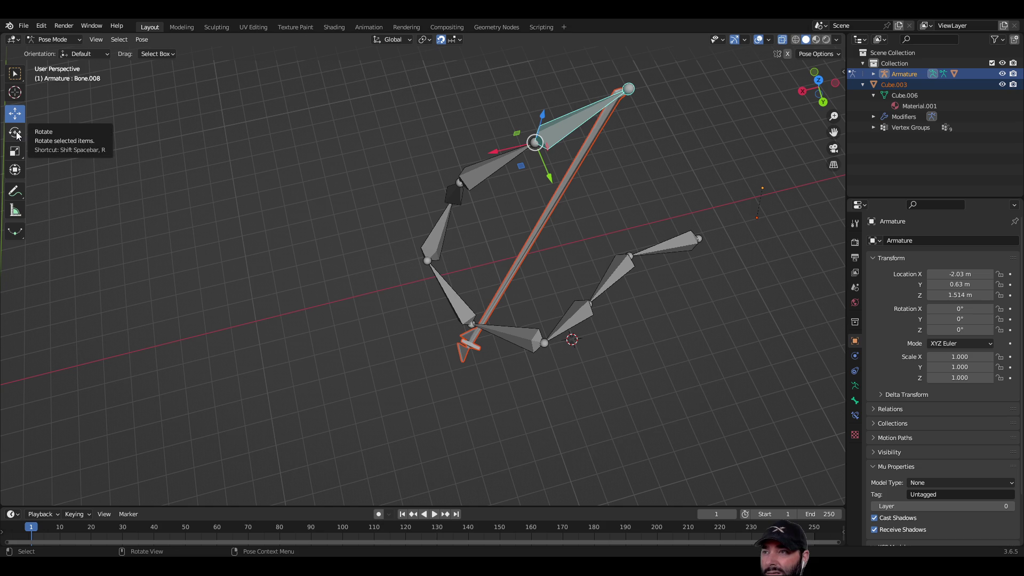
pyautogui.click(15, 152)
pyautogui.moveTo(496, 160)
pyautogui.mouseDown(button='middle')
pyautogui.moveTo(503, 140)
pyautogui.moveTo(493, 118)
pyautogui.mouseUp(button='middle')
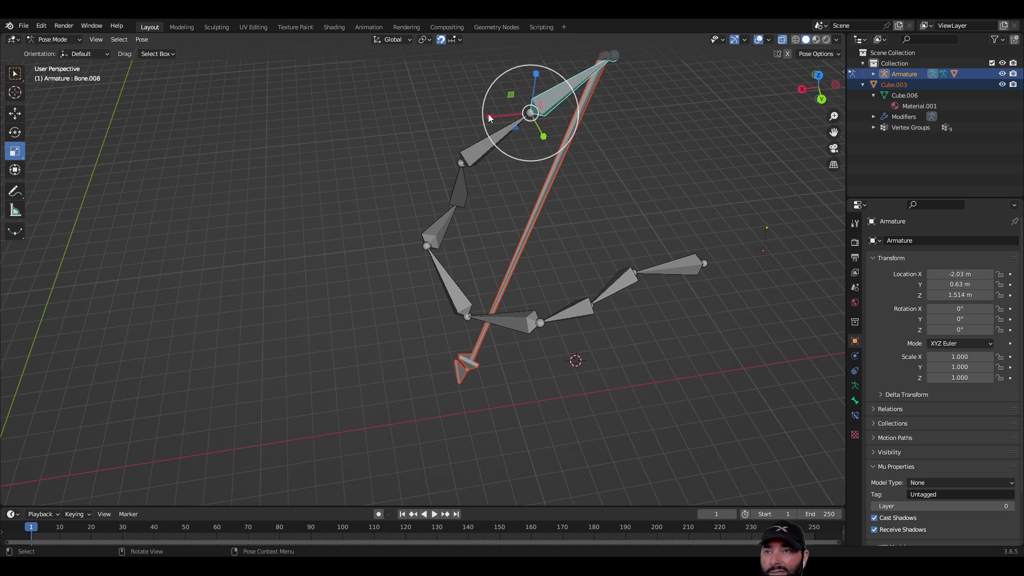
pyautogui.moveTo(488, 117)
pyautogui.mouseDown()
pyautogui.moveTo(595, 122)
pyautogui.moveTo(525, 129)
pyautogui.moveTo(607, 115)
pyautogui.moveTo(534, 125)
pyautogui.mouseUp()
pyautogui.moveTo(534, 126); pyautogui.dragTo(421, 226, button='middle')
pyautogui.moveTo(414, 221)
pyautogui.mouseDown()
pyautogui.moveTo(496, 219)
pyautogui.moveTo(507, 193)
pyautogui.moveTo(504, 247)
pyautogui.mouseUp()
pyautogui.moveTo(505, 246)
pyautogui.mouseDown(button='middle')
pyautogui.moveTo(488, 348)
pyautogui.moveTo(581, 297)
pyautogui.moveTo(490, 248)
pyautogui.moveTo(622, 300)
pyautogui.moveTo(712, 242)
pyautogui.moveTo(558, 291)
pyautogui.moveTo(561, 316)
pyautogui.moveTo(559, 246)
pyautogui.mouseUp(button='middle')
pyautogui.scroll(3, 606, 301)
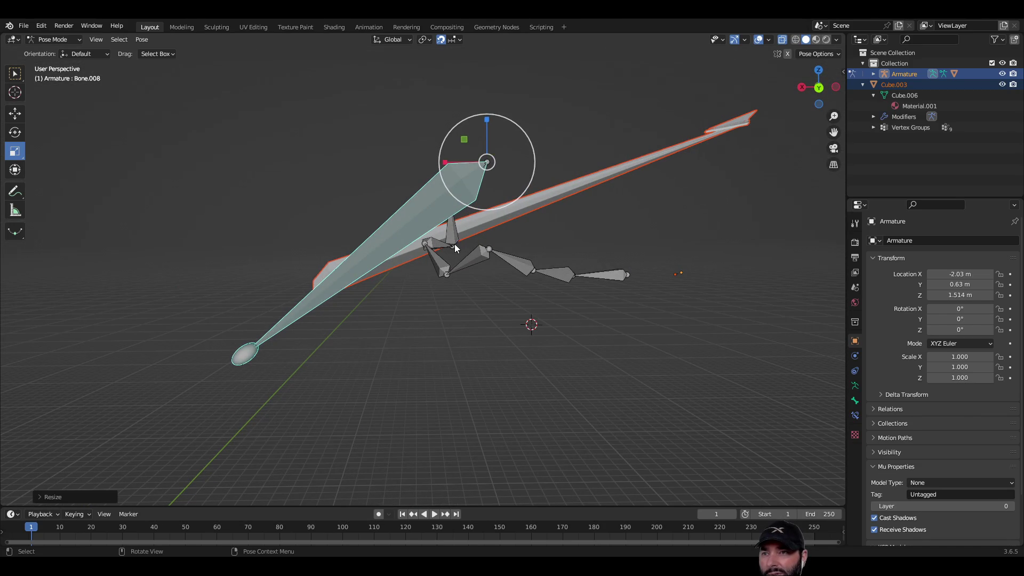
# Scale Bone.006 along Z to flatten the mesh, then stretch it along X.
pyautogui.click(455, 246)
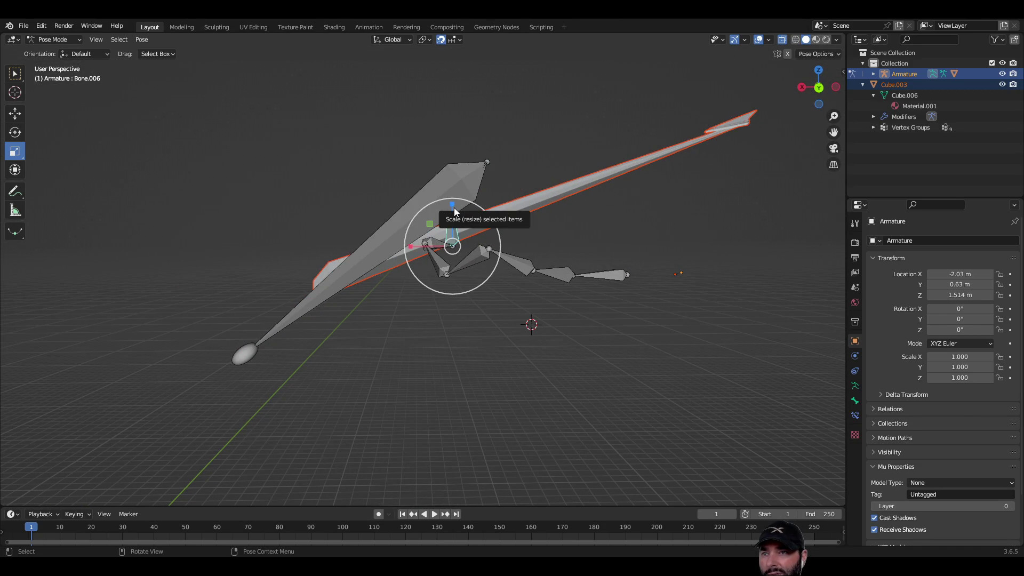
pyautogui.moveTo(453, 207)
pyautogui.mouseDown()
pyautogui.moveTo(475, 480)
pyautogui.moveTo(466, 318)
pyautogui.moveTo(448, 264)
pyautogui.moveTo(442, 423)
pyautogui.mouseUp()
pyautogui.moveTo(442, 423)
pyautogui.mouseDown(button='middle')
pyautogui.moveTo(331, 228)
pyautogui.moveTo(502, 277)
pyautogui.moveTo(467, 216)
pyautogui.moveTo(462, 275)
pyautogui.moveTo(498, 264)
pyautogui.mouseUp(button='middle')
pyautogui.scroll(-3, 463, 275)
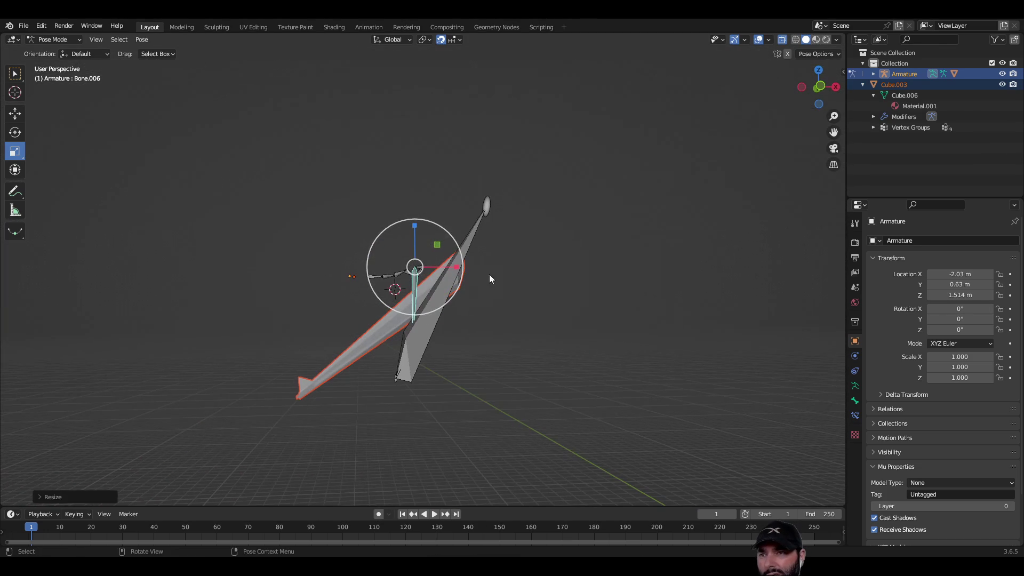
pyautogui.moveTo(415, 225)
pyautogui.mouseDown()
pyautogui.moveTo(459, 277)
pyautogui.moveTo(496, 208)
pyautogui.moveTo(471, 284)
pyautogui.mouseUp()
pyautogui.scroll(4, 471, 284)
pyautogui.moveTo(466, 273); pyautogui.dragTo(486, 310, button='middle')
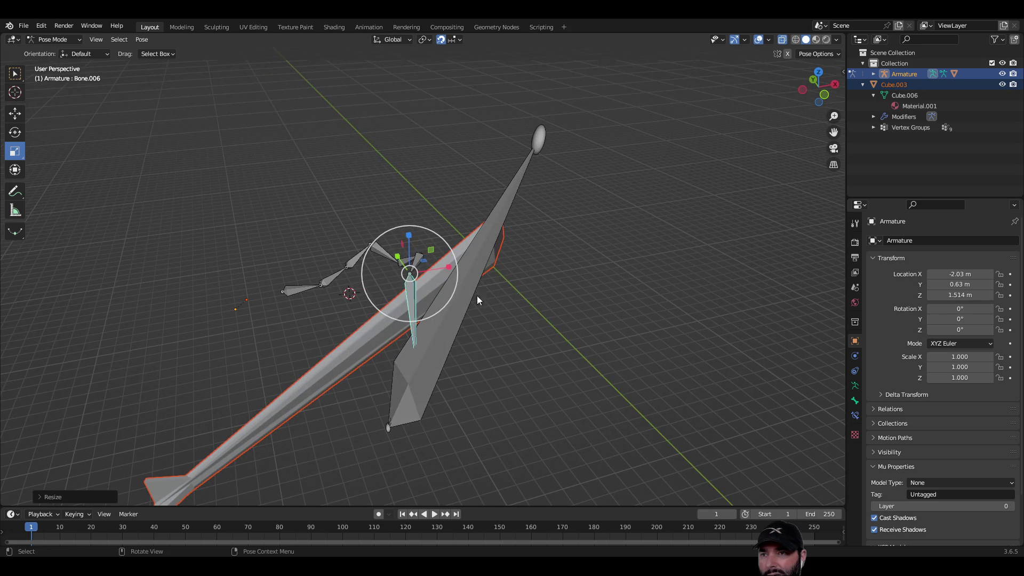
pyautogui.moveTo(450, 271)
pyautogui.mouseDown()
pyautogui.moveTo(664, 224)
pyautogui.moveTo(437, 288)
pyautogui.moveTo(512, 352)
pyautogui.moveTo(497, 333)
pyautogui.moveTo(534, 325)
pyautogui.moveTo(448, 311)
pyautogui.mouseUp()
pyautogui.scroll(-5, 448, 310)
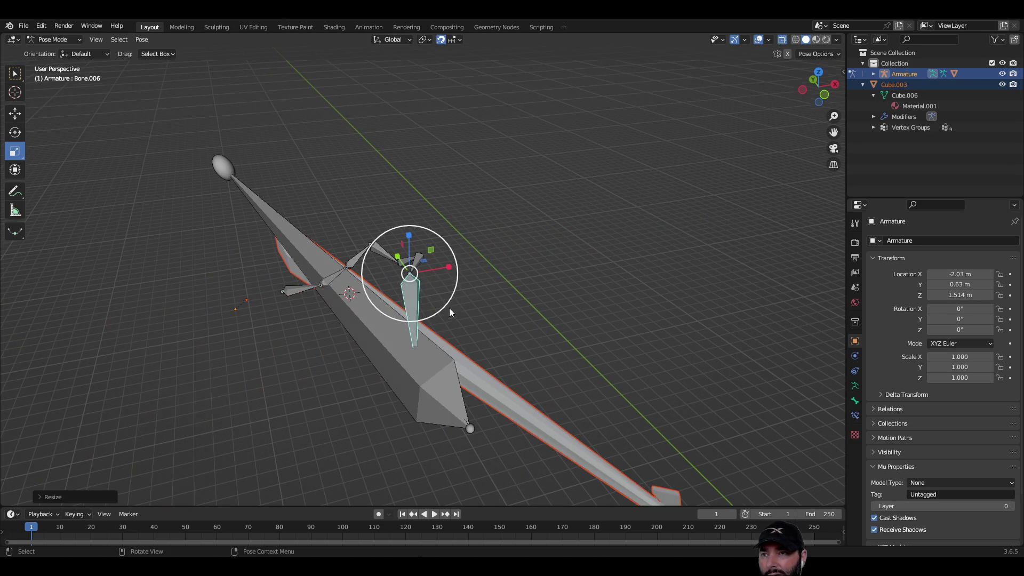
pyautogui.moveTo(485, 281)
pyautogui.mouseDown(button='middle')
pyautogui.moveTo(480, 219)
pyautogui.moveTo(449, 302)
pyautogui.moveTo(415, 242)
pyautogui.moveTo(425, 253)
pyautogui.mouseUp(button='middle')
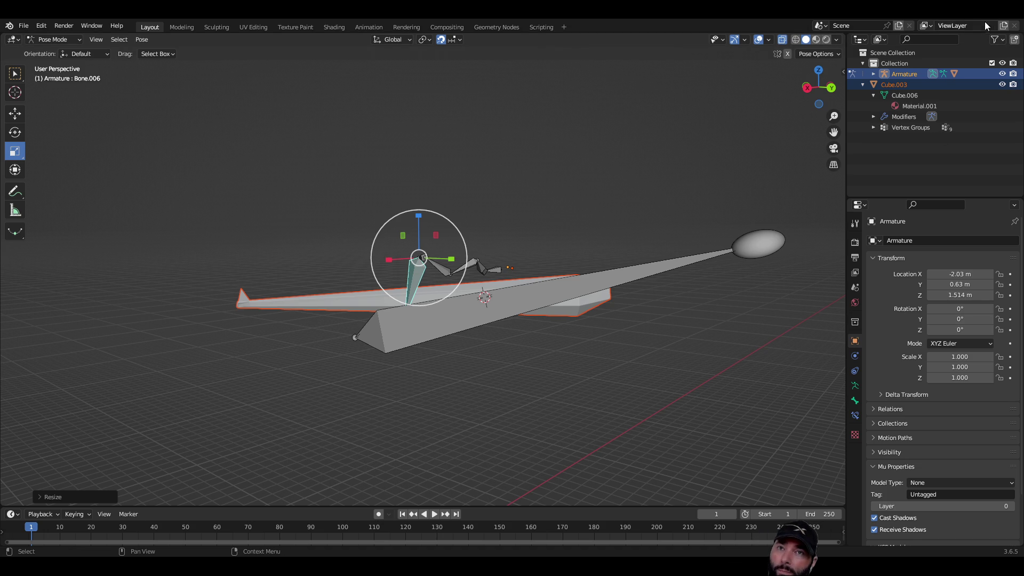
# Quit Blender without saving, relaunch, and delete the default camera, cube and light.
pyautogui.click(1012, 20)
pyautogui.click(540, 306)
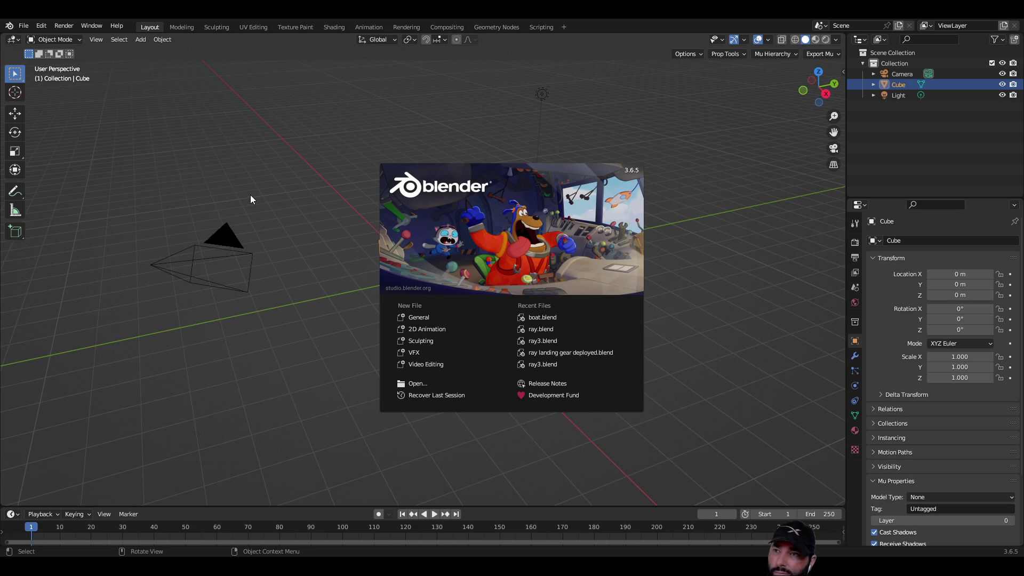
pyautogui.click(292, 163)
pyautogui.moveTo(248, 176); pyautogui.dragTo(636, 419)
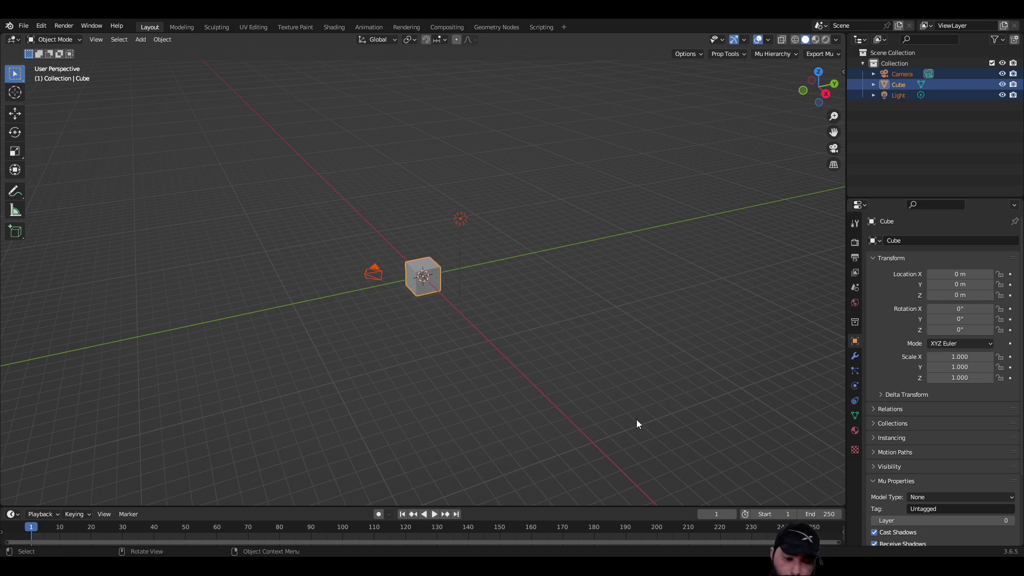
pyautogui.press('Delete')
# Bring up the File menu to import a model.
pyautogui.click(24, 26)
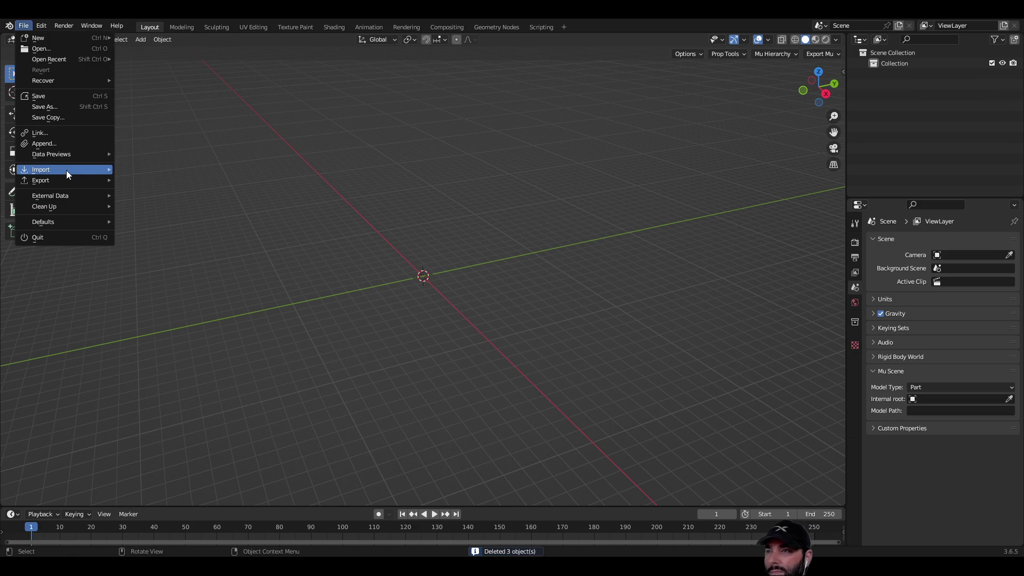
pyautogui.moveTo(66, 170)
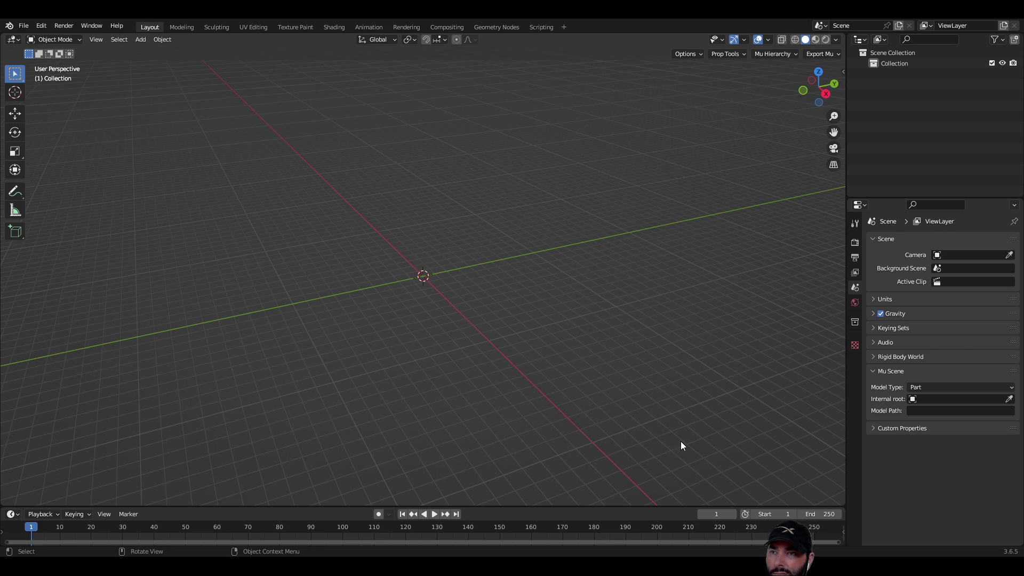
pyautogui.scroll(8, 427, 309)
# Centre the view on the imported arrow and enter Edit Mode with the Loop Cut tool.
pyautogui.moveTo(318, 221)
pyautogui.mouseDown(button='middle')
pyautogui.moveTo(399, 258)
pyautogui.moveTo(422, 240)
pyautogui.moveTo(411, 263)
pyautogui.mouseUp(button='middle')
pyautogui.press('KP_Decimal')
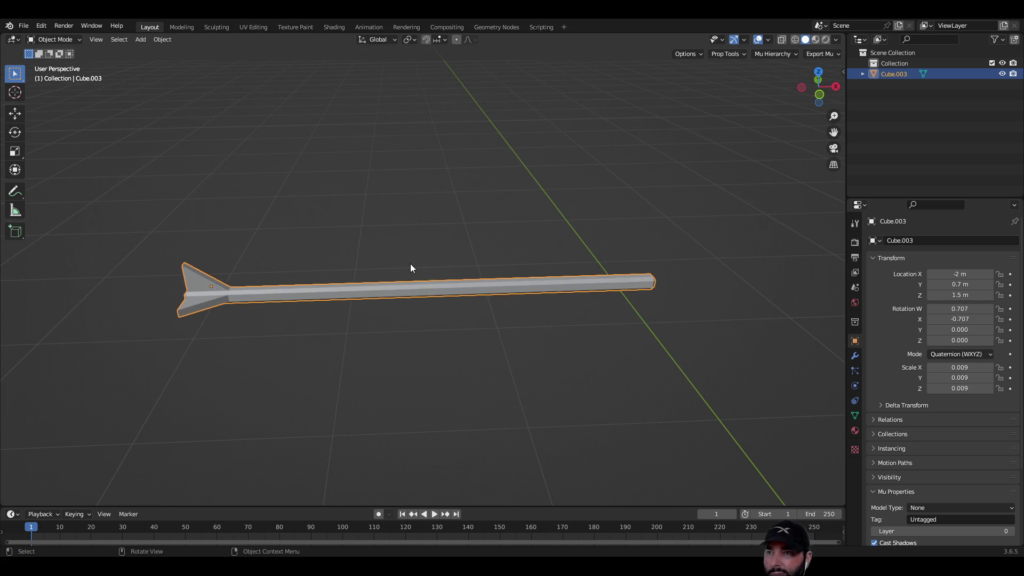
pyautogui.press('Tab')
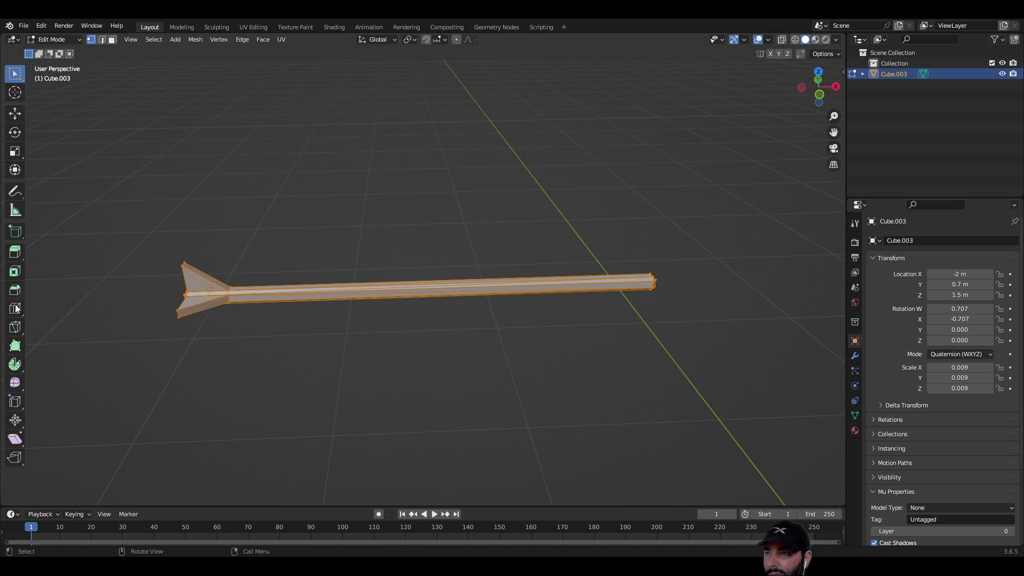
pyautogui.click(15, 309)
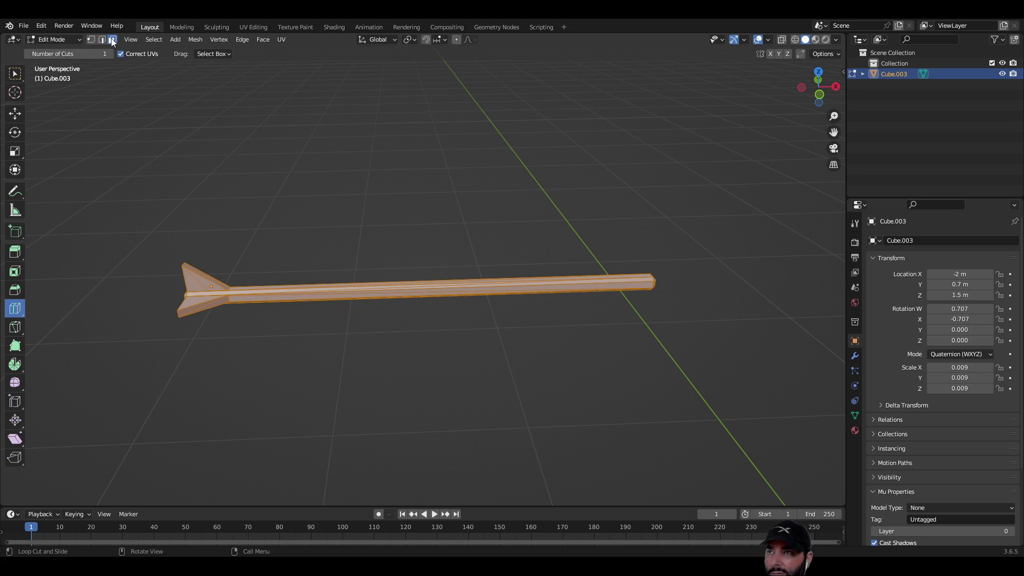
pyautogui.scroll(5, 454, 306)
pyautogui.scroll(-4, 453, 361)
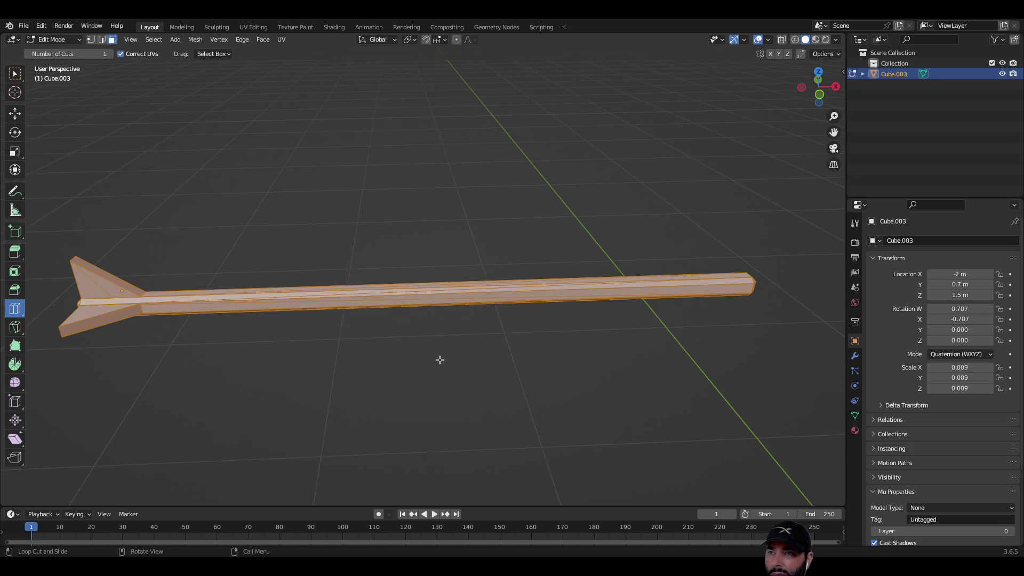
pyautogui.press('Tab')
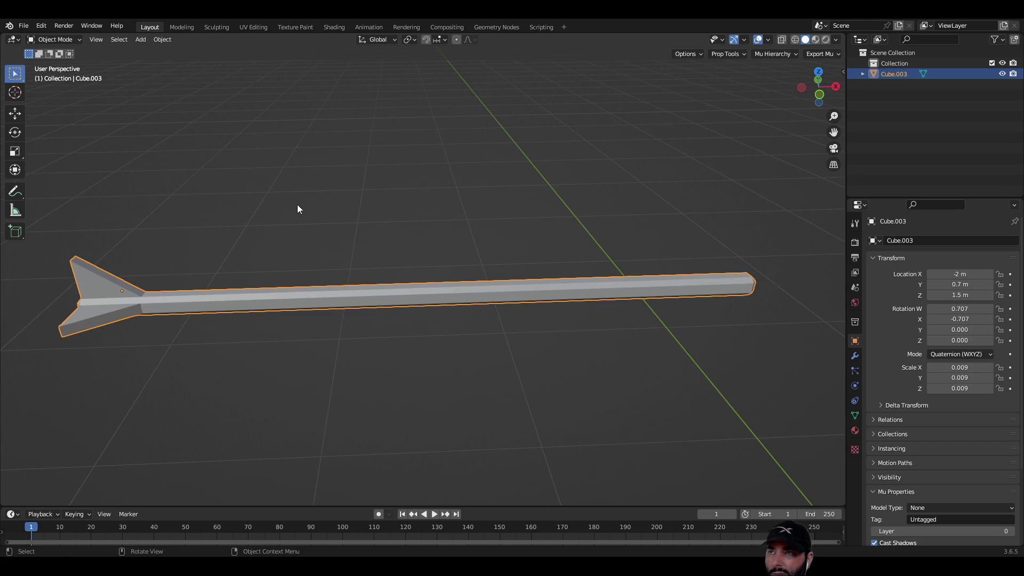
pyautogui.press('Tab')
pyautogui.scroll(4, 601, 354)
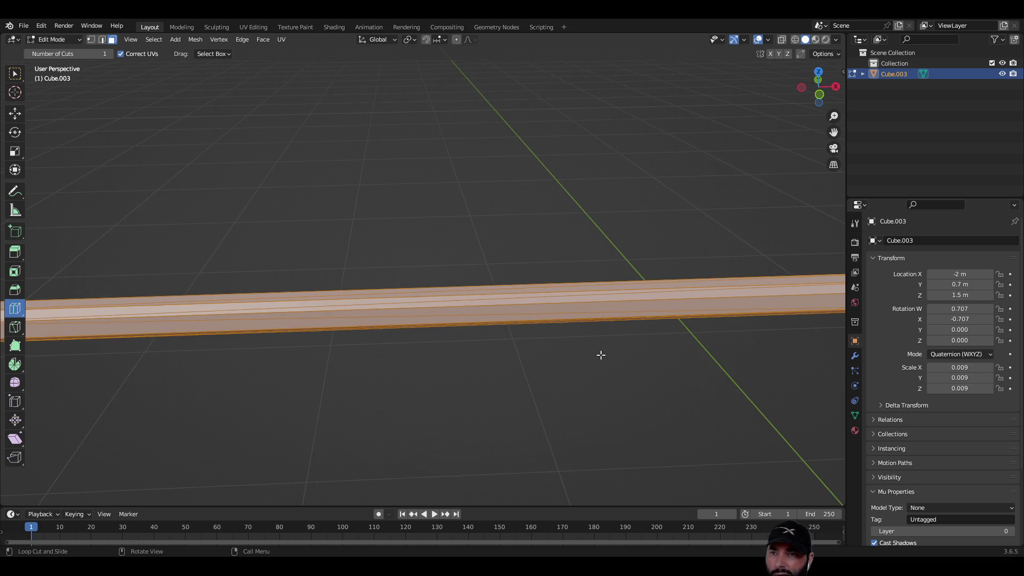
# Place a loop cut across the arrow's beam near the fin end.
pyautogui.moveTo(606, 354)
pyautogui.mouseDown(button='middle')
pyautogui.moveTo(492, 382)
pyautogui.moveTo(435, 380)
pyautogui.moveTo(457, 370)
pyautogui.moveTo(151, 375)
pyautogui.moveTo(186, 384)
pyautogui.mouseUp(button='middle')
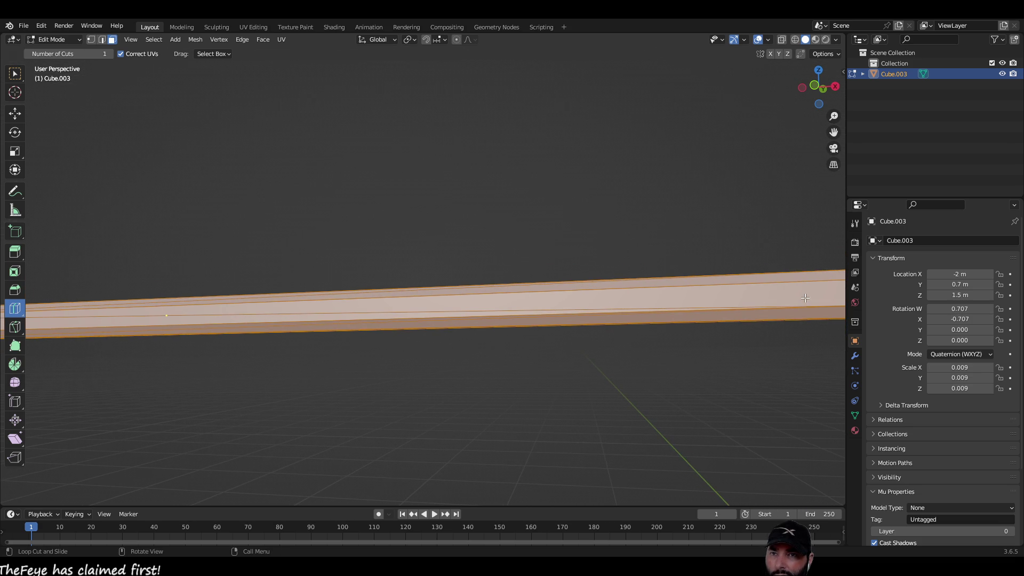
pyautogui.moveTo(225, 316)
pyautogui.keyDown('shift'); pyautogui.mouseDown(button='middle')
pyautogui.moveTo(637, 331)
pyautogui.moveTo(183, 377)
pyautogui.moveTo(254, 401)
pyautogui.moveTo(297, 393)
pyautogui.moveTo(331, 370)
pyautogui.moveTo(398, 361)
pyautogui.moveTo(494, 382)
pyautogui.moveTo(544, 377)
pyautogui.moveTo(498, 391)
pyautogui.moveTo(163, 386)
pyautogui.moveTo(558, 354)
pyautogui.moveTo(235, 393)
pyautogui.moveTo(341, 378)
pyautogui.moveTo(459, 377)
pyautogui.moveTo(381, 265)
pyautogui.moveTo(393, 238)
pyautogui.moveTo(402, 288)
pyautogui.moveTo(430, 270)
pyautogui.moveTo(418, 251)
pyautogui.moveTo(72, 328)
pyautogui.moveTo(160, 374)
pyautogui.moveTo(379, 338)
pyautogui.moveTo(287, 303)
pyautogui.moveTo(187, 306)
pyautogui.moveTo(529, 313)
pyautogui.moveTo(432, 297)
pyautogui.moveTo(421, 353)
pyautogui.moveTo(457, 196)
pyautogui.moveTo(450, 119)
pyautogui.moveTo(462, 245)
pyautogui.mouseUp(button='middle'); pyautogui.keyUp('shift')
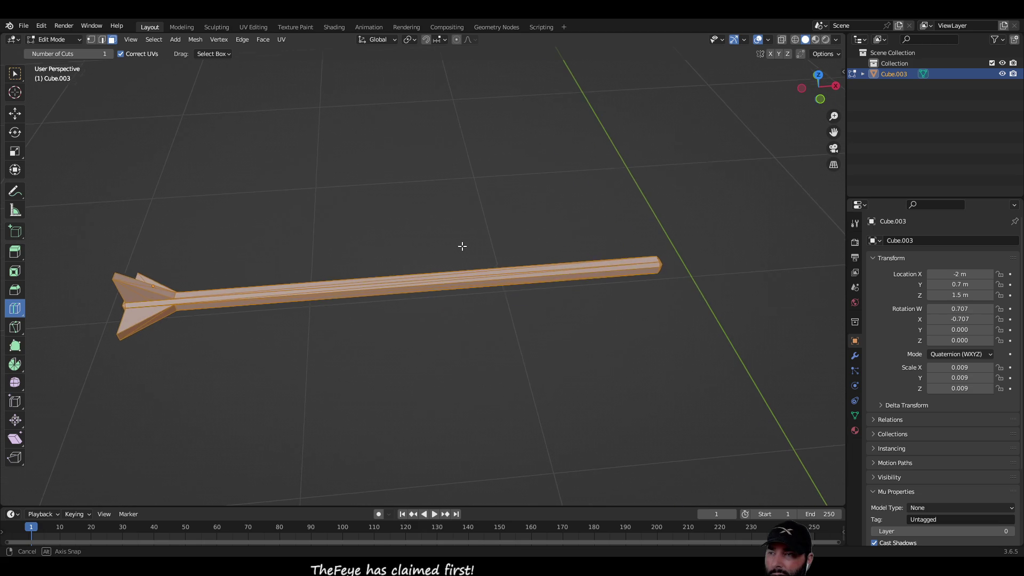
pyautogui.scroll(4, 489, 299)
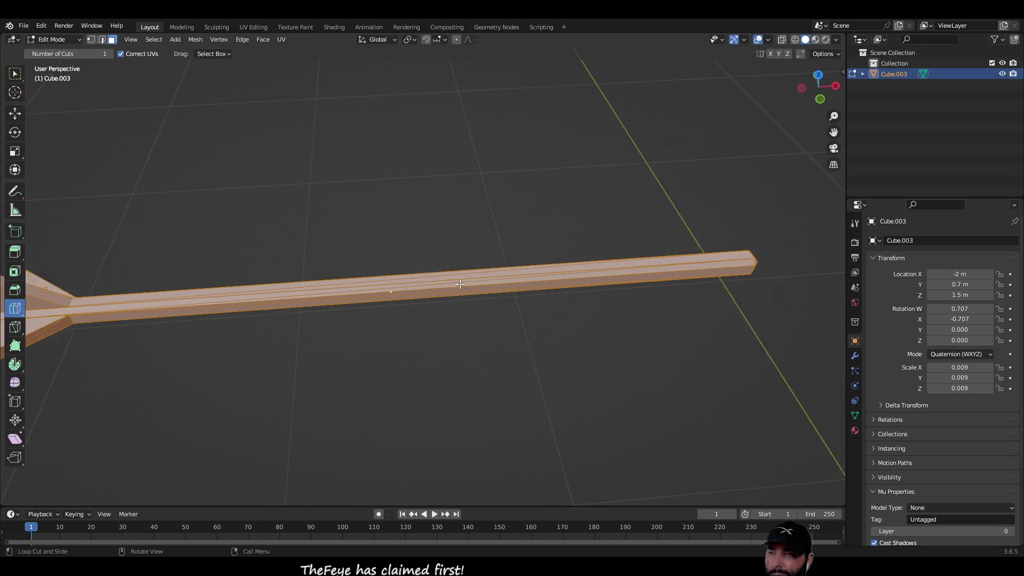
pyautogui.click(380, 282)
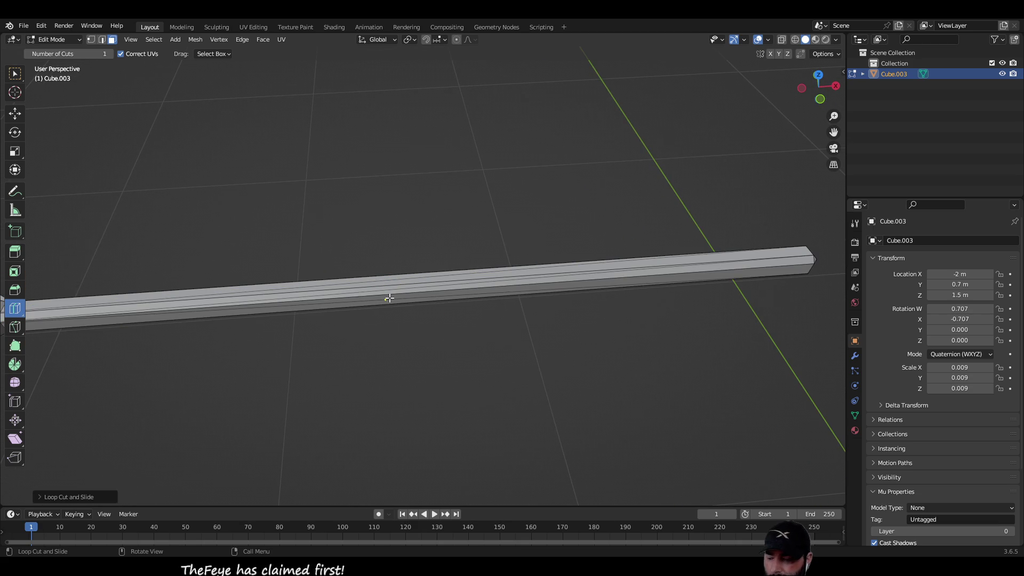
# Switch to edge select and orbit to a steep top-down view of the beam.
pyautogui.moveTo(389, 311); pyautogui.dragTo(297, 171, button='middle')
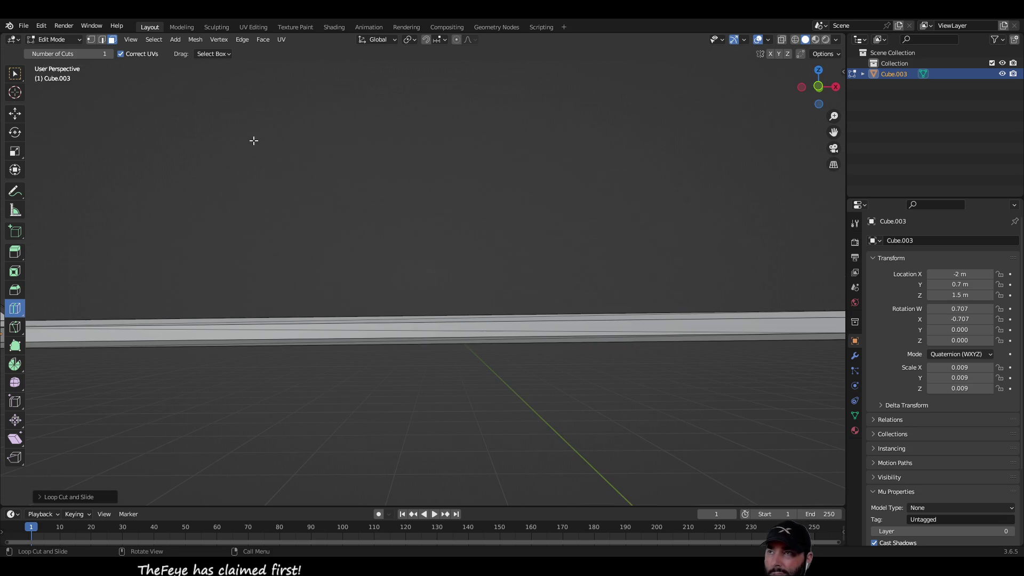
pyautogui.press('2')
pyautogui.scroll(3, 405, 320)
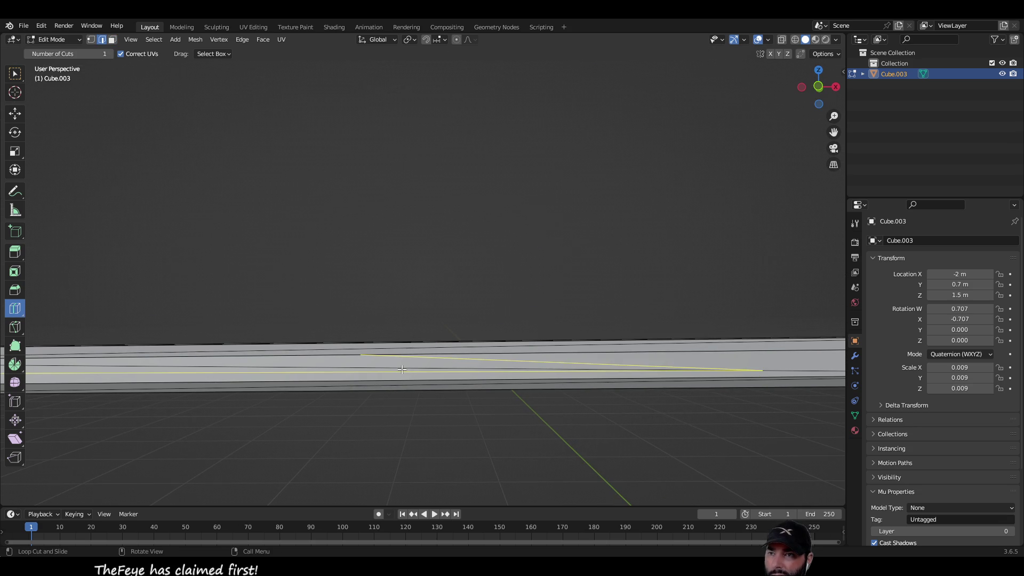
pyautogui.moveTo(412, 305)
pyautogui.mouseDown(button='middle')
pyautogui.moveTo(421, 348)
pyautogui.moveTo(421, 327)
pyautogui.moveTo(458, 343)
pyautogui.moveTo(495, 314)
pyautogui.moveTo(464, 365)
pyautogui.mouseUp(button='middle')
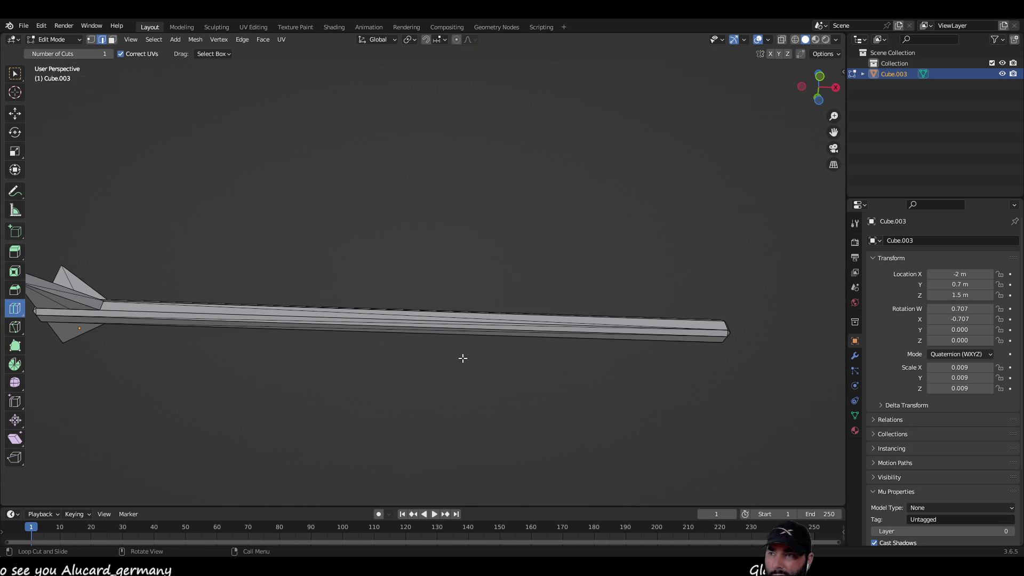
pyautogui.moveTo(343, 332)
pyautogui.mouseDown(button='middle')
pyautogui.moveTo(360, 263)
pyautogui.moveTo(332, 423)
pyautogui.moveTo(341, 414)
pyautogui.mouseUp(button='middle')
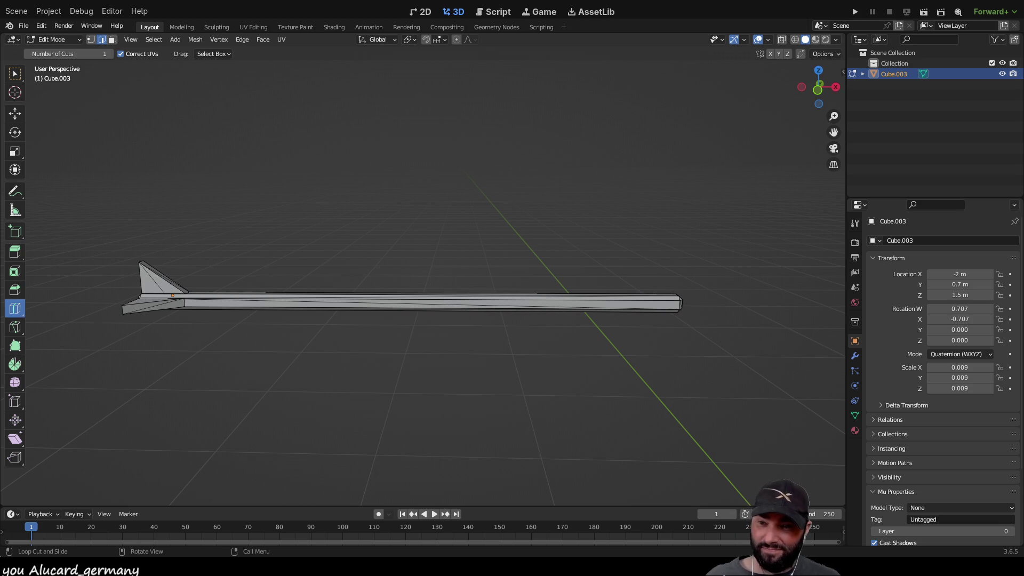
pyautogui.moveTo(333, 310)
pyautogui.mouseDown(button='middle')
pyautogui.moveTo(382, 249)
pyautogui.moveTo(372, 213)
pyautogui.moveTo(366, 247)
pyautogui.moveTo(227, 283)
pyautogui.moveTo(403, 315)
pyautogui.moveTo(407, 325)
pyautogui.moveTo(441, 281)
pyautogui.moveTo(464, 331)
pyautogui.moveTo(471, 291)
pyautogui.moveTo(559, 372)
pyautogui.moveTo(521, 322)
pyautogui.moveTo(535, 329)
pyautogui.mouseUp(button='middle')
# Quit Blender without saving, select ray.glb in Godot's FileSystem, and box-select Blender's default objects.
pyautogui.hotkey('ctrl', 'q')
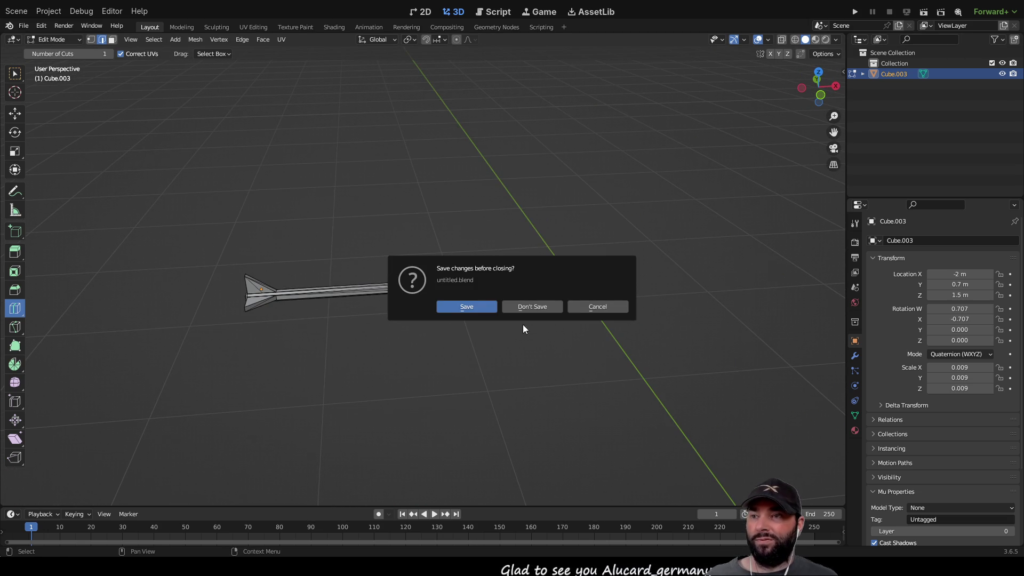
pyautogui.click(547, 306)
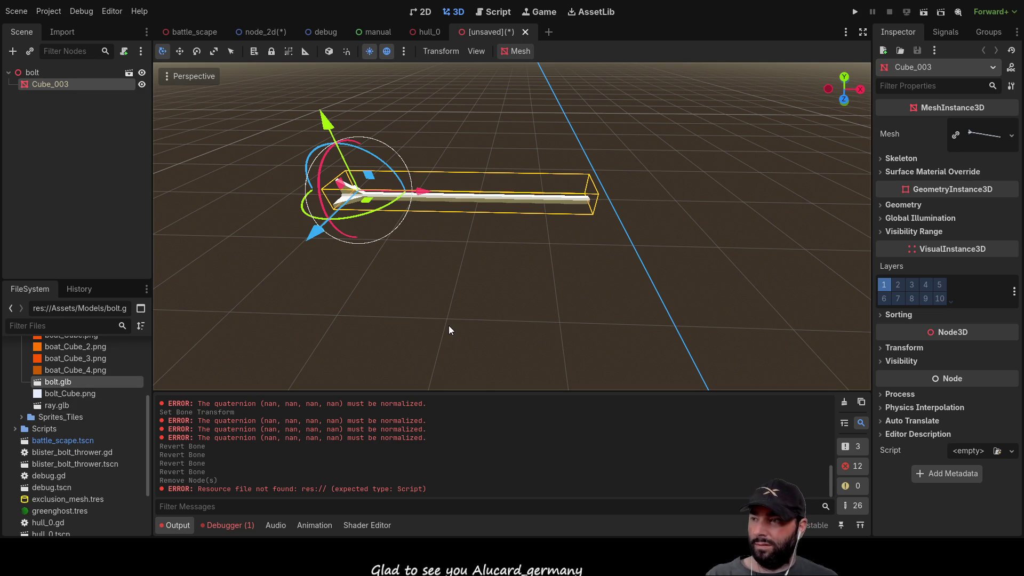
pyautogui.click(73, 383)
pyautogui.click(75, 393)
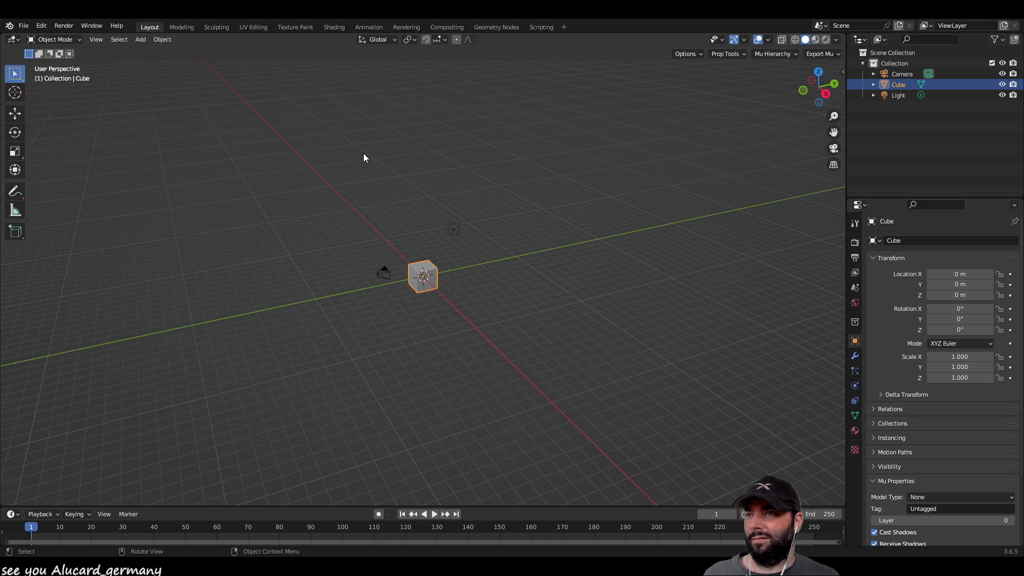
pyautogui.moveTo(293, 127); pyautogui.dragTo(609, 396)
# Delete the default camera, cube and light and orbit so the X axis runs vertically.
pyautogui.press('Delete')
pyautogui.moveTo(599, 294); pyautogui.dragTo(698, 127, button='middle')
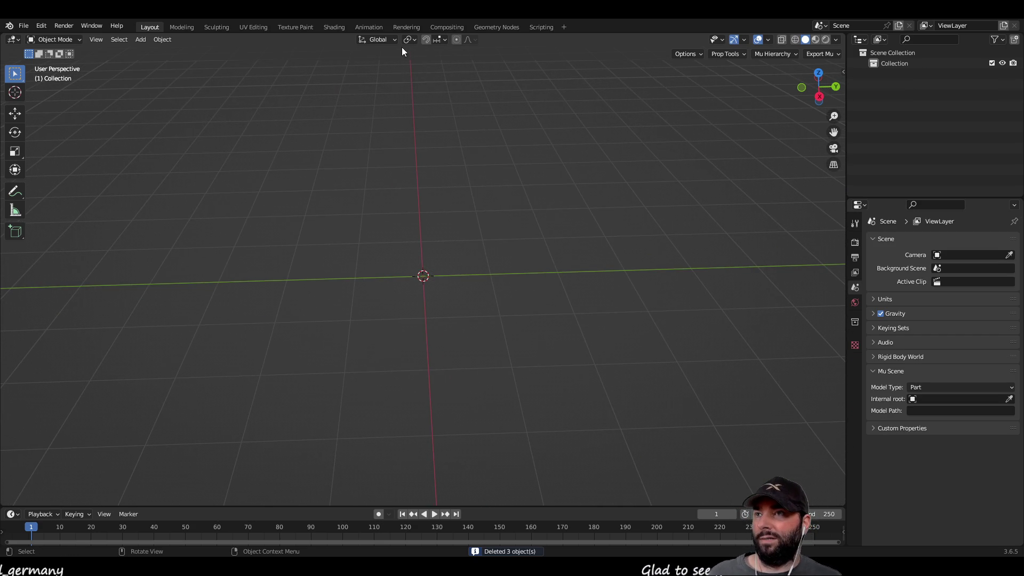
pyautogui.click(414, 39)
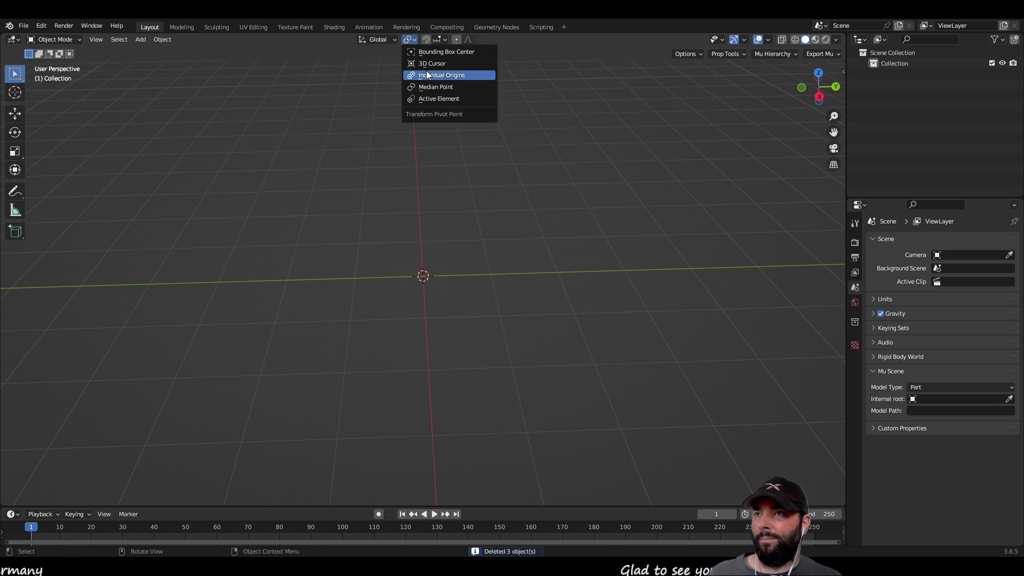
pyautogui.click(408, 41)
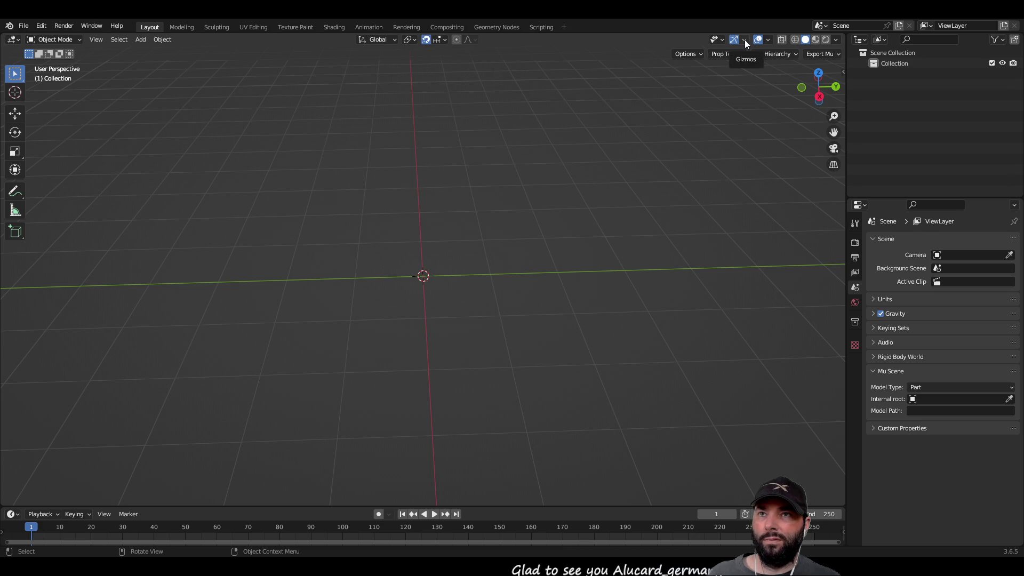
# Set the viewport overlay grid Scale to 0.1.
pyautogui.click(768, 40)
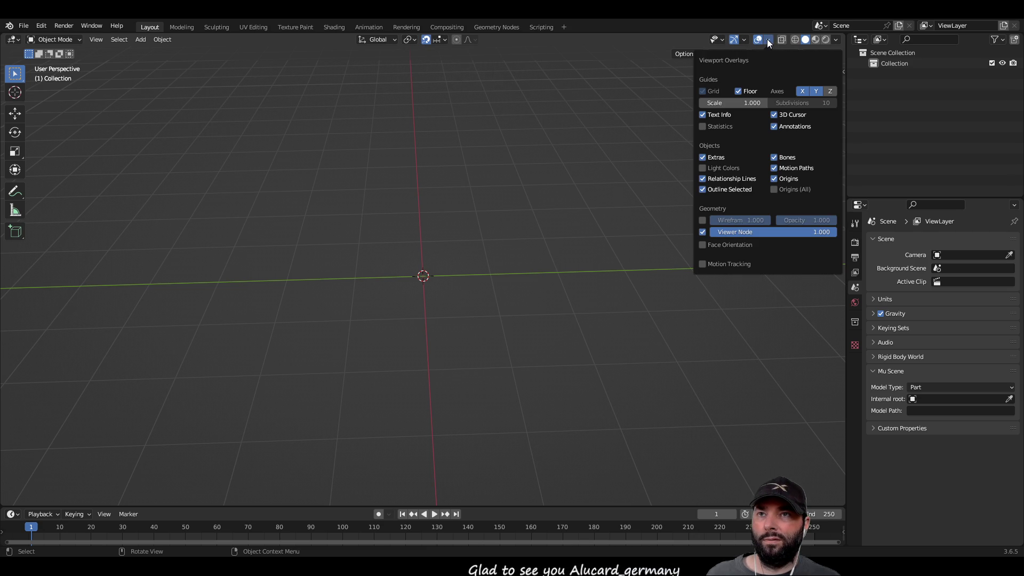
pyautogui.click(731, 103)
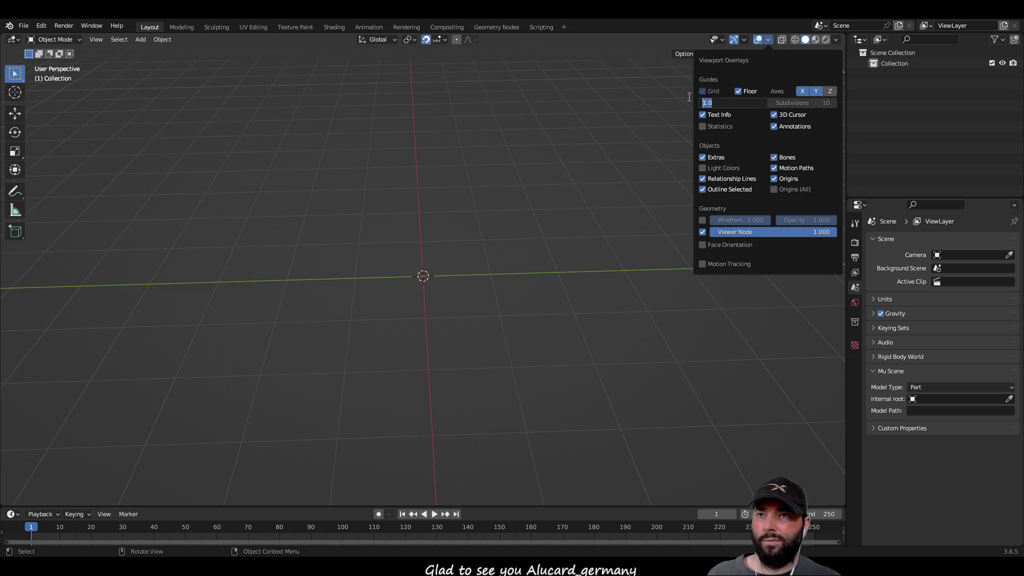
pyautogui.write('0.1')
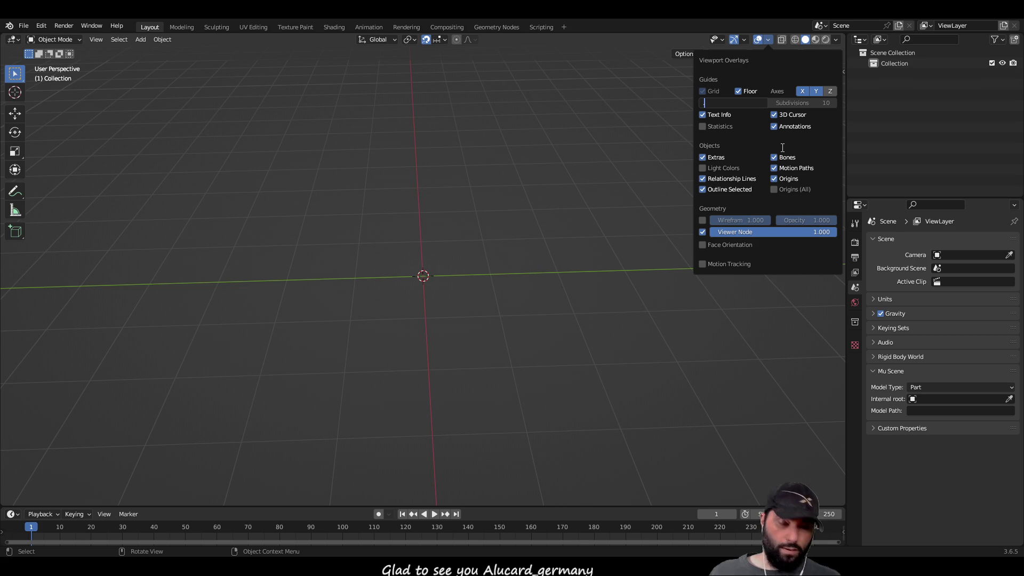
pyautogui.press('Return')
# Show the Add > Mesh list of shapes in the viewport.
pyautogui.moveTo(449, 300)
pyautogui.mouseDown(button='middle')
pyautogui.moveTo(470, 280)
pyautogui.moveTo(453, 298)
pyautogui.mouseUp(button='middle')
pyautogui.rightClick(454, 294)
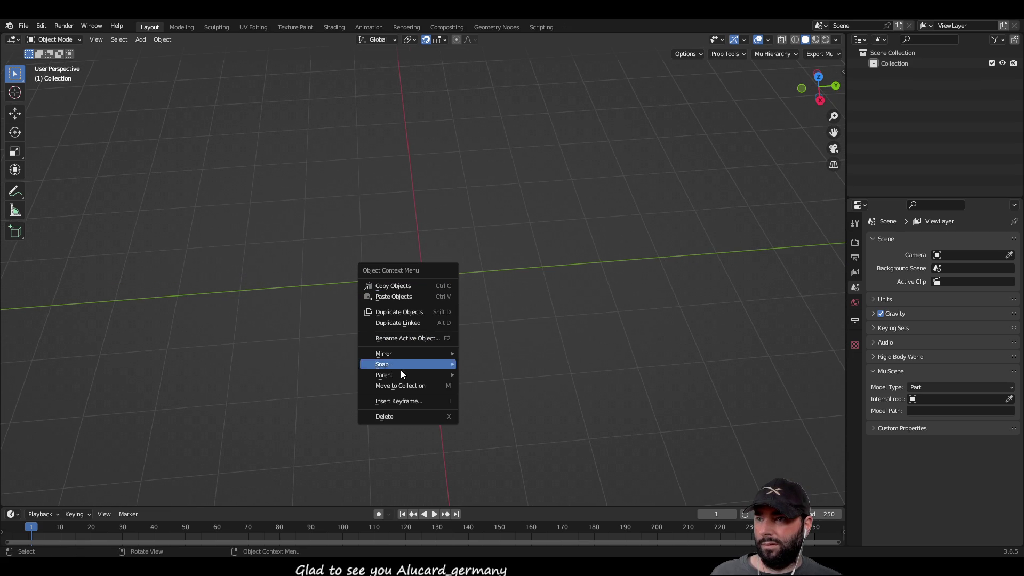
pyautogui.moveTo(402, 376)
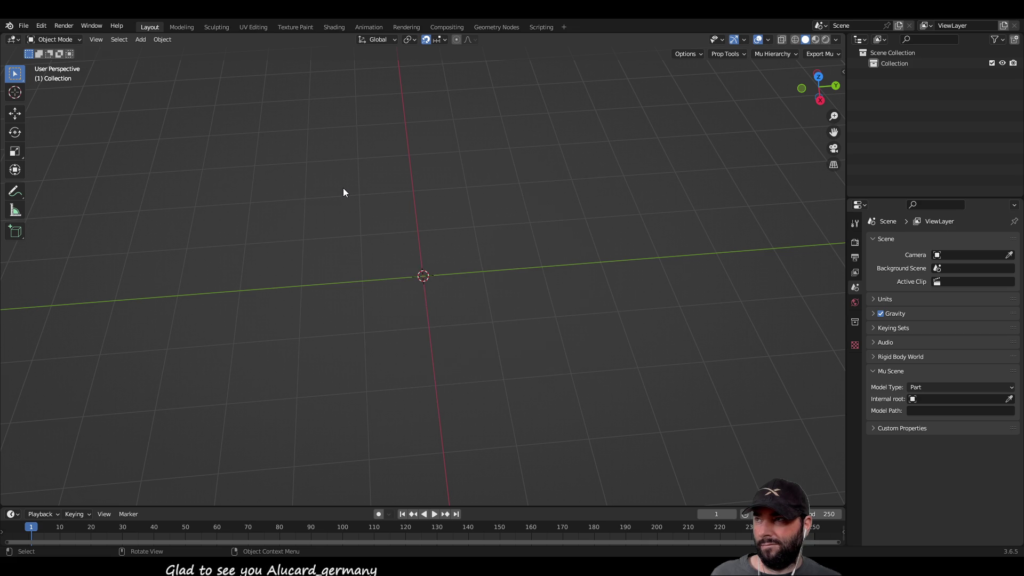
pyautogui.hotkey('shift', 'a')
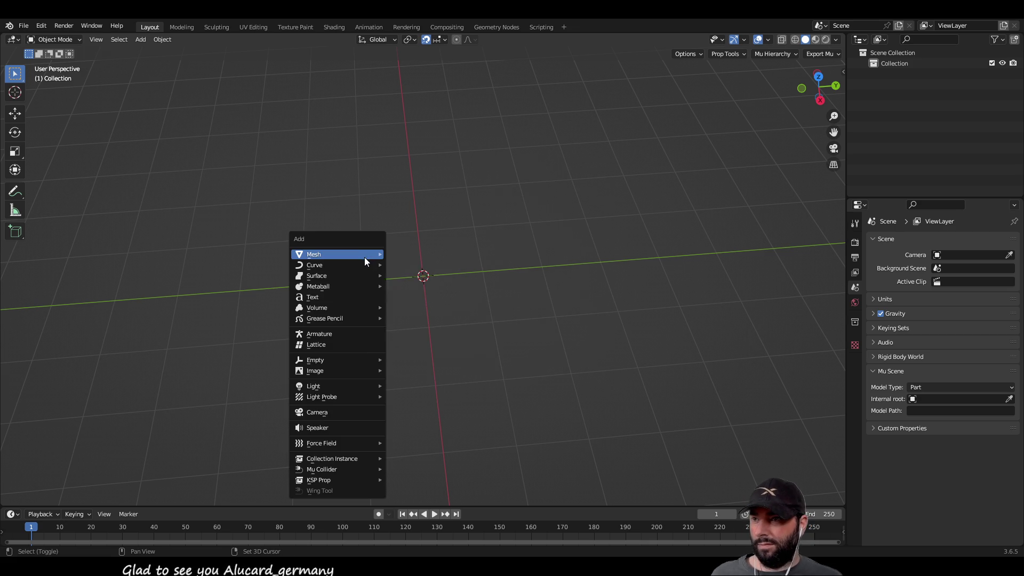
pyautogui.moveTo(363, 257)
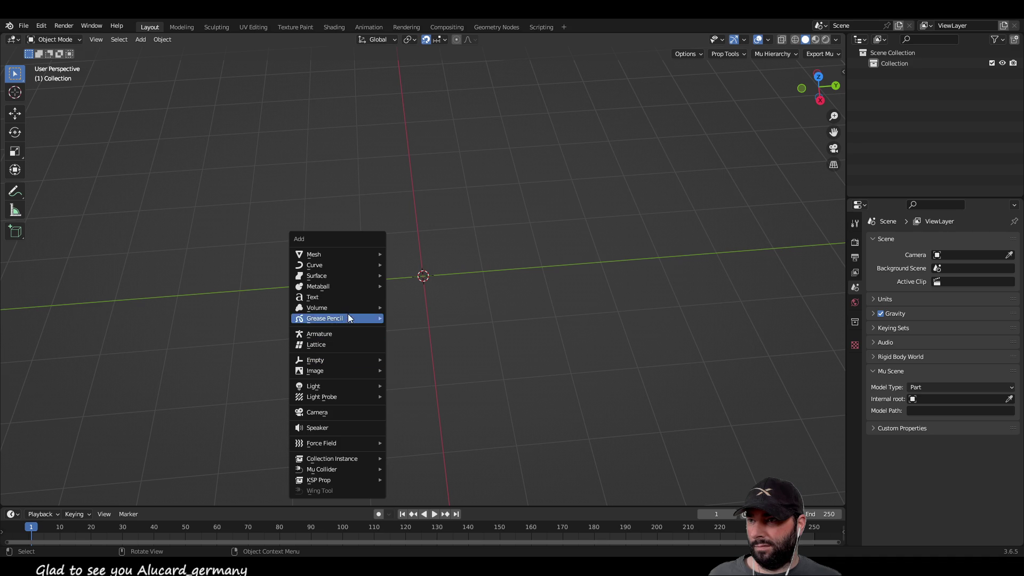
pyautogui.moveTo(347, 287)
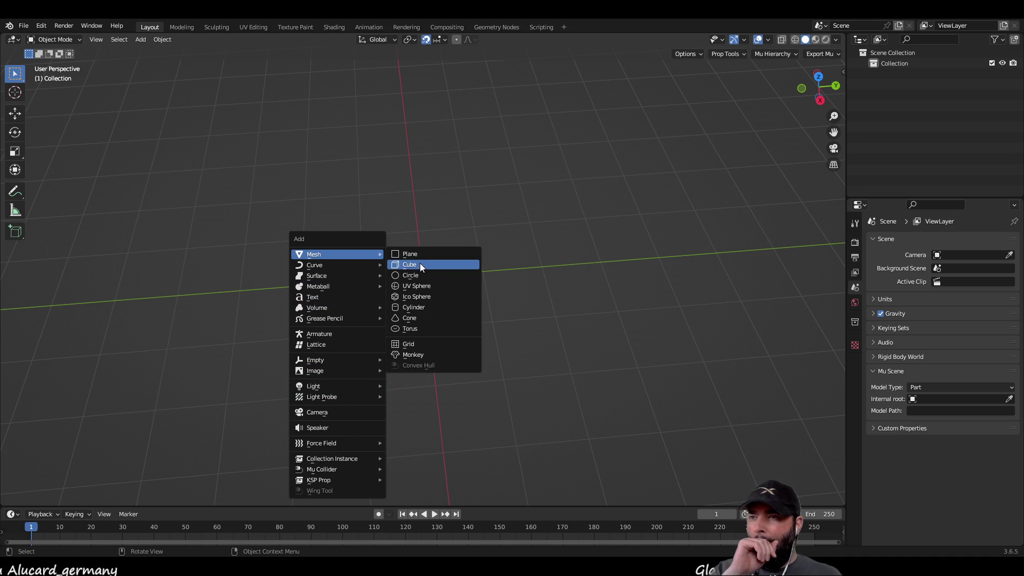
# Add a cylinder and check its top face in face-select mode.
pyautogui.click(417, 307)
pyautogui.moveTo(539, 334)
pyautogui.mouseDown(button='middle')
pyautogui.moveTo(511, 261)
pyautogui.moveTo(342, 225)
pyautogui.mouseUp(button='middle')
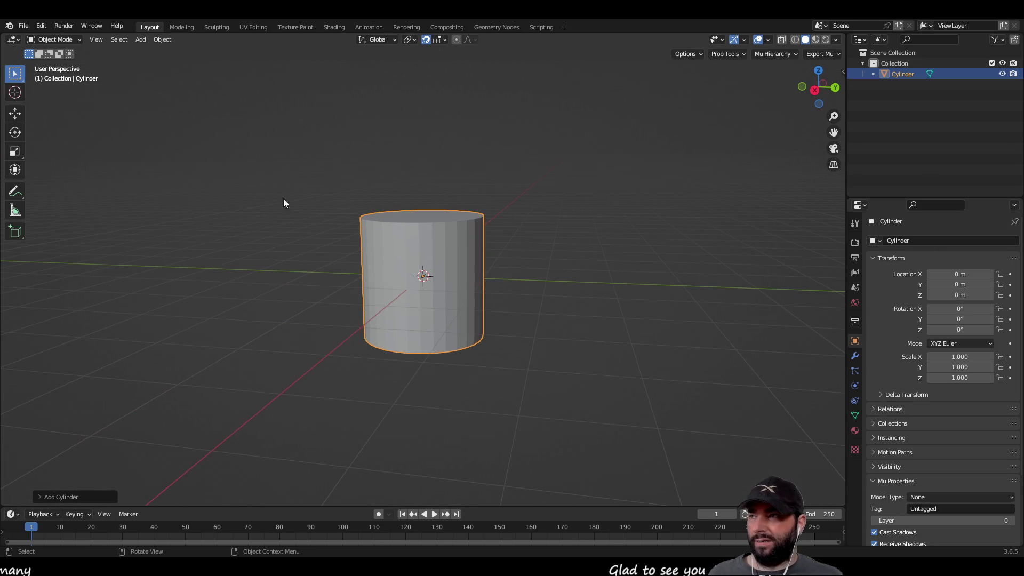
pyautogui.press('Tab')
pyautogui.click(112, 39)
pyautogui.moveTo(347, 144)
pyautogui.mouseDown(button='middle')
pyautogui.moveTo(434, 183)
pyautogui.moveTo(436, 142)
pyautogui.moveTo(441, 195)
pyautogui.mouseUp(button='middle')
pyautogui.click(429, 222)
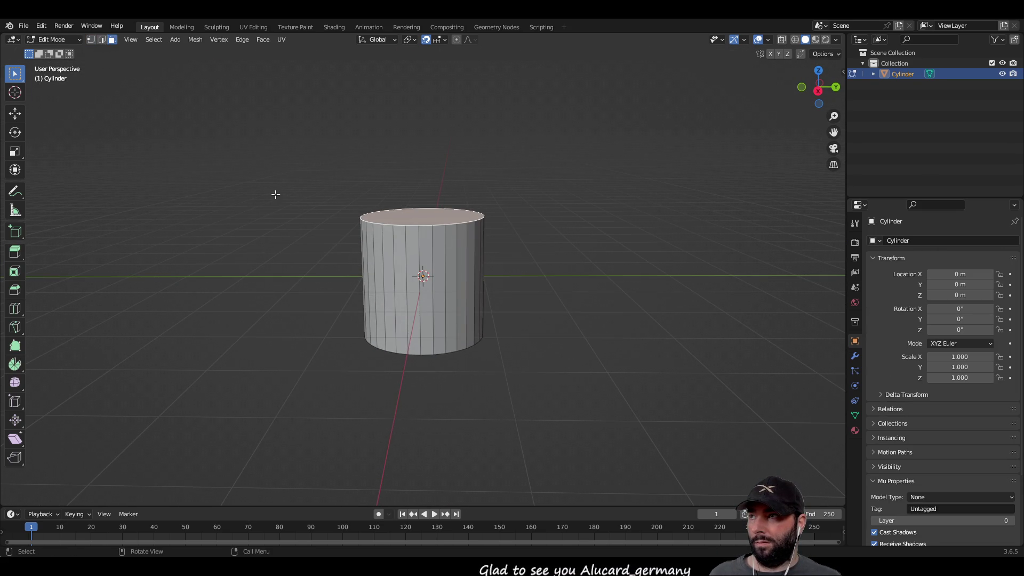
pyautogui.press('Tab')
# Raise the cylinder 0.1 m on Z and rotate it 90° around X.
pyautogui.hotkey('shift', 's')
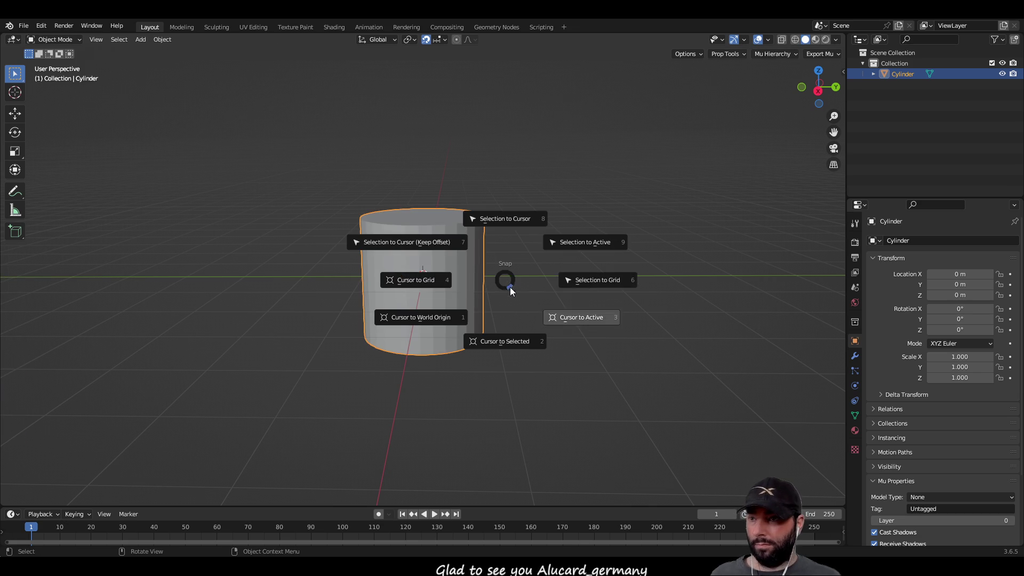
pyautogui.click(606, 280)
pyautogui.moveTo(607, 280)
pyautogui.mouseDown(button='middle')
pyautogui.moveTo(528, 273)
pyautogui.moveTo(498, 251)
pyautogui.mouseUp(button='middle')
pyautogui.click(15, 113)
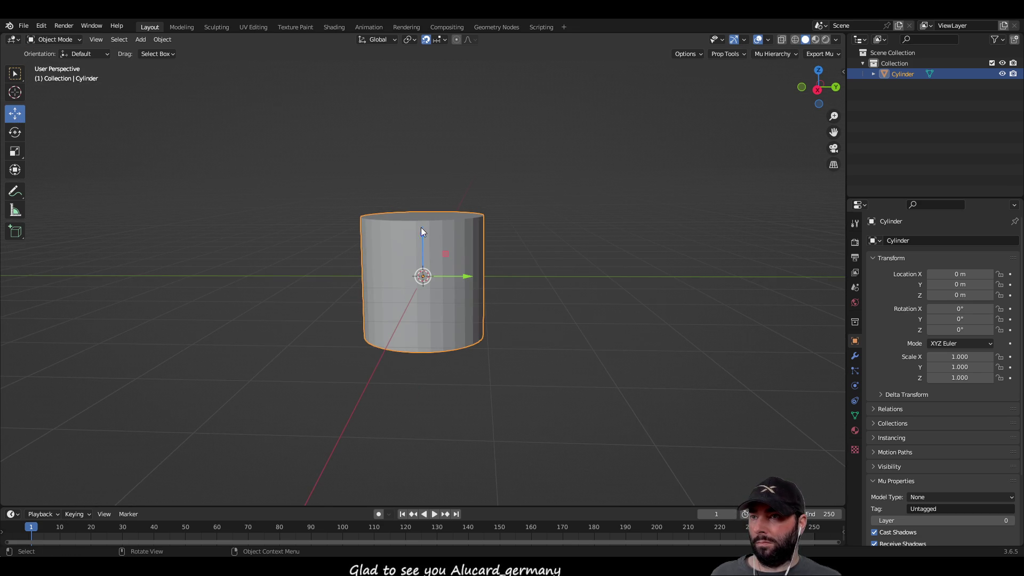
pyautogui.moveTo(421, 234); pyautogui.dragTo(420, 192)
pyautogui.moveTo(420, 193)
pyautogui.mouseDown(button='middle')
pyautogui.moveTo(562, 292)
pyautogui.moveTo(654, 268)
pyautogui.moveTo(619, 241)
pyautogui.moveTo(527, 347)
pyautogui.moveTo(525, 316)
pyautogui.moveTo(354, 256)
pyautogui.moveTo(498, 279)
pyautogui.moveTo(544, 320)
pyautogui.moveTo(539, 287)
pyautogui.moveTo(531, 288)
pyautogui.mouseUp(button='middle')
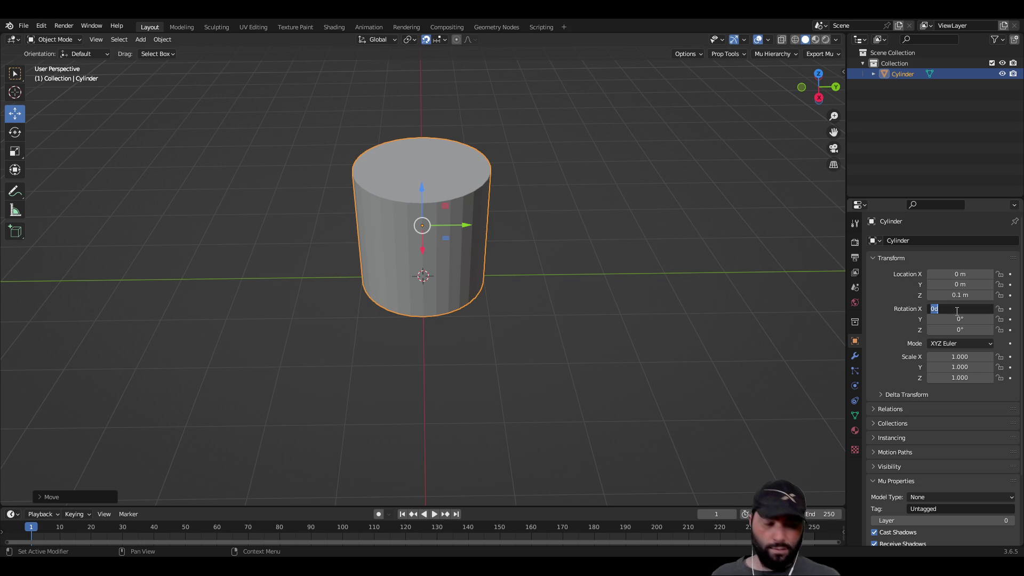
pyautogui.press('Return')
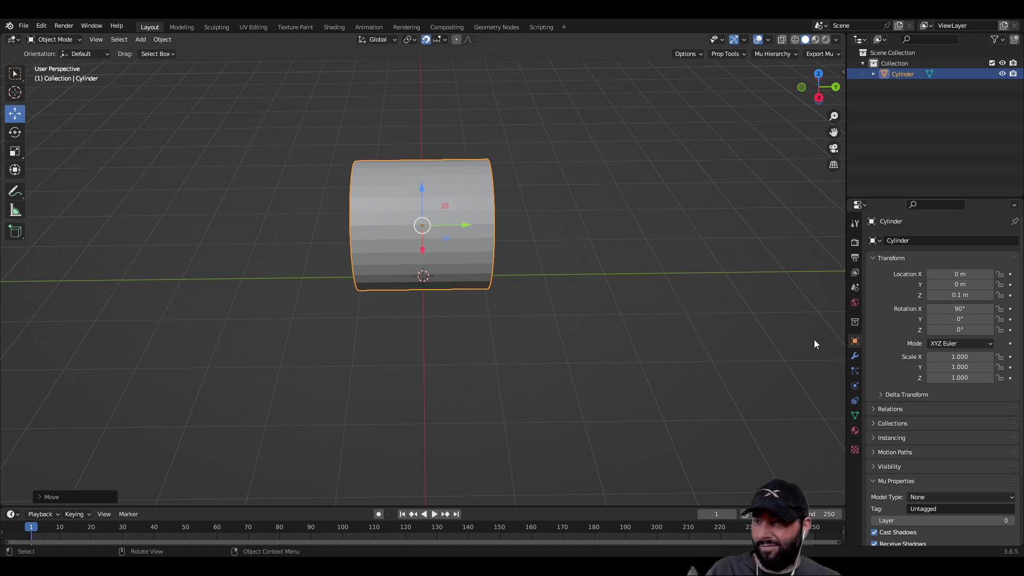
# Extrude the cylinder's end face along Y into a long shaft.
pyautogui.moveTo(583, 307); pyautogui.dragTo(452, 275, button='middle')
pyautogui.press('Tab')
pyautogui.click(490, 218)
pyautogui.moveTo(489, 219)
pyautogui.mouseDown(button='middle')
pyautogui.moveTo(542, 299)
pyautogui.moveTo(528, 313)
pyautogui.moveTo(520, 265)
pyautogui.mouseUp(button='middle')
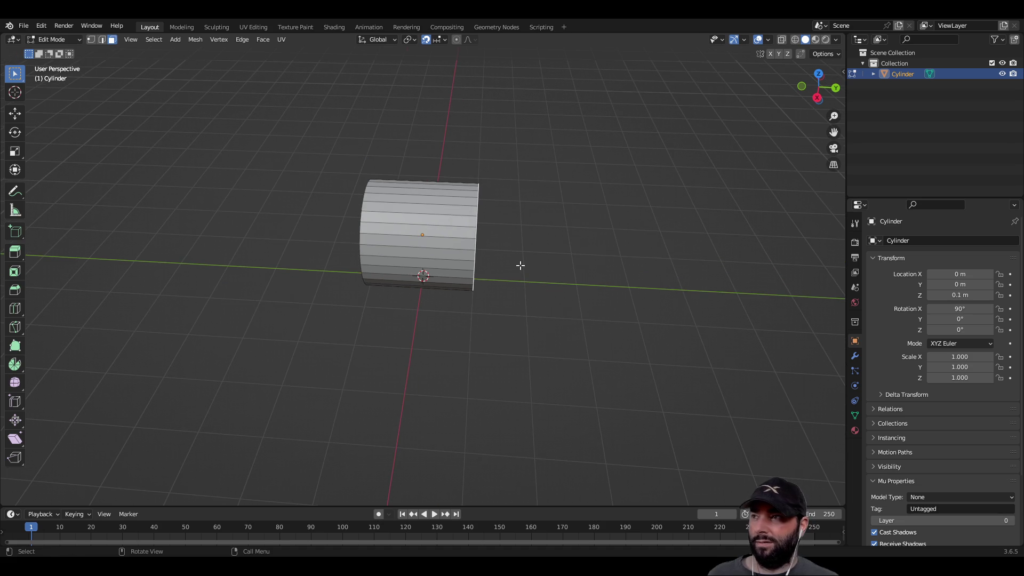
pyautogui.click(15, 114)
pyautogui.hotkey('ctrl', 'z')
pyautogui.hotkey('ctrl', 'z')
pyautogui.moveTo(503, 254); pyautogui.dragTo(794, 275)
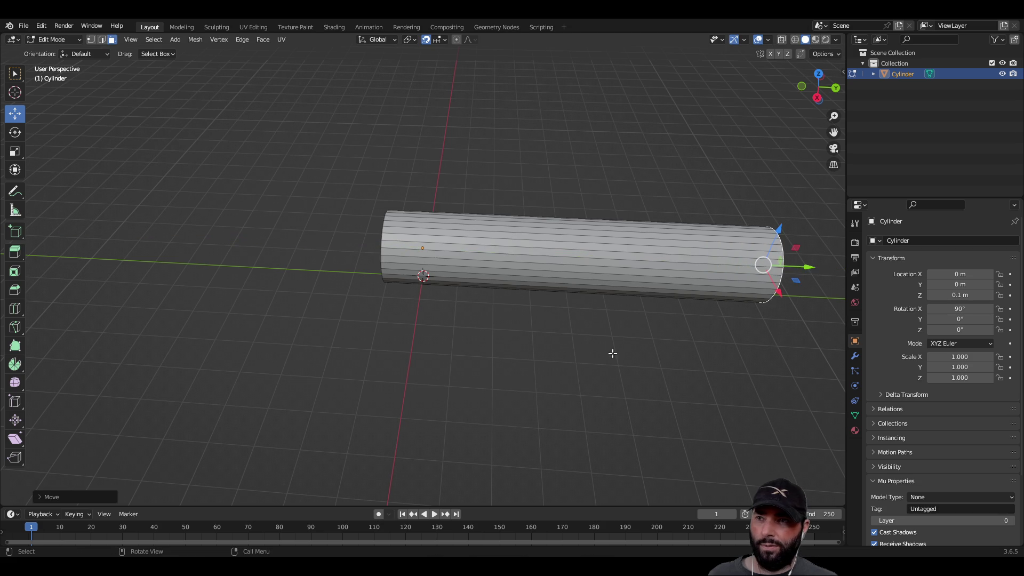
# Shift the whole cylinder 0.1 m along Y and deselect it.
pyautogui.scroll(-3, 586, 350)
pyautogui.moveTo(514, 370); pyautogui.dragTo(521, 361, button='middle')
pyautogui.press('Tab')
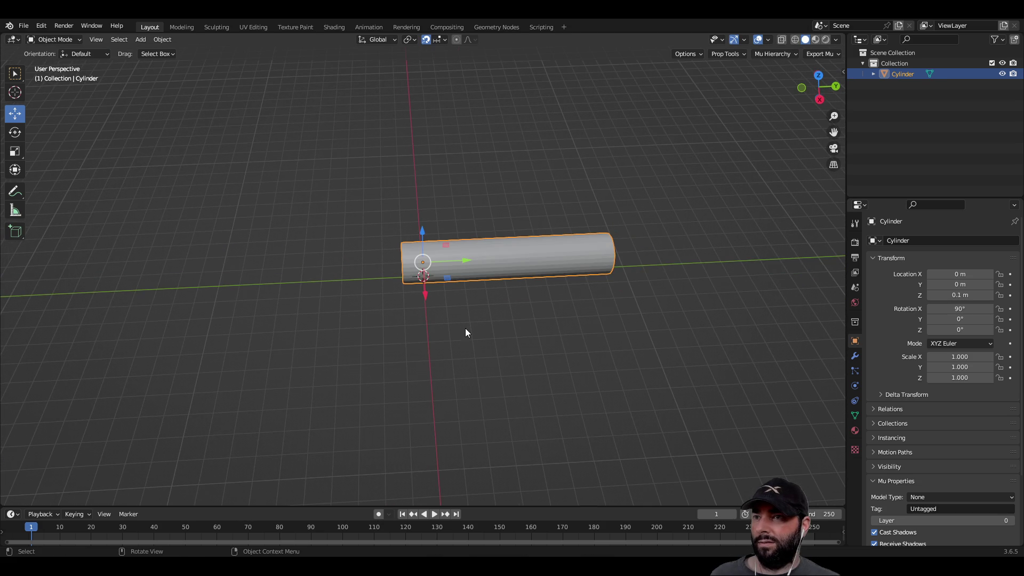
pyautogui.moveTo(465, 261)
pyautogui.mouseDown()
pyautogui.moveTo(486, 261)
pyautogui.moveTo(501, 344)
pyautogui.mouseUp()
pyautogui.click(501, 347)
pyautogui.moveTo(635, 364)
pyautogui.mouseDown(button='middle')
pyautogui.moveTo(543, 303)
pyautogui.moveTo(605, 344)
pyautogui.moveTo(1, 207)
pyautogui.mouseUp(button='middle')
pyautogui.click(15, 211)
pyautogui.moveTo(280, 293); pyautogui.dragTo(413, 340, button='middle')
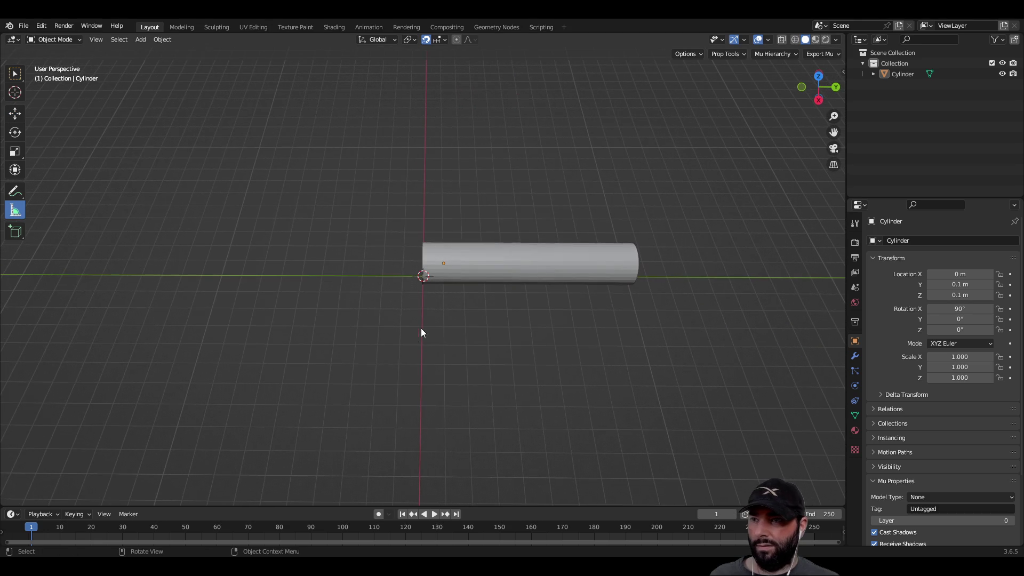
# Measure the cylinder's length, then try a lengthwise scale and undo it.
pyautogui.moveTo(432, 305)
pyautogui.mouseDown()
pyautogui.moveTo(661, 315)
pyautogui.moveTo(634, 306)
pyautogui.mouseUp()
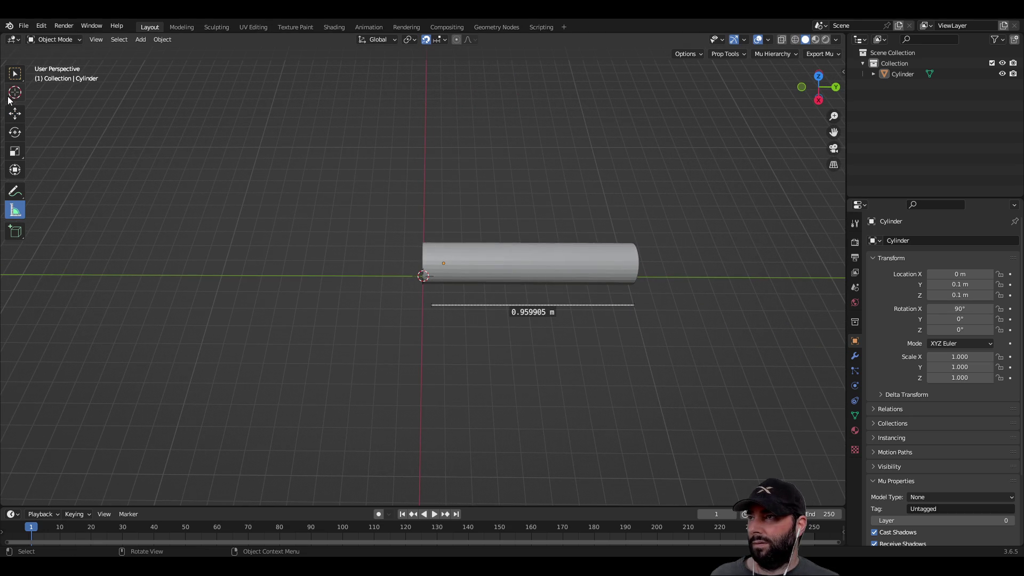
pyautogui.moveTo(409, 297)
pyautogui.mouseDown(button='middle')
pyautogui.moveTo(519, 305)
pyautogui.moveTo(553, 248)
pyautogui.moveTo(533, 284)
pyautogui.moveTo(434, 295)
pyautogui.mouseUp(button='middle')
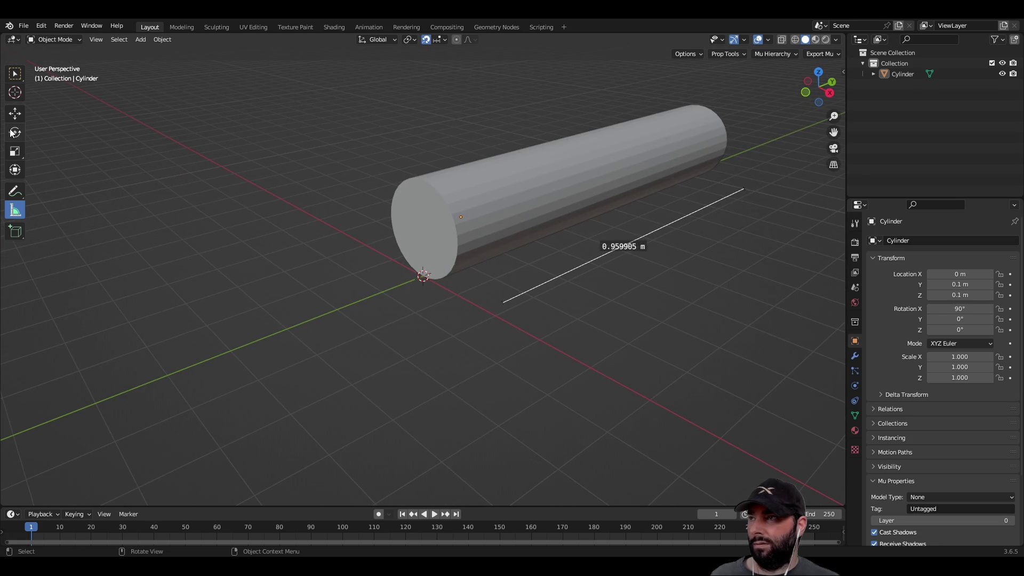
pyautogui.click(15, 154)
pyautogui.click(421, 216)
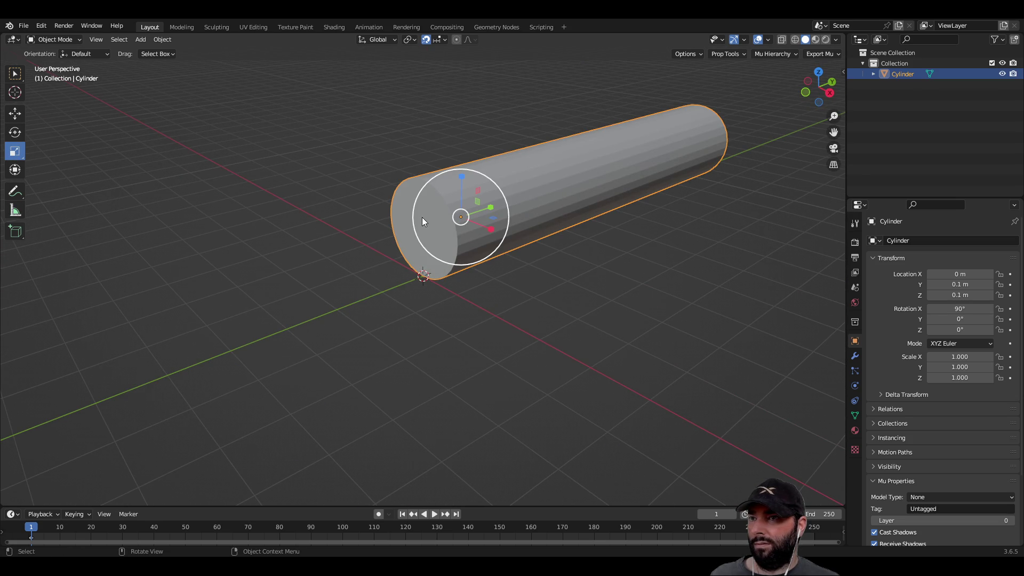
pyautogui.moveTo(574, 323)
pyautogui.mouseDown(button='middle')
pyautogui.moveTo(493, 309)
pyautogui.moveTo(555, 313)
pyautogui.mouseUp(button='middle')
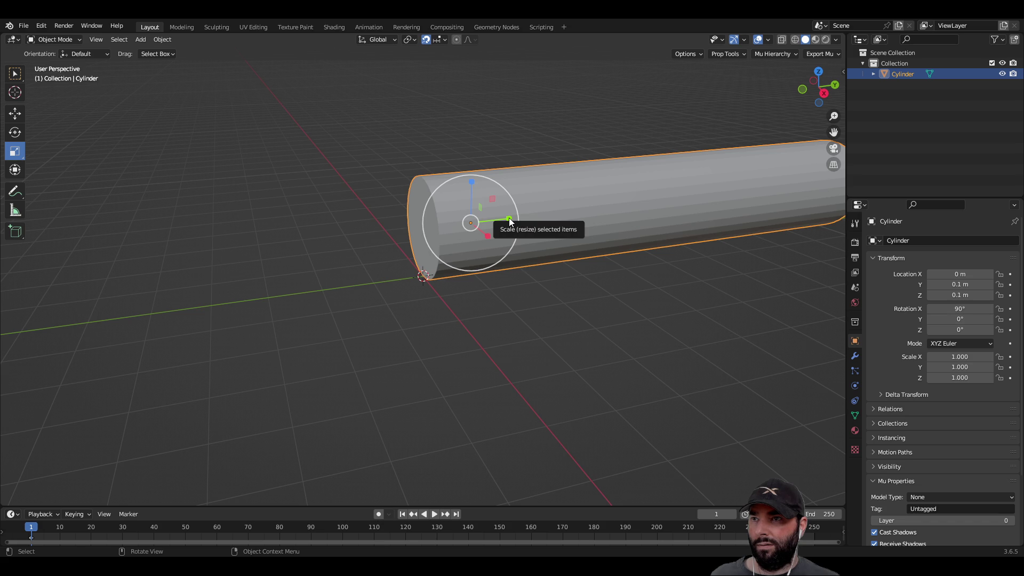
pyautogui.moveTo(510, 222)
pyautogui.mouseDown()
pyautogui.moveTo(488, 221)
pyautogui.moveTo(512, 217)
pyautogui.mouseUp()
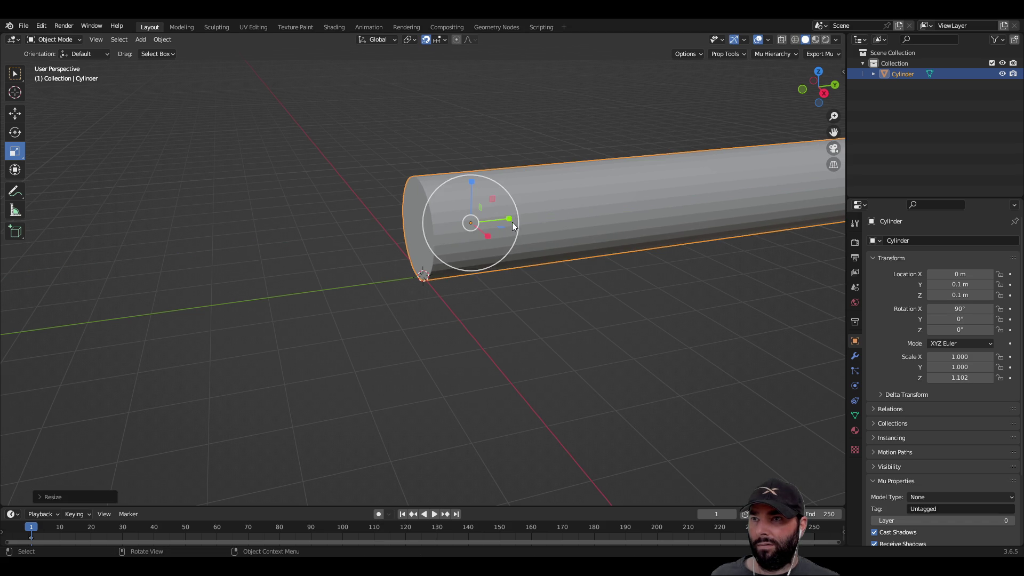
pyautogui.hotkey('ctrl', 'z')
# Scale the cylinder to 0.5 on X and Y, keeping Z at 1.
pyautogui.moveTo(498, 323)
pyautogui.mouseDown(button='middle')
pyautogui.moveTo(536, 305)
pyautogui.moveTo(482, 235)
pyautogui.mouseUp(button='middle')
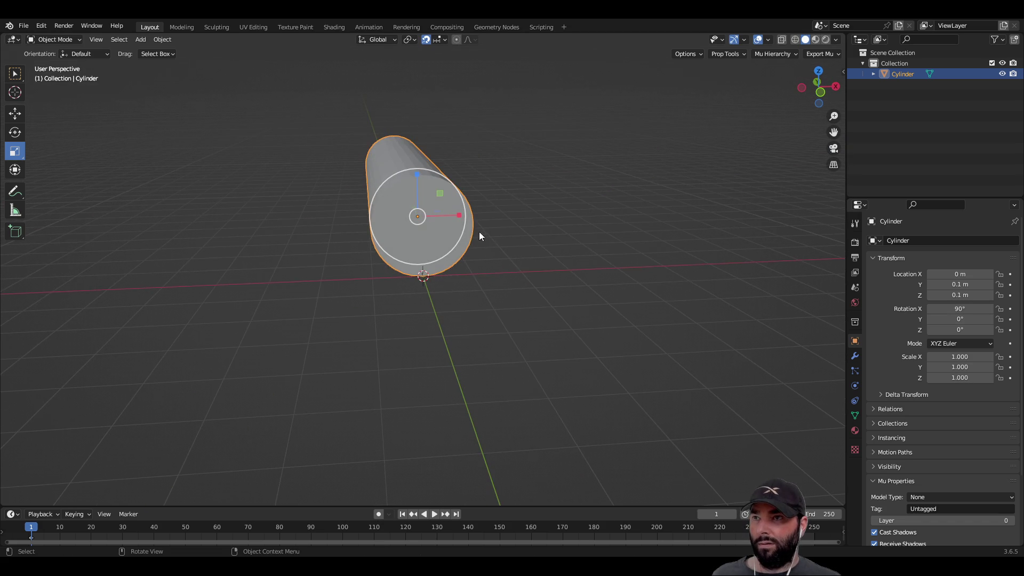
pyautogui.moveTo(459, 214)
pyautogui.mouseDown()
pyautogui.moveTo(437, 217)
pyautogui.moveTo(470, 217)
pyautogui.moveTo(441, 218)
pyautogui.mouseUp()
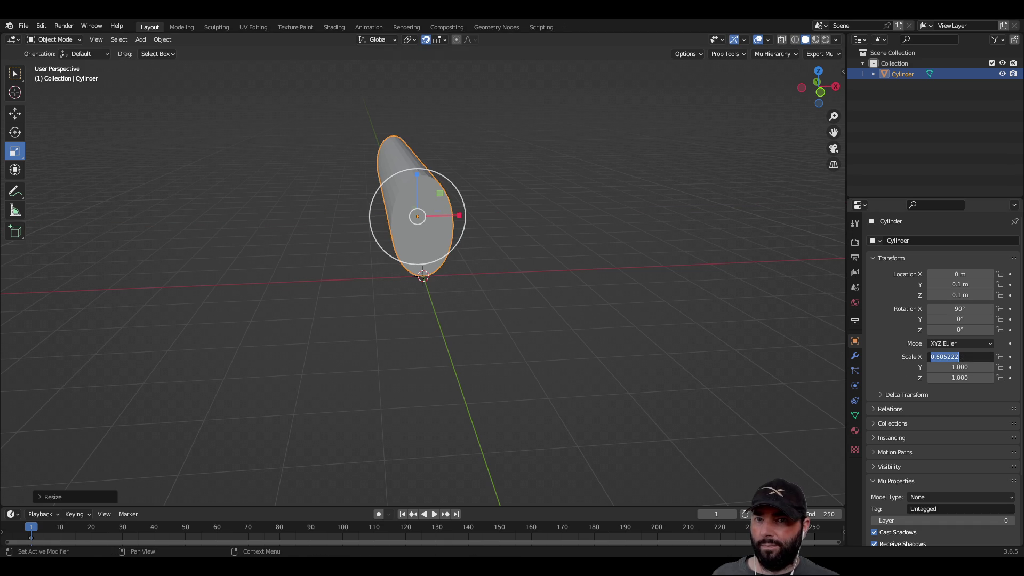
pyautogui.write('0.500')
pyautogui.press('Return')
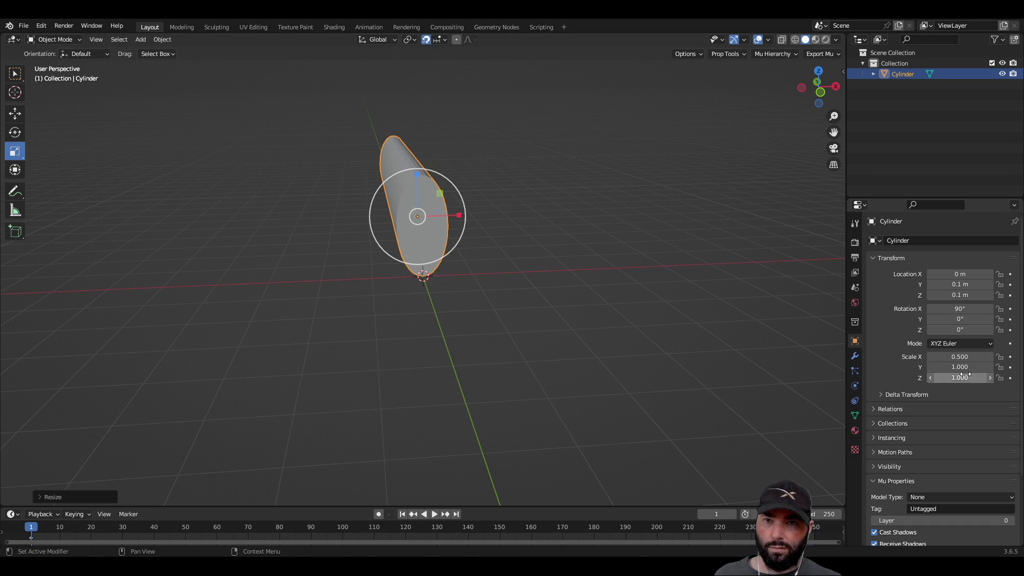
pyautogui.moveTo(614, 310)
pyautogui.mouseDown(button='middle')
pyautogui.moveTo(495, 277)
pyautogui.moveTo(550, 315)
pyautogui.mouseUp(button='middle')
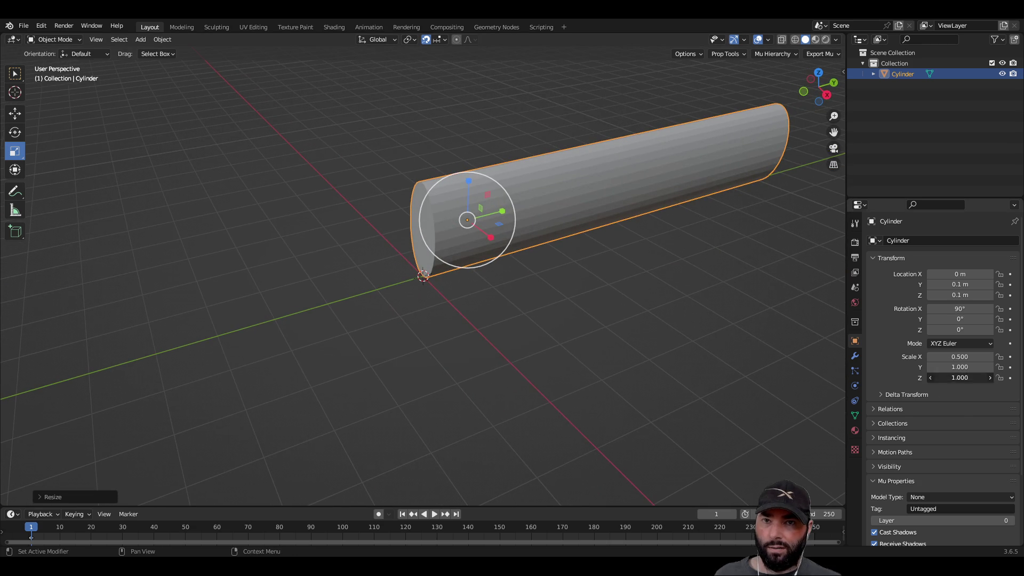
pyautogui.write('0.5')
pyautogui.press('Return')
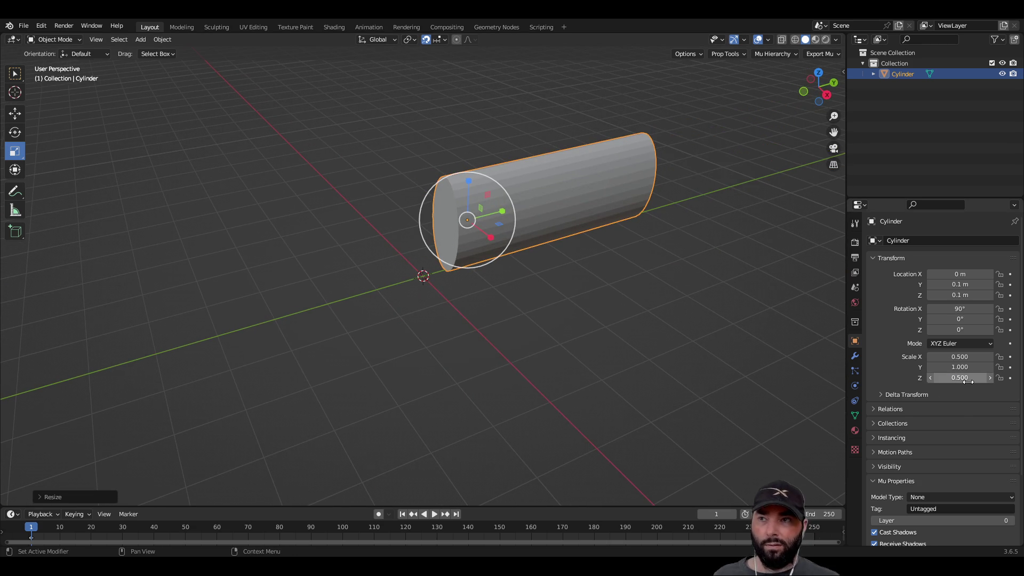
pyautogui.moveTo(530, 326)
pyautogui.mouseDown(button='middle')
pyautogui.moveTo(635, 274)
pyautogui.moveTo(633, 289)
pyautogui.moveTo(528, 307)
pyautogui.mouseUp(button='middle')
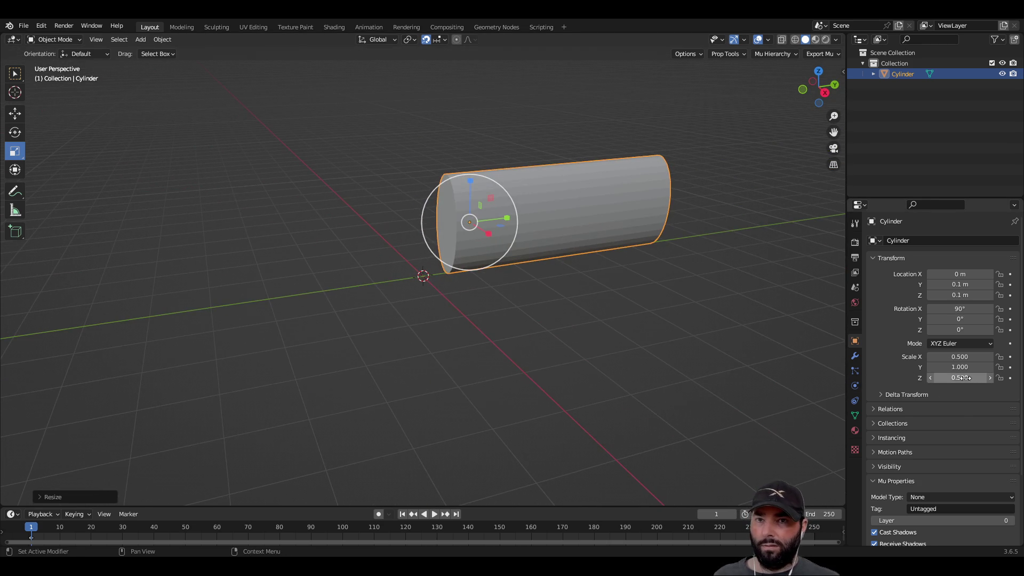
pyautogui.write('1')
pyautogui.press('Return')
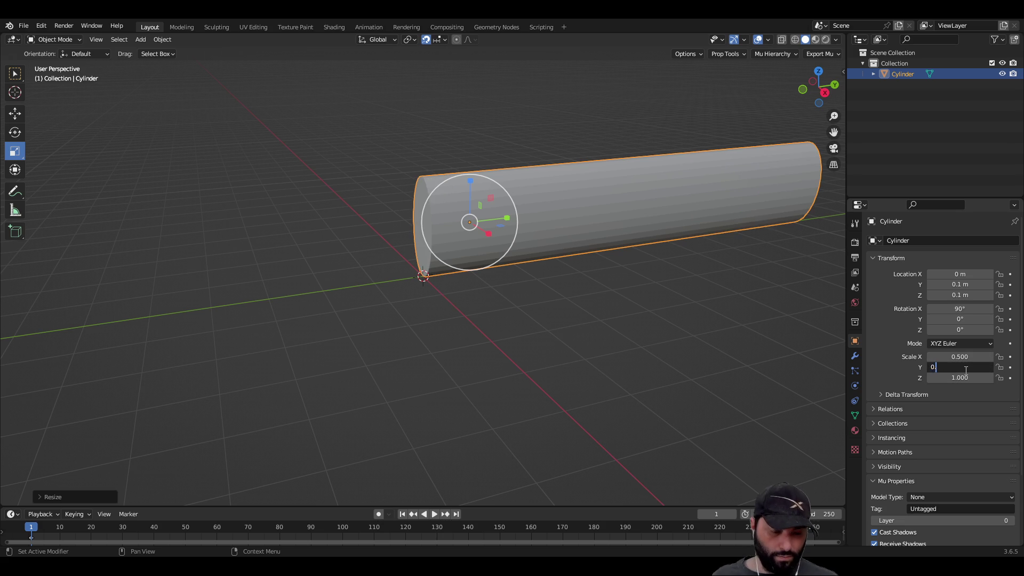
pyautogui.write('.5')
pyautogui.press('Return')
# Reselect the cylinder and lower it back to height 0.
pyautogui.click(493, 348)
pyautogui.moveTo(493, 348)
pyautogui.mouseDown(button='middle')
pyautogui.moveTo(443, 323)
pyautogui.moveTo(475, 296)
pyautogui.moveTo(471, 271)
pyautogui.moveTo(475, 342)
pyautogui.moveTo(440, 207)
pyautogui.moveTo(481, 269)
pyautogui.mouseUp(button='middle')
pyautogui.moveTo(552, 276)
pyautogui.mouseDown(button='middle')
pyautogui.moveTo(507, 266)
pyautogui.moveTo(466, 194)
pyautogui.mouseUp(button='middle')
pyautogui.click(466, 194)
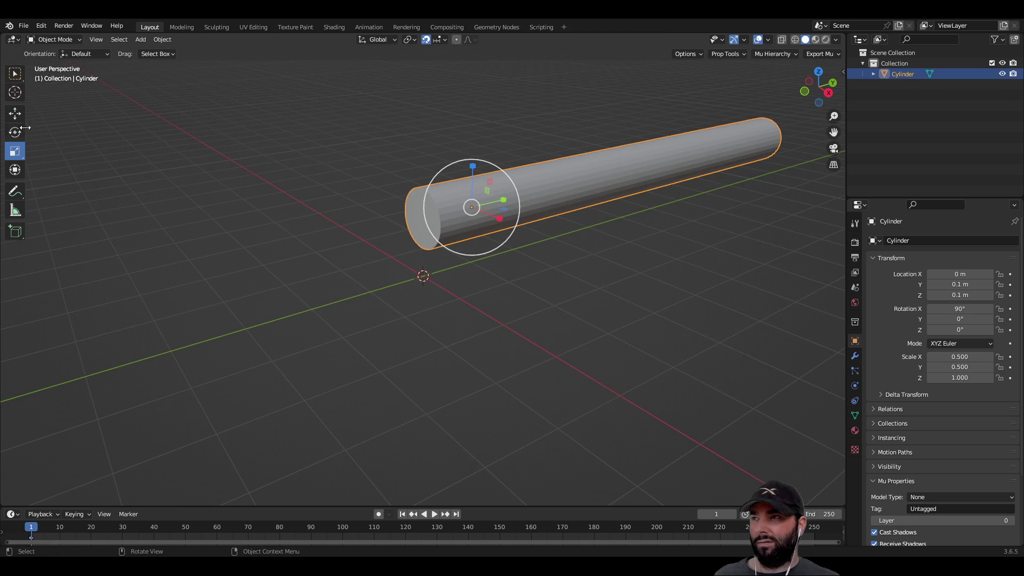
pyautogui.moveTo(472, 161); pyautogui.dragTo(456, 263)
pyautogui.moveTo(456, 263)
pyautogui.mouseDown(button='middle')
pyautogui.moveTo(420, 360)
pyautogui.moveTo(622, 362)
pyautogui.moveTo(575, 339)
pyautogui.moveTo(542, 377)
pyautogui.moveTo(521, 450)
pyautogui.moveTo(567, 434)
pyautogui.moveTo(590, 459)
pyautogui.moveTo(589, 419)
pyautogui.mouseUp(button='middle')
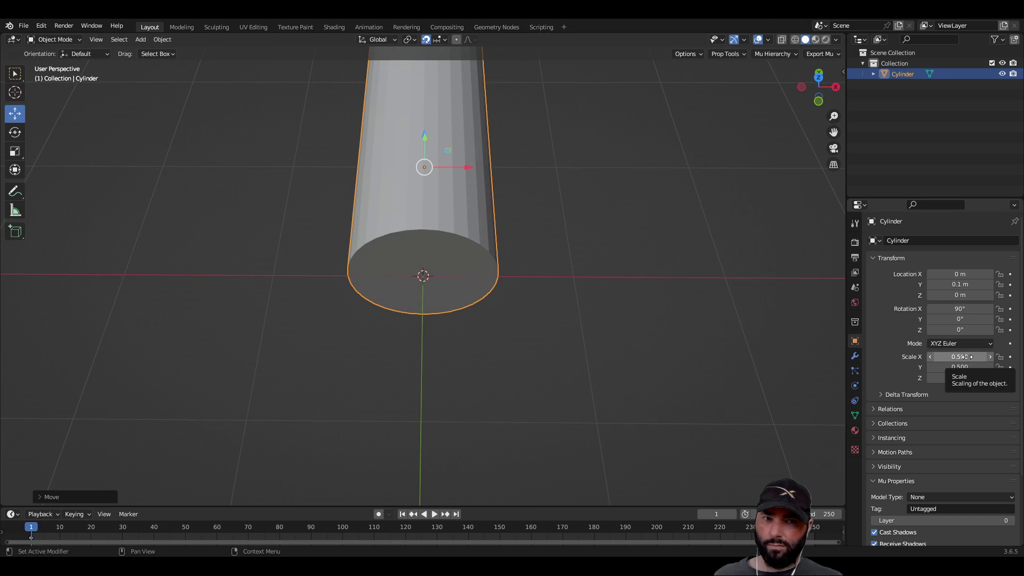
# Set the cylinder's Scale X and Scale Y to 0.1 in Object properties.
pyautogui.click(968, 357)
pyautogui.write('0.1')
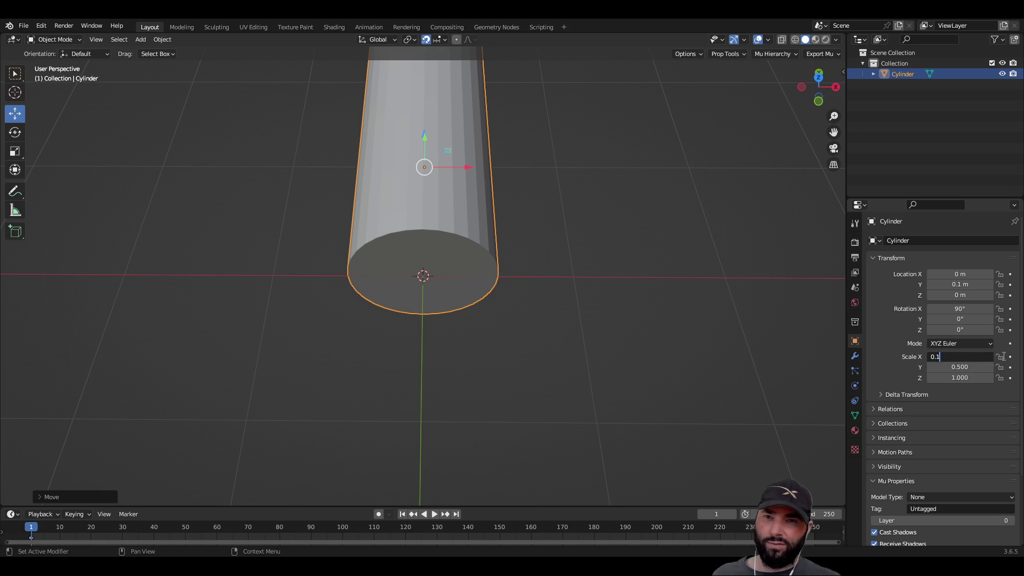
pyautogui.press('Return')
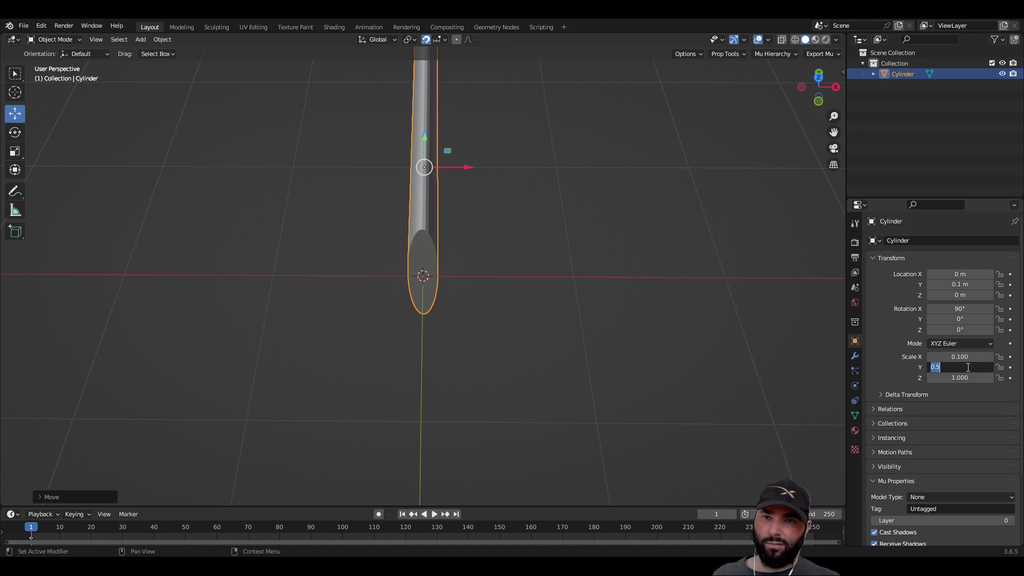
pyautogui.write('0.1')
pyautogui.press('Return')
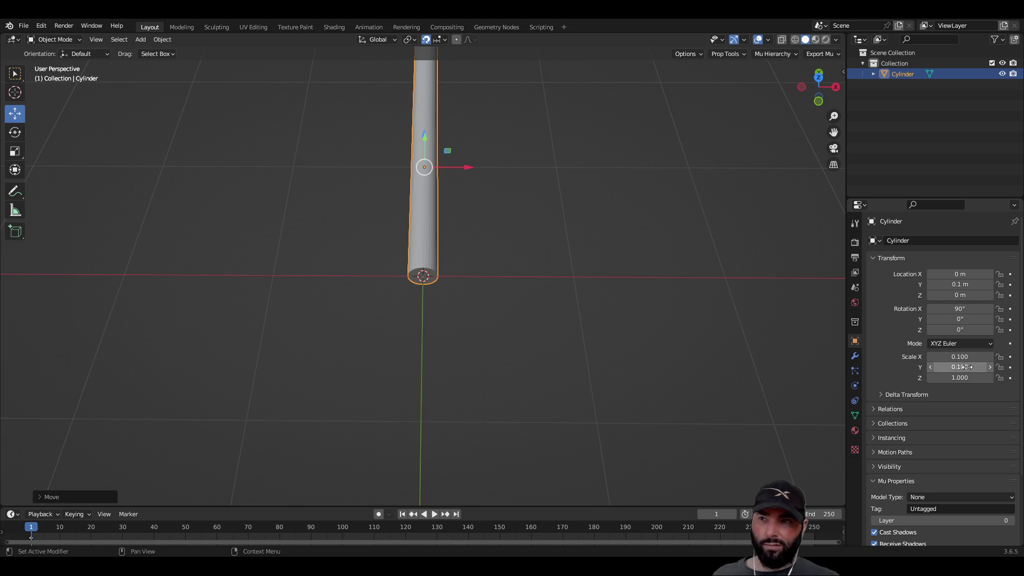
pyautogui.moveTo(391, 336)
pyautogui.mouseDown(button='middle')
pyautogui.moveTo(528, 233)
pyautogui.moveTo(375, 239)
pyautogui.moveTo(597, 327)
pyautogui.moveTo(521, 327)
pyautogui.moveTo(291, 286)
pyautogui.moveTo(423, 338)
pyautogui.moveTo(425, 363)
pyautogui.moveTo(433, 351)
pyautogui.moveTo(413, 350)
pyautogui.moveTo(488, 314)
pyautogui.moveTo(527, 323)
pyautogui.moveTo(653, 306)
pyautogui.moveTo(649, 352)
pyautogui.moveTo(632, 375)
pyautogui.mouseUp(button='middle')
pyautogui.click(435, 347)
# Select the shaft's end-cap face in Edit Mode and undo the accidental smoothing stretch.
pyautogui.scroll(6, 512, 363)
pyautogui.press('Tab')
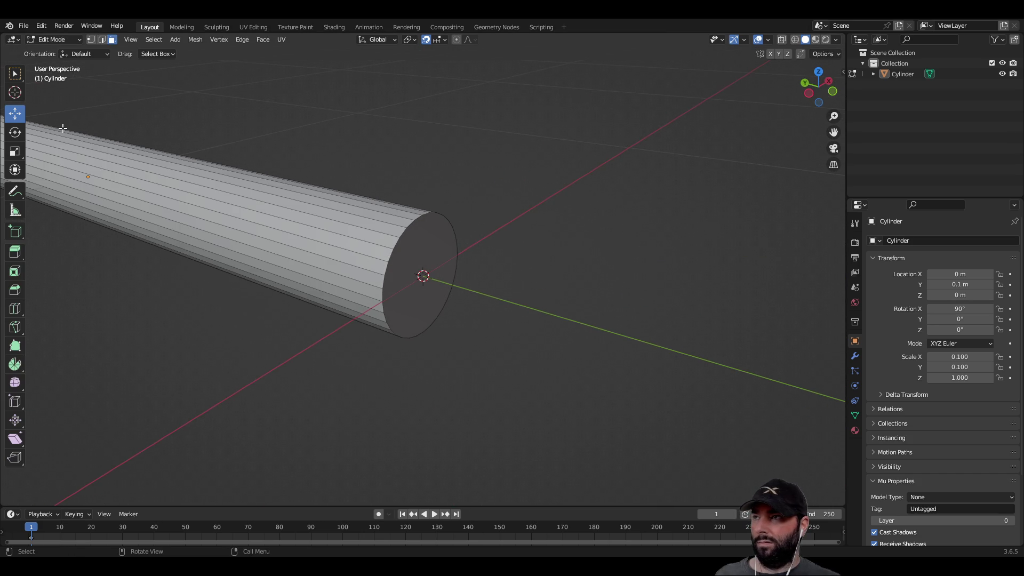
pyautogui.click(431, 247)
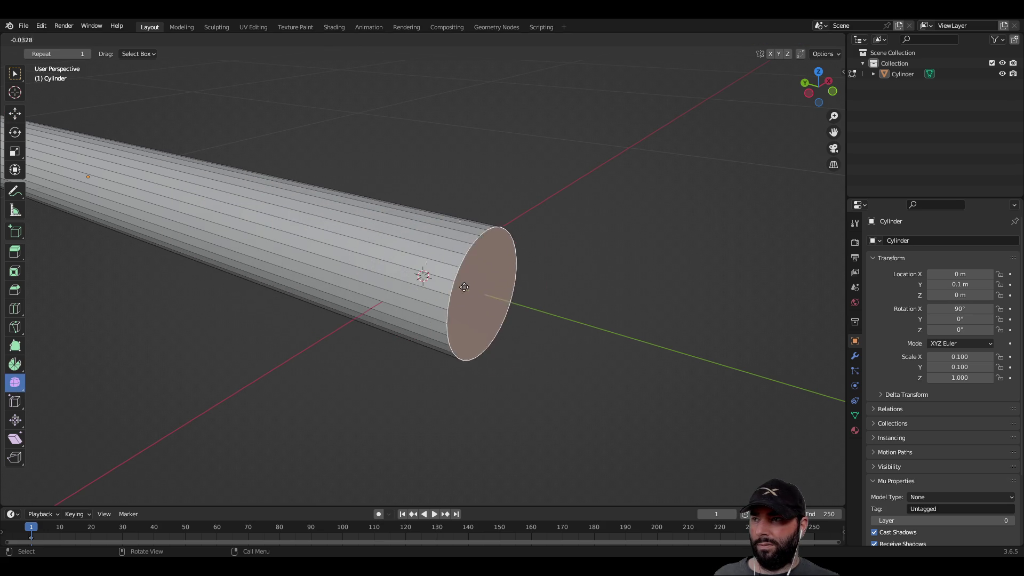
pyautogui.moveTo(466, 283); pyautogui.dragTo(355, 236)
pyautogui.hotkey('ctrl', 'z')
pyautogui.moveTo(544, 343)
pyautogui.mouseDown(button='middle')
pyautogui.moveTo(475, 297)
pyautogui.moveTo(560, 338)
pyautogui.moveTo(491, 294)
pyautogui.mouseUp(button='middle')
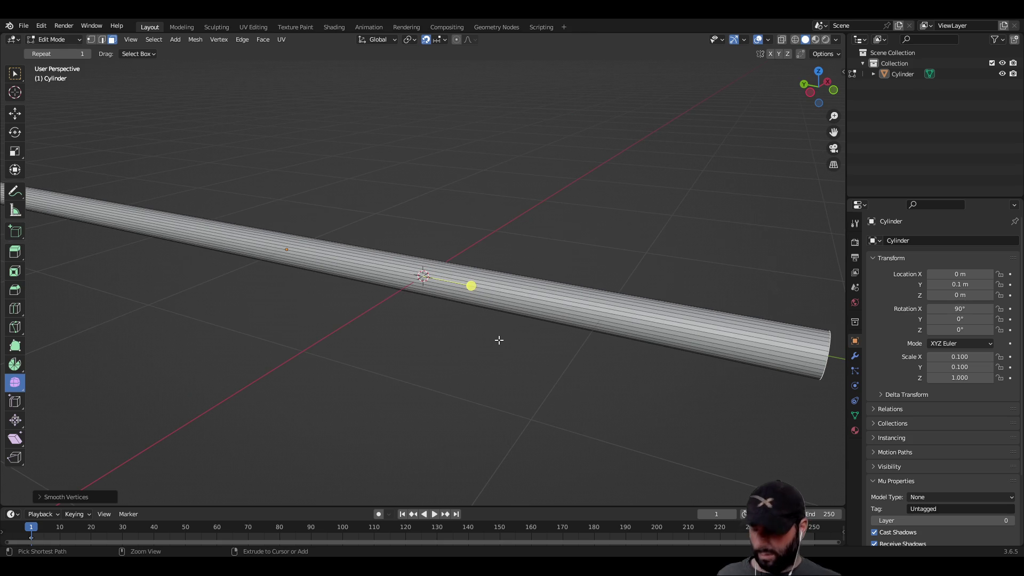
pyautogui.hotkey('ctrl', 'z')
pyautogui.hotkey('ctrl', 'z')
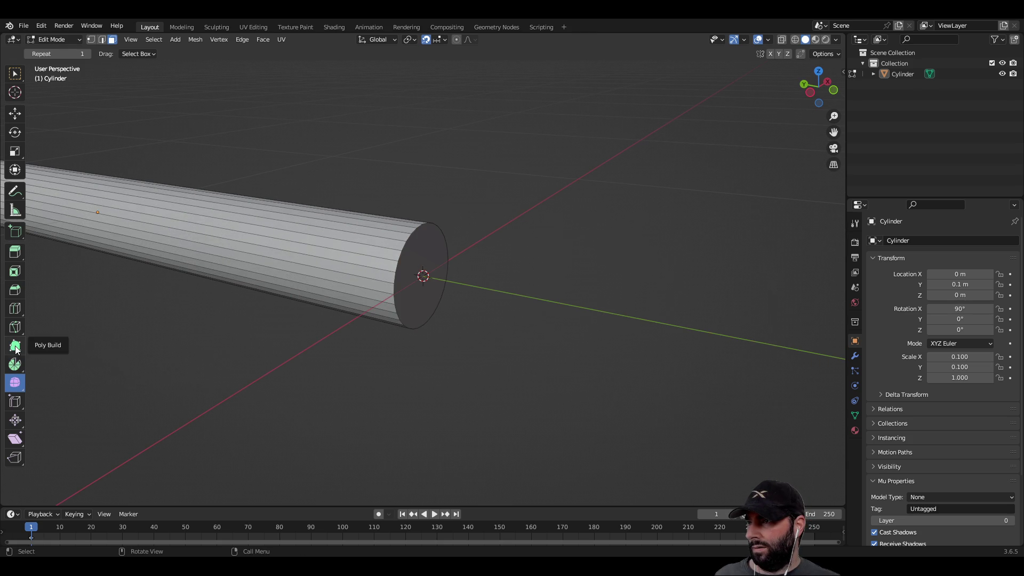
pyautogui.click(15, 290)
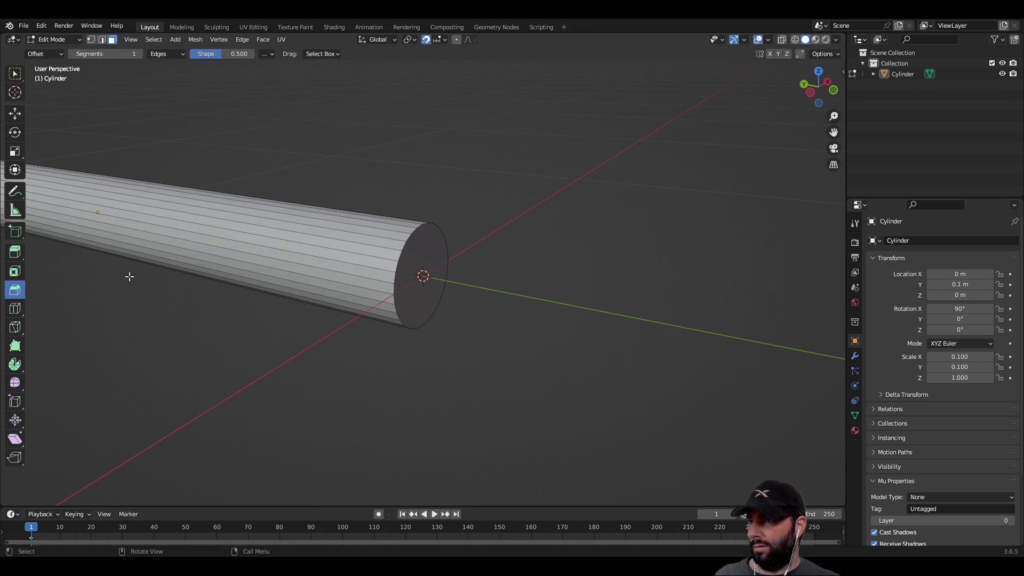
# Bevel the shaft's end cap outward and inspect the result.
pyautogui.click(421, 255)
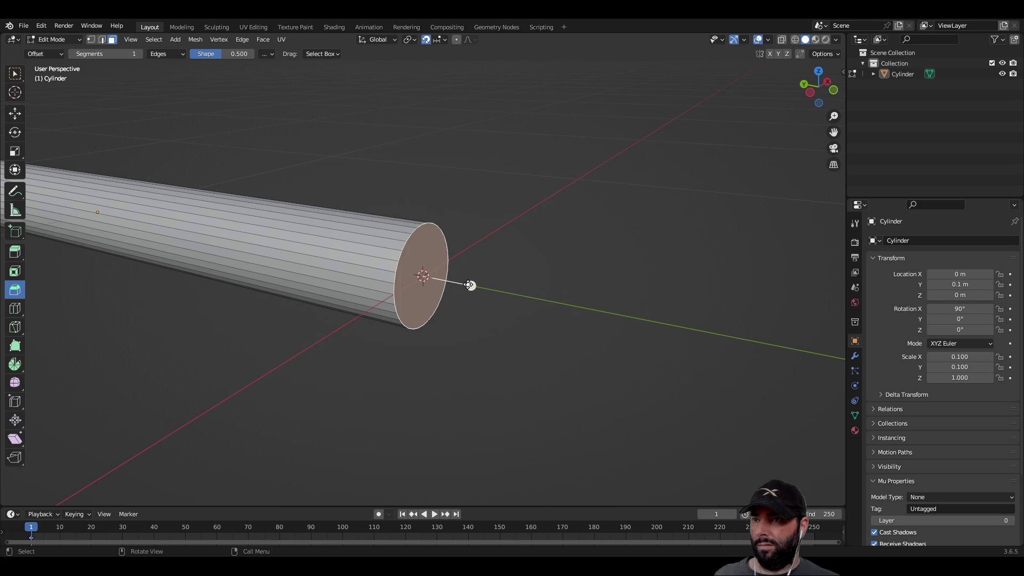
pyautogui.moveTo(471, 286)
pyautogui.mouseDown()
pyautogui.moveTo(571, 341)
pyautogui.moveTo(749, 390)
pyautogui.mouseUp()
pyautogui.click(393, 338)
pyautogui.scroll(6, 507, 359)
pyautogui.moveTo(521, 345)
pyautogui.mouseDown(button='middle')
pyautogui.moveTo(505, 280)
pyautogui.moveTo(516, 318)
pyautogui.moveTo(505, 336)
pyautogui.moveTo(401, 305)
pyautogui.moveTo(536, 326)
pyautogui.mouseUp(button='middle')
pyautogui.scroll(-5, 516, 320)
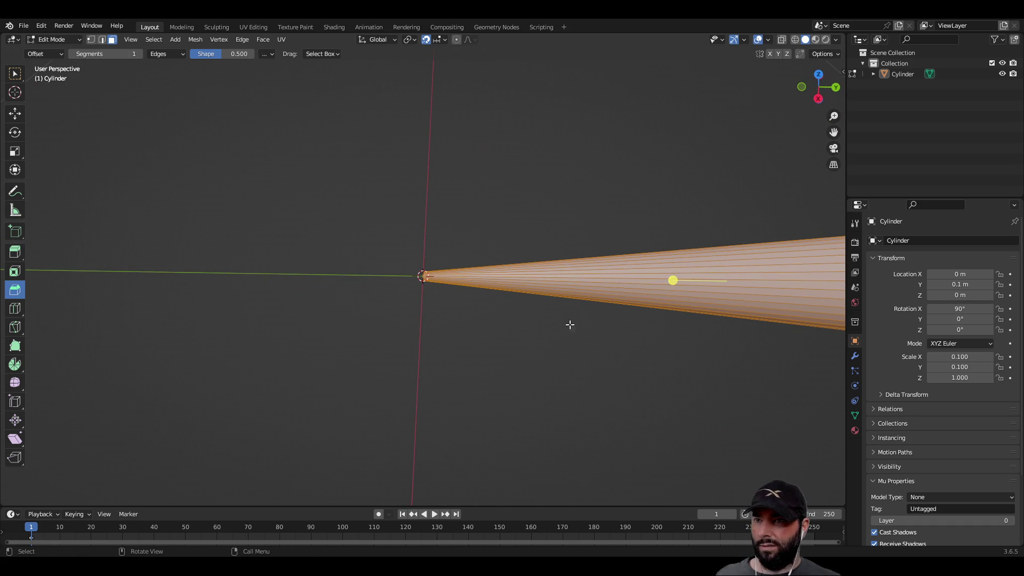
pyautogui.moveTo(670, 283); pyautogui.dragTo(661, 284)
pyautogui.moveTo(393, 343)
pyautogui.mouseDown(button='middle')
pyautogui.moveTo(370, 359)
pyautogui.moveTo(374, 328)
pyautogui.moveTo(608, 295)
pyautogui.moveTo(563, 320)
pyautogui.moveTo(448, 306)
pyautogui.moveTo(414, 353)
pyautogui.moveTo(559, 353)
pyautogui.moveTo(475, 329)
pyautogui.moveTo(476, 338)
pyautogui.moveTo(481, 283)
pyautogui.mouseUp(button='middle')
# Reselect only the end-cap face and bevel it into a cone.
pyautogui.click(427, 277)
pyautogui.press('KP_Decimal')
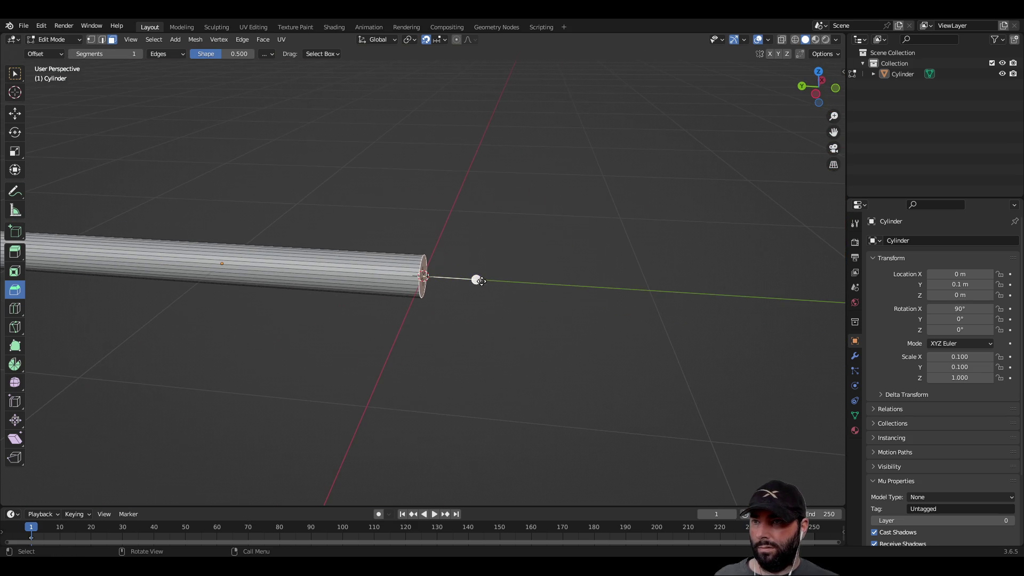
pyautogui.moveTo(477, 279); pyautogui.dragTo(596, 299)
pyautogui.scroll(5, 450, 323)
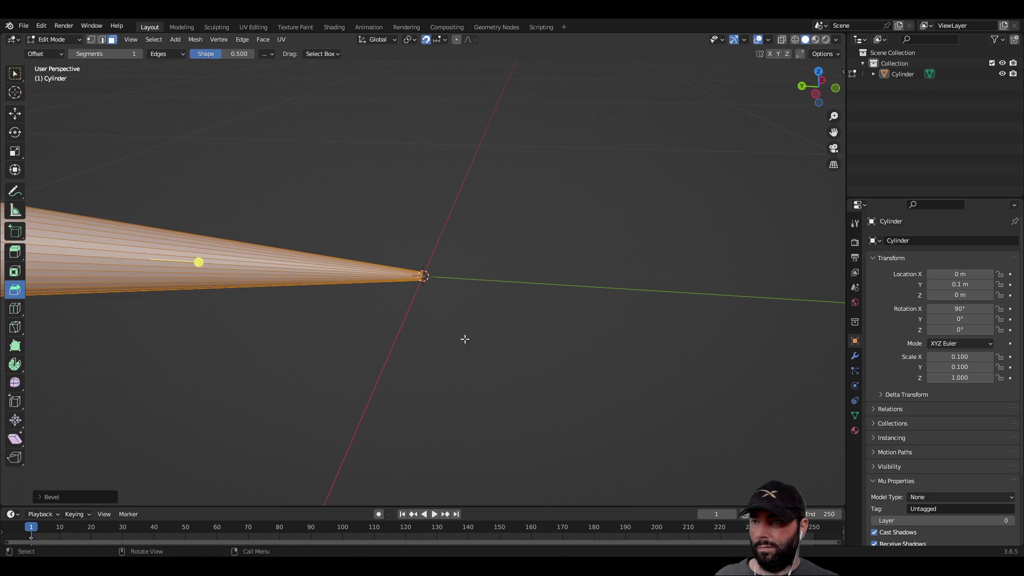
pyautogui.scroll(5, 510, 328)
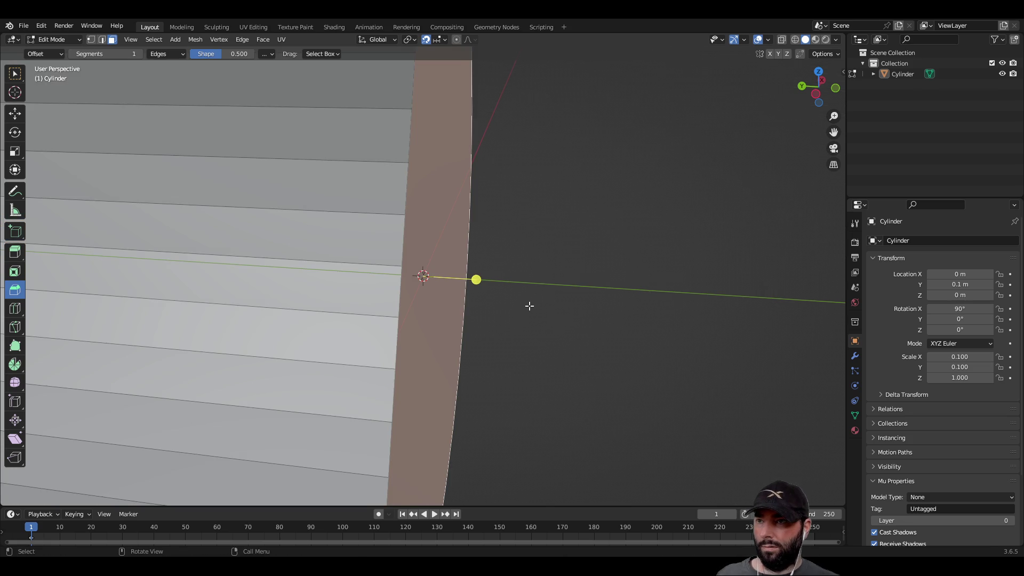
pyautogui.scroll(1, 511, 308)
# Rebevel the end with Ctrl+B so it tapers to a point.
pyautogui.hotkey('ctrl', 'i')
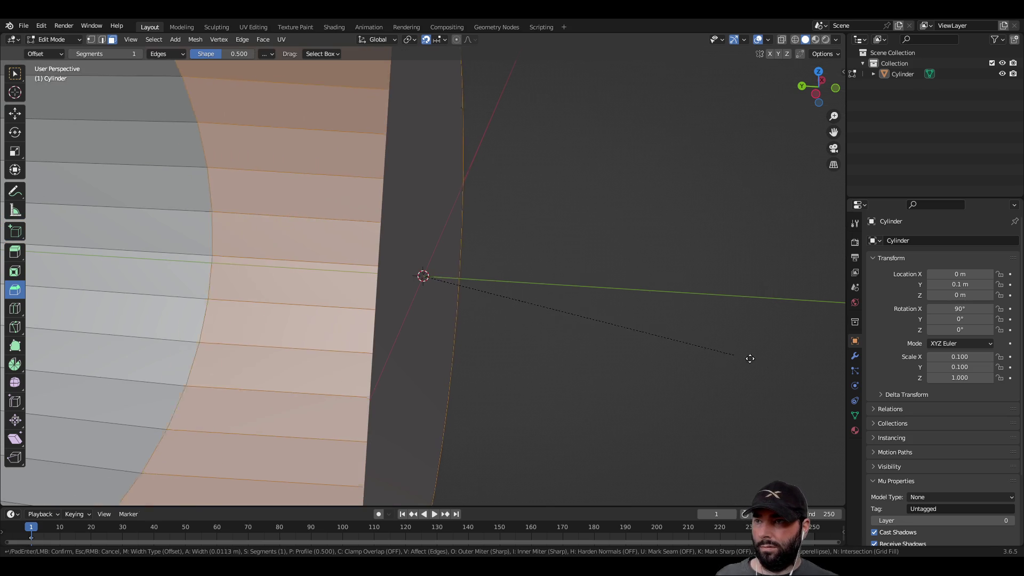
pyautogui.hotkey('ctrl', 'b')
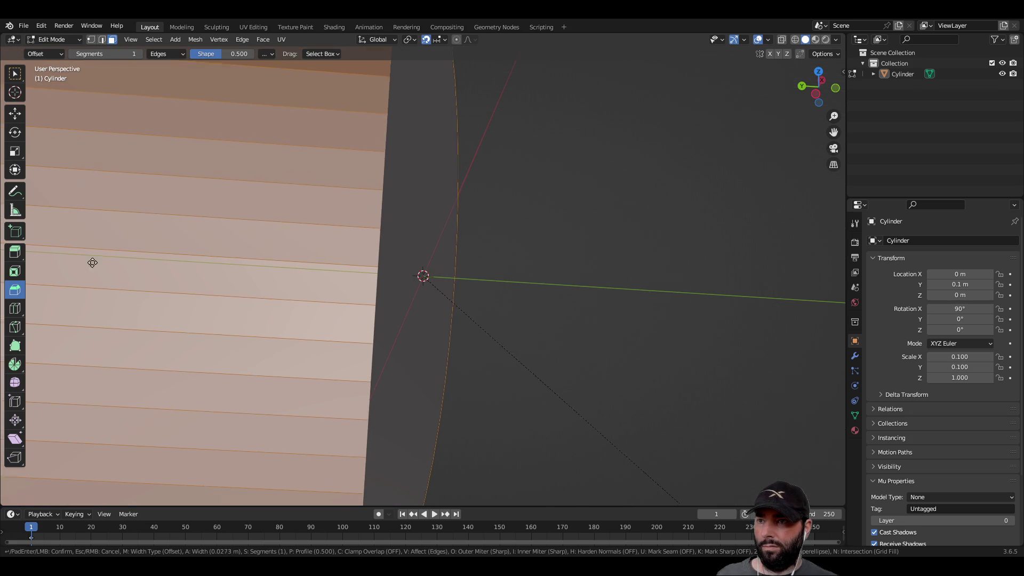
pyautogui.scroll(18, 619, 319)
pyautogui.scroll(6, 613, 325)
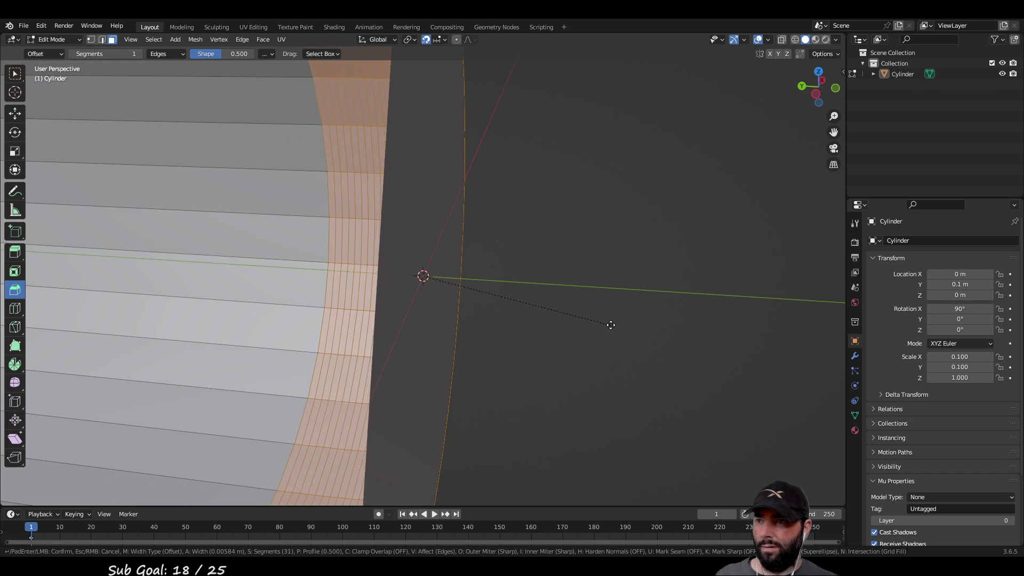
pyautogui.scroll(-20, 609, 329)
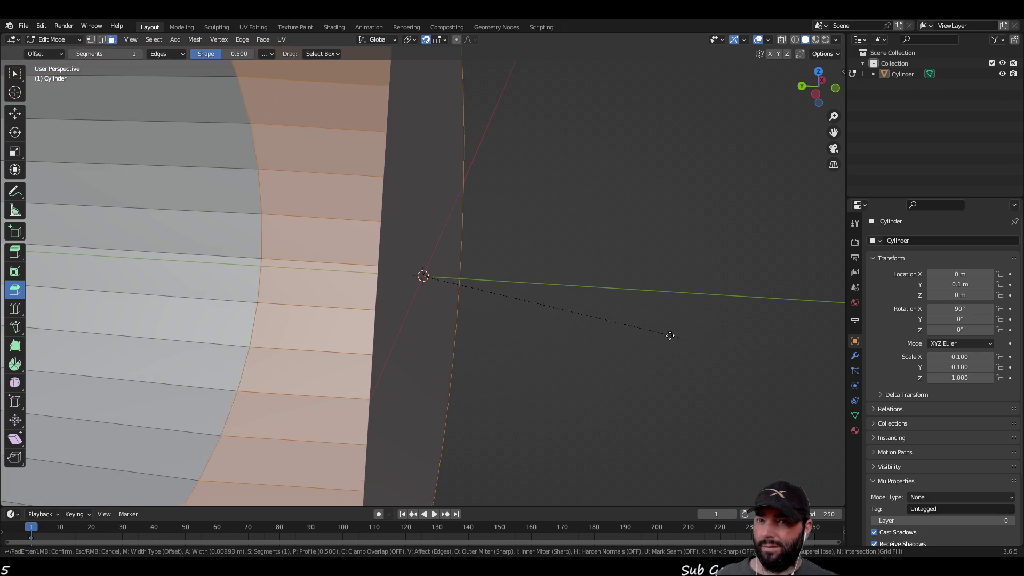
pyautogui.click(350, 273)
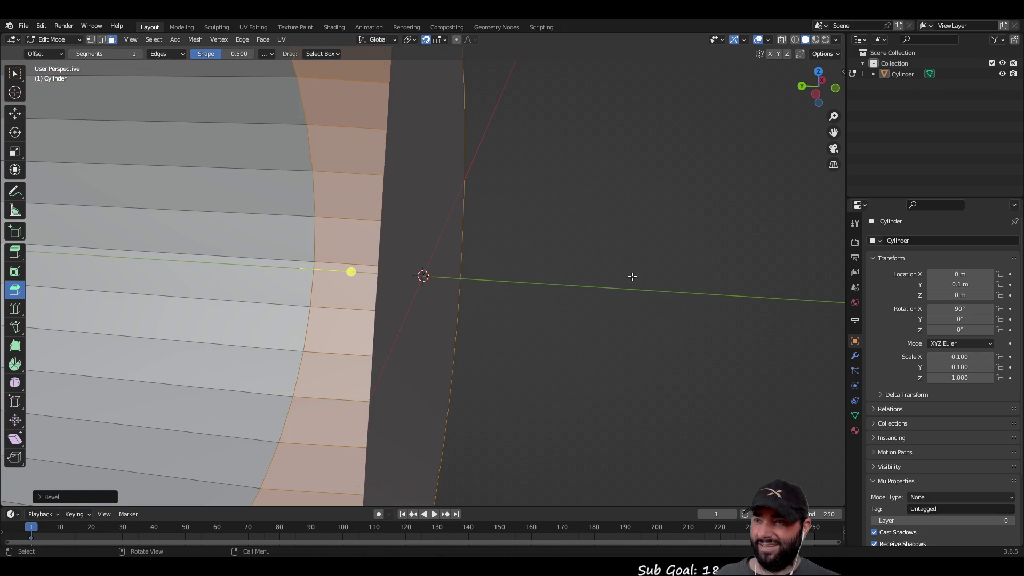
pyautogui.scroll(-4, 577, 333)
pyautogui.scroll(-5, 577, 334)
pyautogui.moveTo(519, 281)
pyautogui.mouseDown(button='middle')
pyautogui.moveTo(543, 293)
pyautogui.moveTo(519, 281)
pyautogui.mouseUp(button='middle')
pyautogui.hotkey('ctrl', 'b')
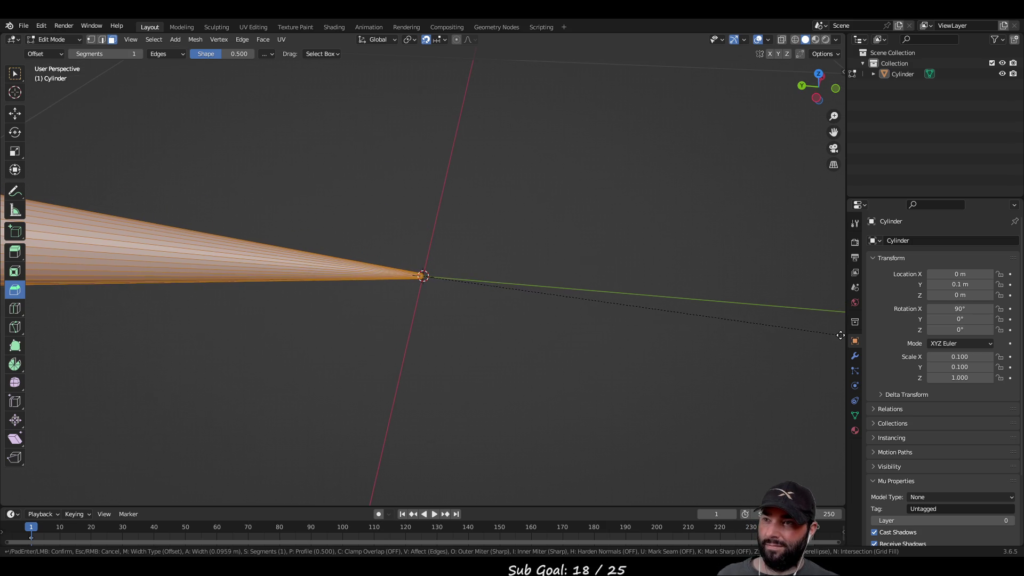
pyautogui.click(833, 334)
pyautogui.hotkey('ctrl', 'z')
pyautogui.hotkey('ctrl', 'z')
pyautogui.hotkey('ctrl', 'z')
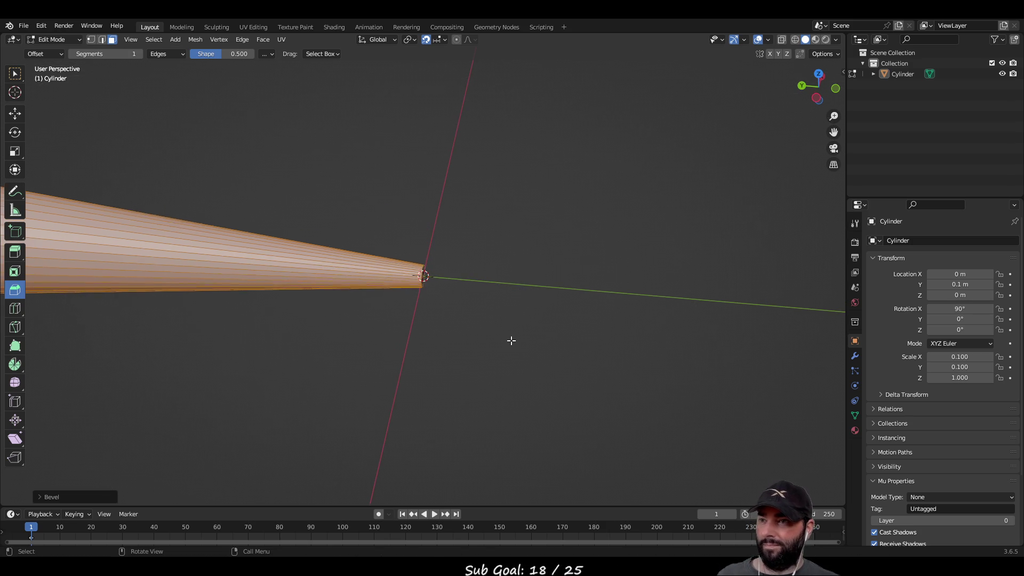
# Orbit around the shaft to inspect the new pointed tip.
pyautogui.moveTo(535, 339)
pyautogui.mouseDown(button='middle')
pyautogui.moveTo(455, 297)
pyautogui.moveTo(455, 311)
pyautogui.moveTo(487, 315)
pyautogui.moveTo(466, 302)
pyautogui.moveTo(368, 160)
pyautogui.moveTo(471, 265)
pyautogui.moveTo(418, 369)
pyautogui.moveTo(407, 325)
pyautogui.moveTo(446, 373)
pyautogui.moveTo(405, 362)
pyautogui.mouseUp(button='middle')
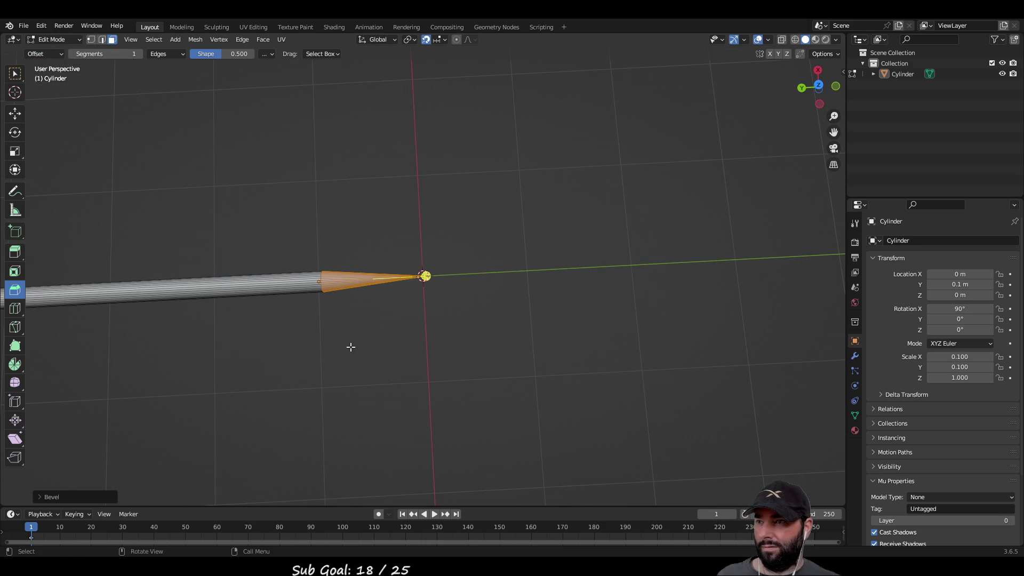
pyautogui.keyDown('shift'); pyautogui.moveTo(336, 339); pyautogui.dragTo(545, 323, button='middle'); pyautogui.keyUp('shift')
pyautogui.scroll(-5, 518, 348)
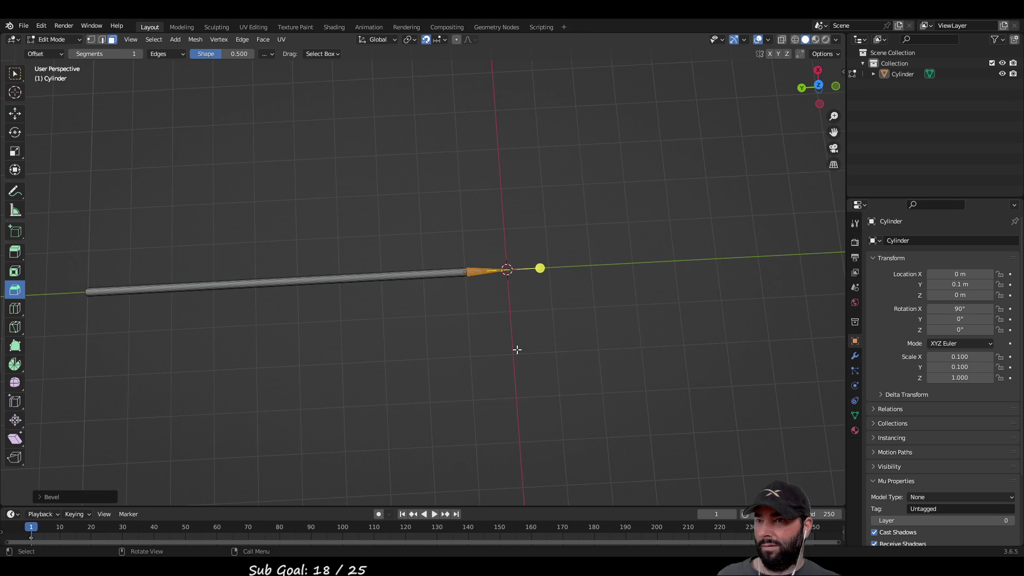
pyautogui.moveTo(462, 359)
pyautogui.mouseDown(button='middle')
pyautogui.moveTo(434, 297)
pyautogui.moveTo(389, 256)
pyautogui.moveTo(318, 244)
pyautogui.mouseUp(button='middle')
pyautogui.scroll(3, 345, 288)
pyautogui.scroll(-3, 343, 286)
pyautogui.scroll(3, 317, 298)
pyautogui.moveTo(318, 297)
pyautogui.mouseDown(button='middle')
pyautogui.moveTo(452, 341)
pyautogui.moveTo(457, 373)
pyautogui.moveTo(665, 359)
pyautogui.moveTo(361, 330)
pyautogui.moveTo(226, 334)
pyautogui.mouseUp(button='middle')
pyautogui.moveTo(286, 302)
pyautogui.mouseDown(button='middle')
pyautogui.moveTo(302, 295)
pyautogui.moveTo(316, 333)
pyautogui.moveTo(24, 326)
pyautogui.mouseUp(button='middle')
# Add a first loop cut across the shaft.
pyautogui.click(16, 309)
pyautogui.scroll(5, 338, 297)
pyautogui.scroll(-2, 347, 327)
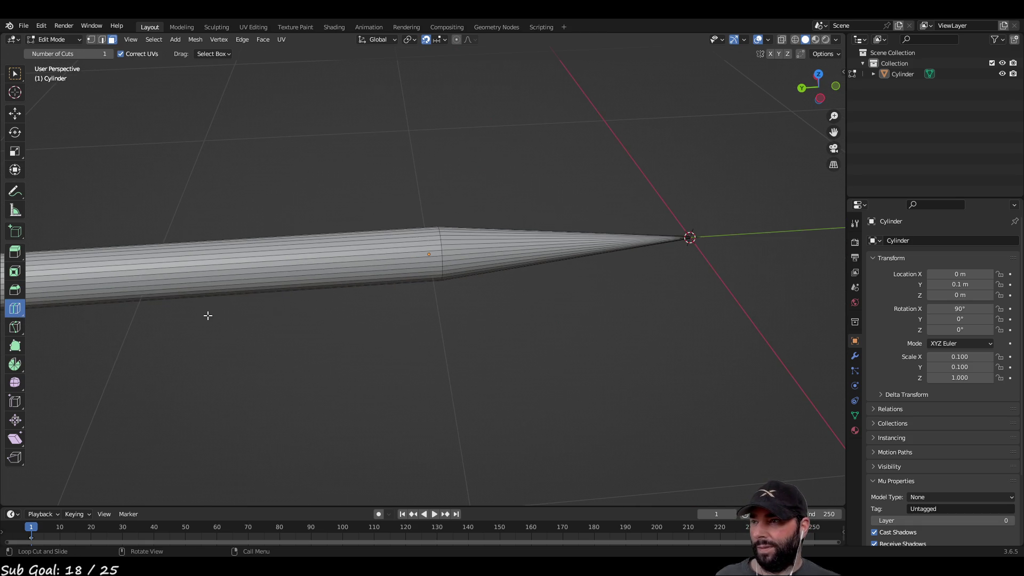
pyautogui.click(137, 279)
pyautogui.moveTo(174, 332)
pyautogui.keyDown('shift'); pyautogui.mouseDown(button='middle')
pyautogui.moveTo(272, 316)
pyautogui.moveTo(414, 311)
pyautogui.moveTo(238, 144)
pyautogui.mouseUp(button='middle'); pyautogui.keyUp('shift')
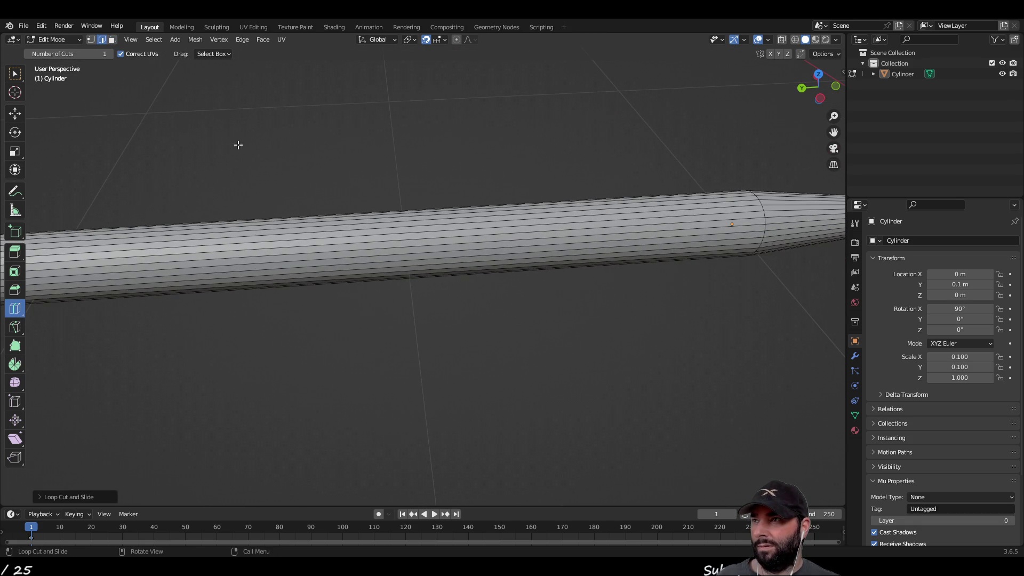
# Add another loop cut further along the shaft toward the pointed tip.
pyautogui.click(113, 39)
pyautogui.moveTo(359, 242)
pyautogui.mouseDown(button='middle')
pyautogui.moveTo(441, 293)
pyautogui.moveTo(426, 252)
pyautogui.moveTo(414, 327)
pyautogui.moveTo(400, 280)
pyautogui.mouseUp(button='middle')
pyautogui.click(409, 233)
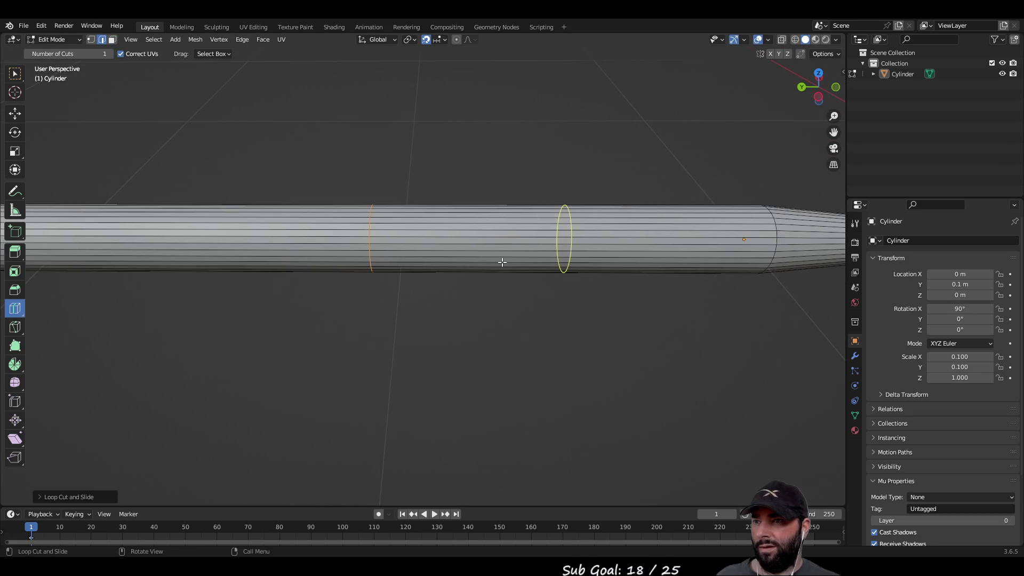
pyautogui.scroll(-6, 501, 261)
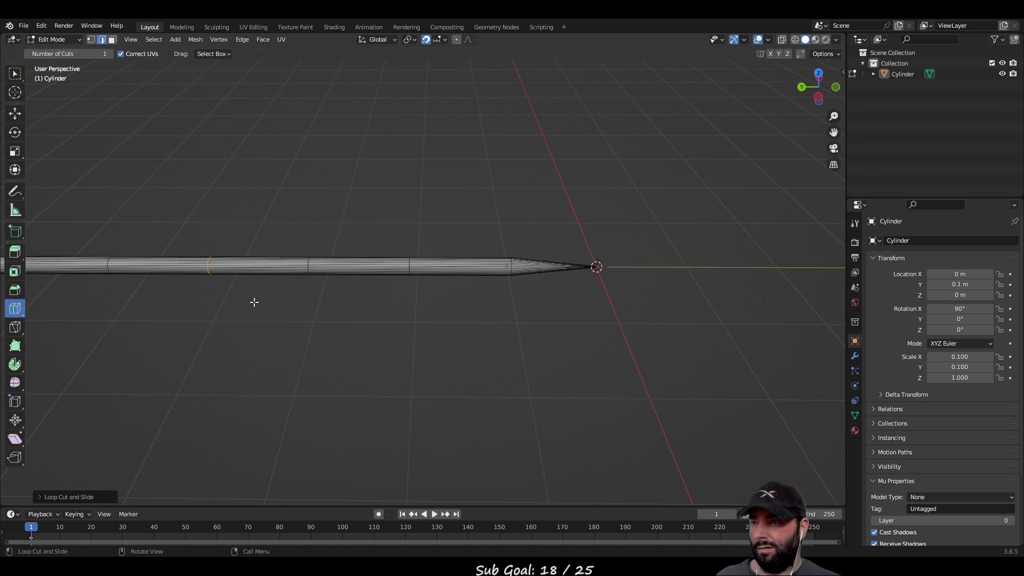
pyautogui.scroll(-3, 334, 356)
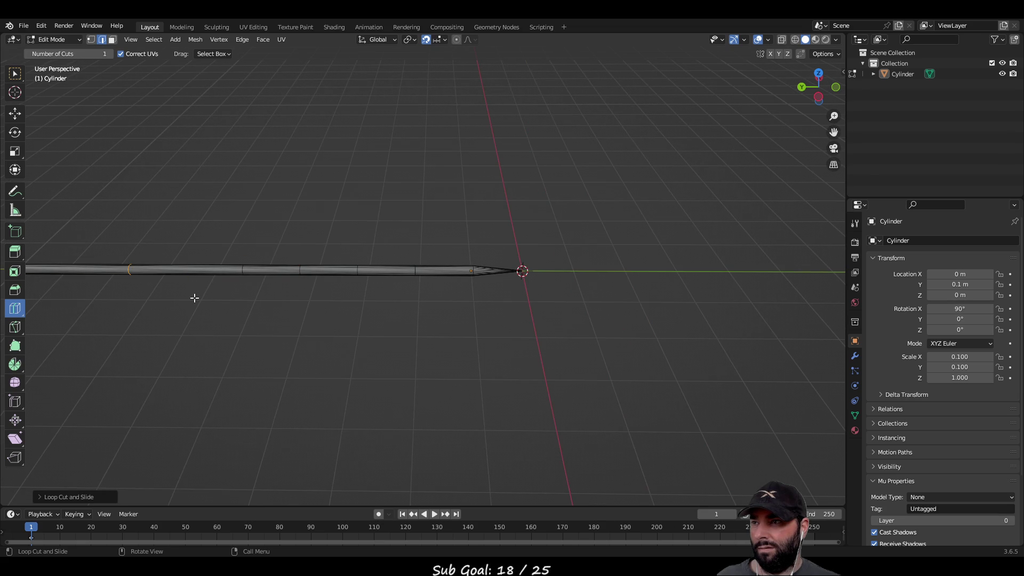
pyautogui.scroll(-1, 258, 345)
pyautogui.keyDown('shift'); pyautogui.moveTo(233, 343); pyautogui.dragTo(462, 327, button='middle'); pyautogui.keyUp('shift')
pyautogui.scroll(4, 455, 308)
pyautogui.moveTo(552, 343)
pyautogui.keyDown('shift'); pyautogui.mouseDown(button='middle')
pyautogui.moveTo(236, 344)
pyautogui.moveTo(601, 348)
pyautogui.moveTo(252, 334)
pyautogui.moveTo(487, 334)
pyautogui.moveTo(362, 356)
pyautogui.mouseUp(button='middle'); pyautogui.keyUp('shift')
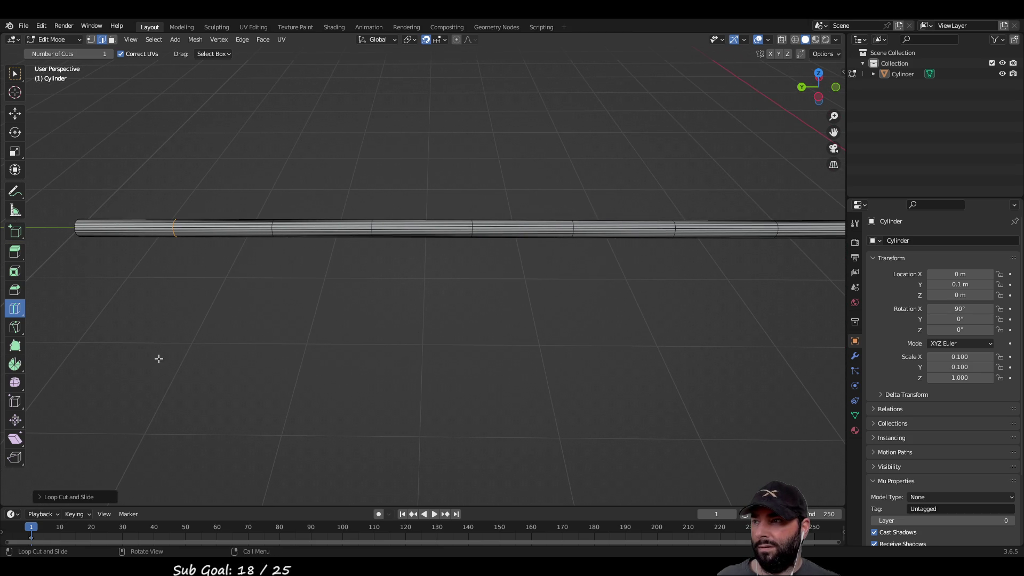
pyautogui.click(13, 78)
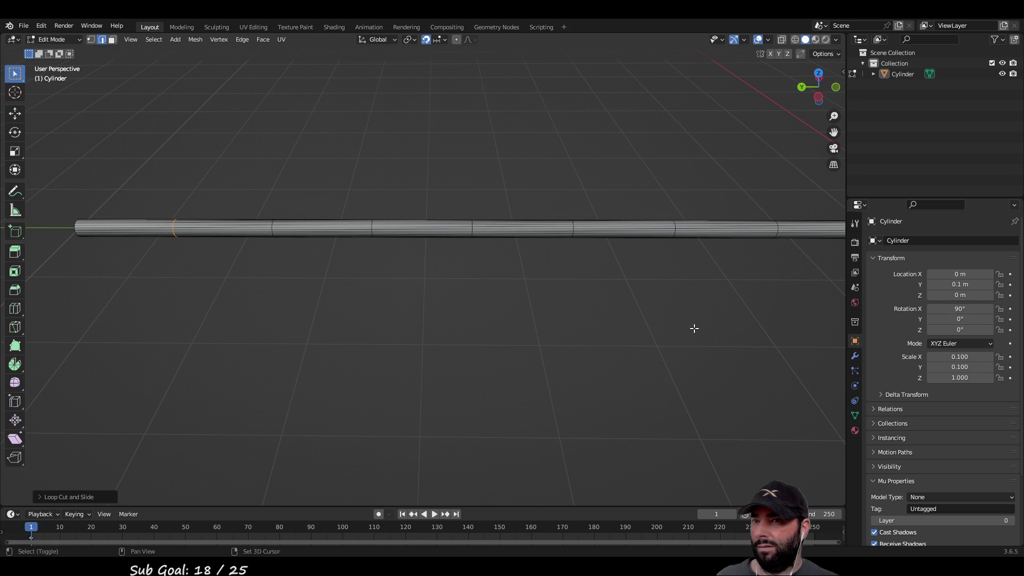
# Box-select the shaft section just behind the pointed tip in face mode.
pyautogui.keyDown('shift'); pyautogui.moveTo(693, 327); pyautogui.dragTo(366, 314, button='middle'); pyautogui.keyUp('shift')
pyautogui.scroll(3, 520, 295)
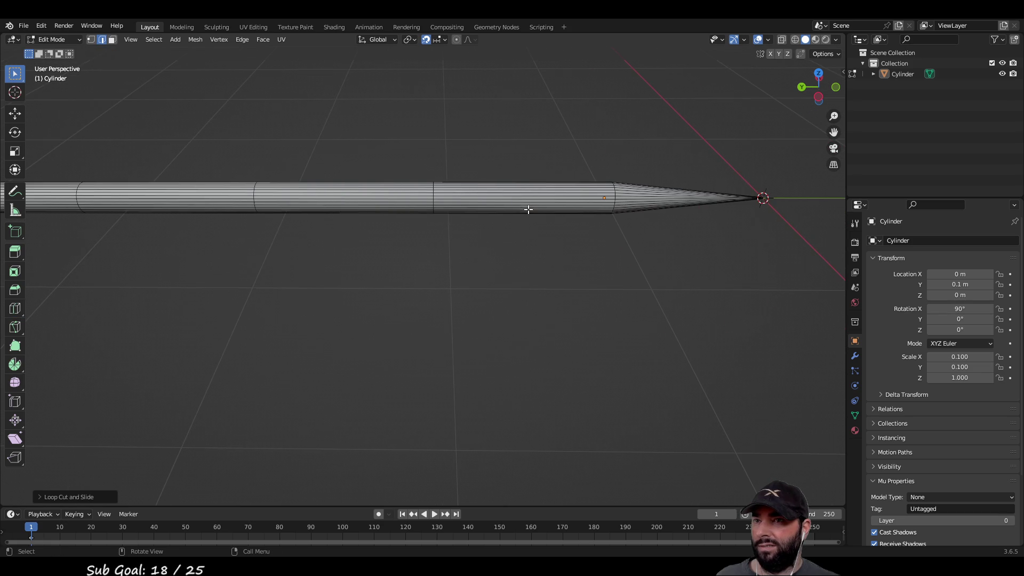
pyautogui.click(652, 194)
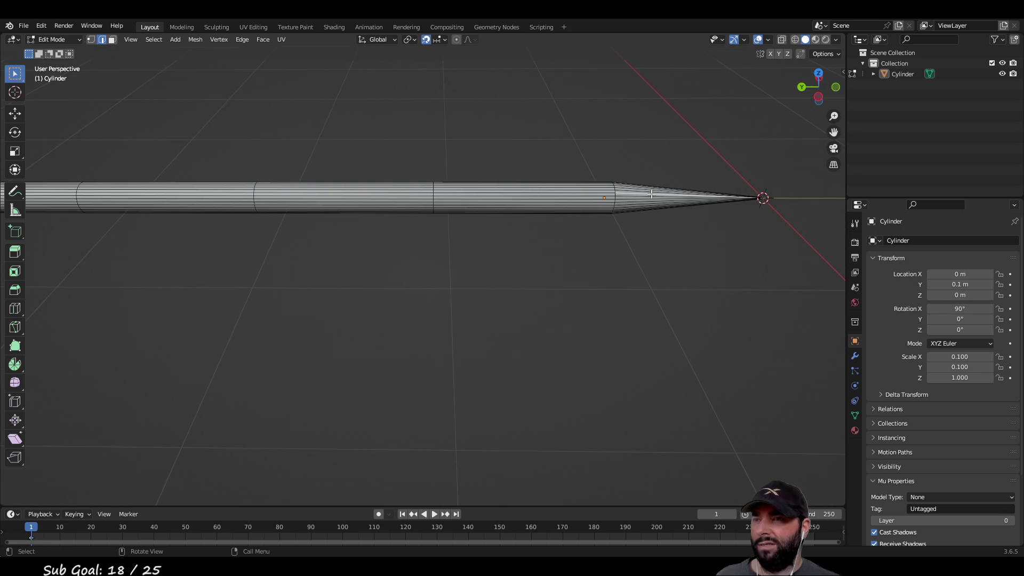
pyautogui.click(112, 40)
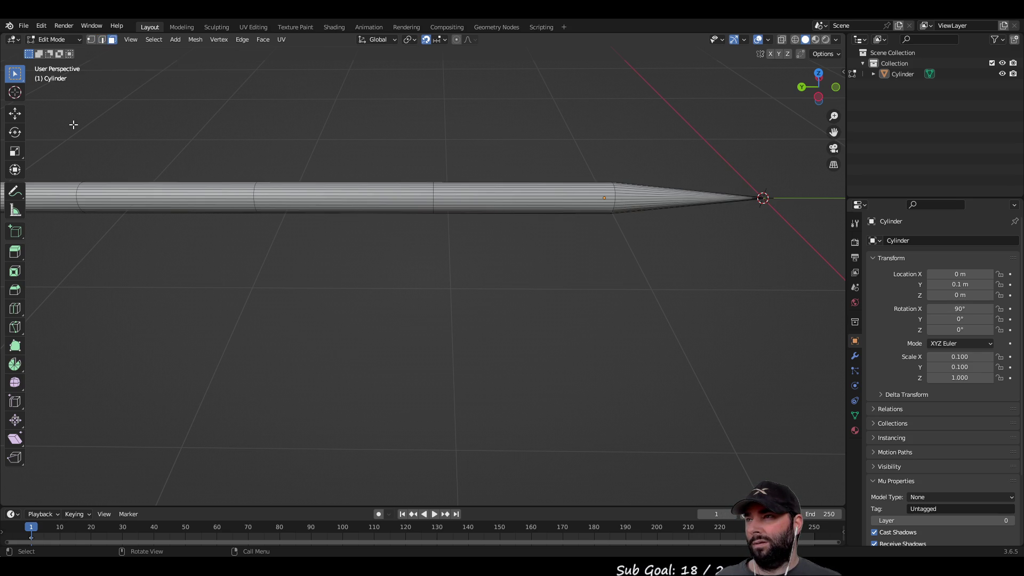
pyautogui.moveTo(497, 144); pyautogui.dragTo(533, 264)
pyautogui.moveTo(603, 304); pyautogui.dragTo(384, 256, button='middle')
pyautogui.moveTo(287, 144); pyautogui.dragTo(373, 272)
pyautogui.moveTo(393, 293); pyautogui.dragTo(369, 165, button='middle')
pyautogui.moveTo(336, 221); pyautogui.dragTo(366, 320)
pyautogui.moveTo(366, 320)
pyautogui.mouseDown(button='middle')
pyautogui.moveTo(441, 284)
pyautogui.moveTo(496, 361)
pyautogui.moveTo(471, 439)
pyautogui.moveTo(400, 462)
pyautogui.moveTo(487, 438)
pyautogui.moveTo(553, 455)
pyautogui.moveTo(497, 188)
pyautogui.mouseUp(button='middle')
# Select the face band behind the tip and move it 0.1 m.
pyautogui.moveTo(502, 167); pyautogui.dragTo(556, 318)
pyautogui.moveTo(555, 319); pyautogui.dragTo(430, 267, button='middle')
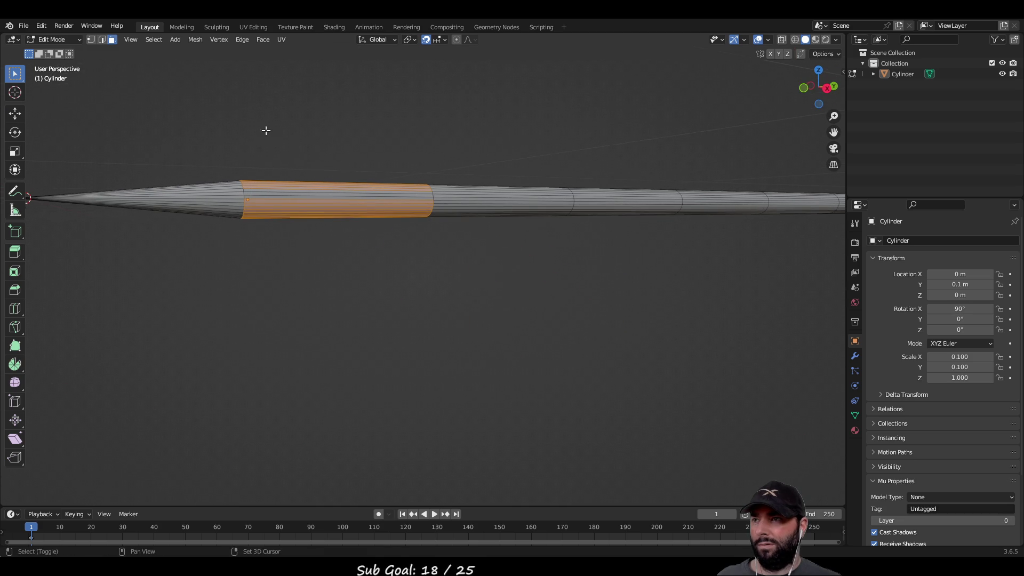
pyautogui.moveTo(380, 289)
pyautogui.mouseDown(button='middle')
pyautogui.moveTo(354, 331)
pyautogui.moveTo(471, 331)
pyautogui.moveTo(427, 288)
pyautogui.moveTo(449, 362)
pyautogui.mouseUp(button='middle')
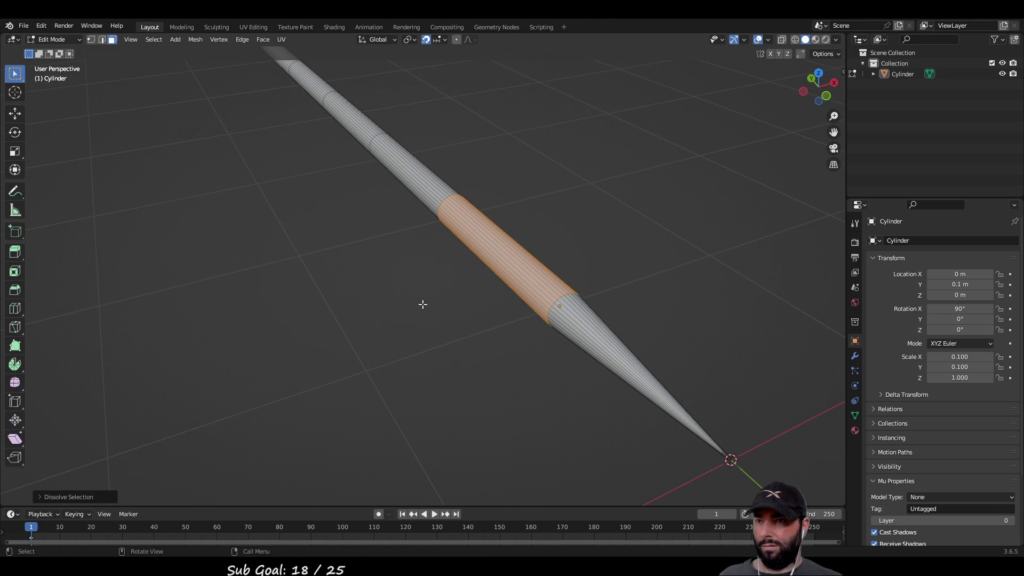
pyautogui.moveTo(423, 304)
pyautogui.mouseDown(button='middle')
pyautogui.moveTo(448, 245)
pyautogui.moveTo(409, 299)
pyautogui.moveTo(384, 278)
pyautogui.mouseUp(button='middle')
pyautogui.click(18, 118)
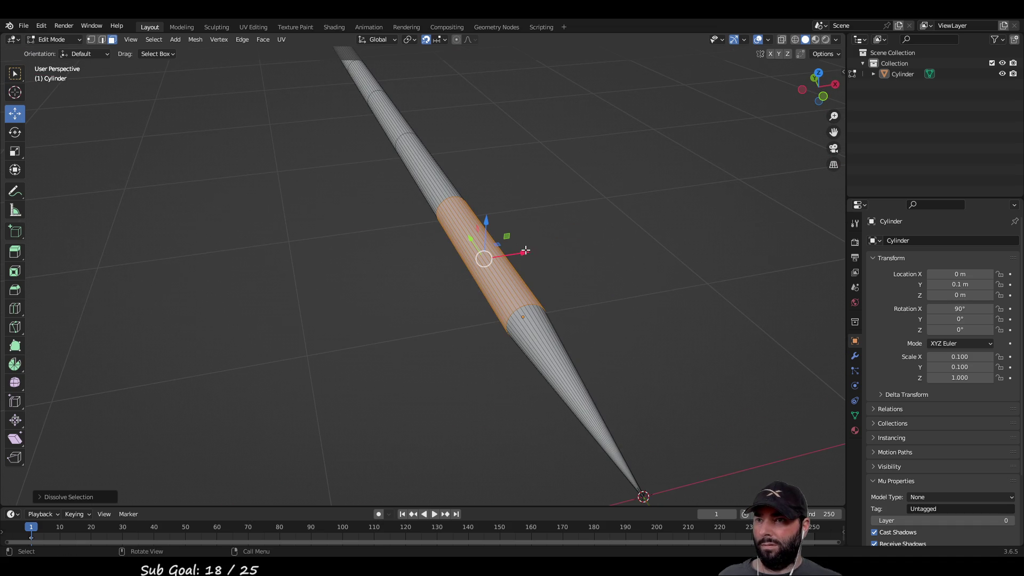
pyautogui.moveTo(525, 251)
pyautogui.mouseDown()
pyautogui.moveTo(320, 299)
pyautogui.moveTo(521, 251)
pyautogui.moveTo(674, 235)
pyautogui.moveTo(576, 261)
pyautogui.mouseUp()
pyautogui.moveTo(576, 262)
pyautogui.mouseDown(button='middle')
pyautogui.moveTo(434, 318)
pyautogui.moveTo(517, 279)
pyautogui.moveTo(482, 334)
pyautogui.mouseUp(button='middle')
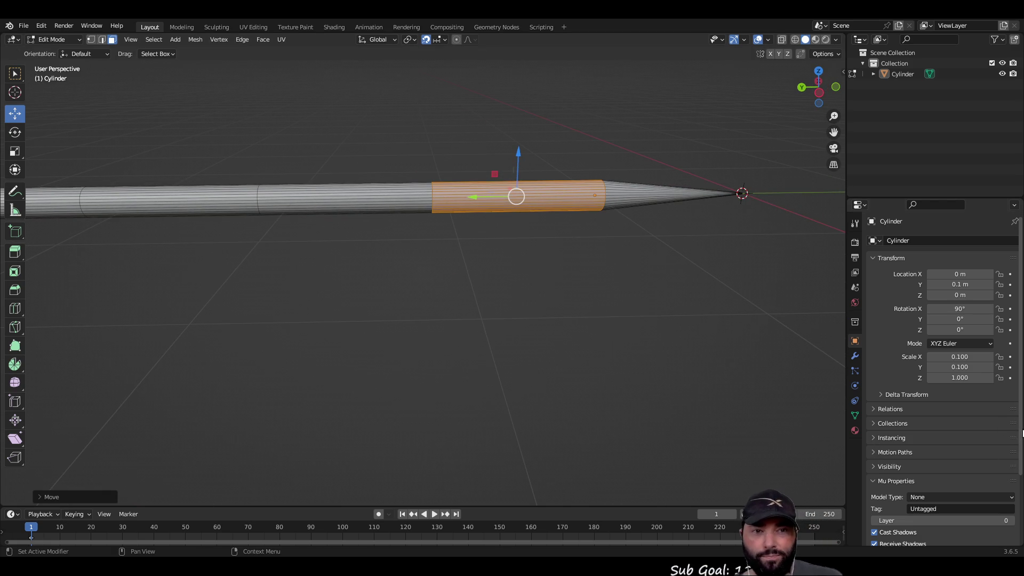
# Deselect the faces, return to Object Mode, and select the arrow cylinder.
pyautogui.moveTo(614, 336)
pyautogui.mouseDown(button='middle')
pyautogui.moveTo(530, 320)
pyautogui.moveTo(523, 354)
pyautogui.moveTo(366, 304)
pyautogui.moveTo(534, 365)
pyautogui.mouseUp(button='middle')
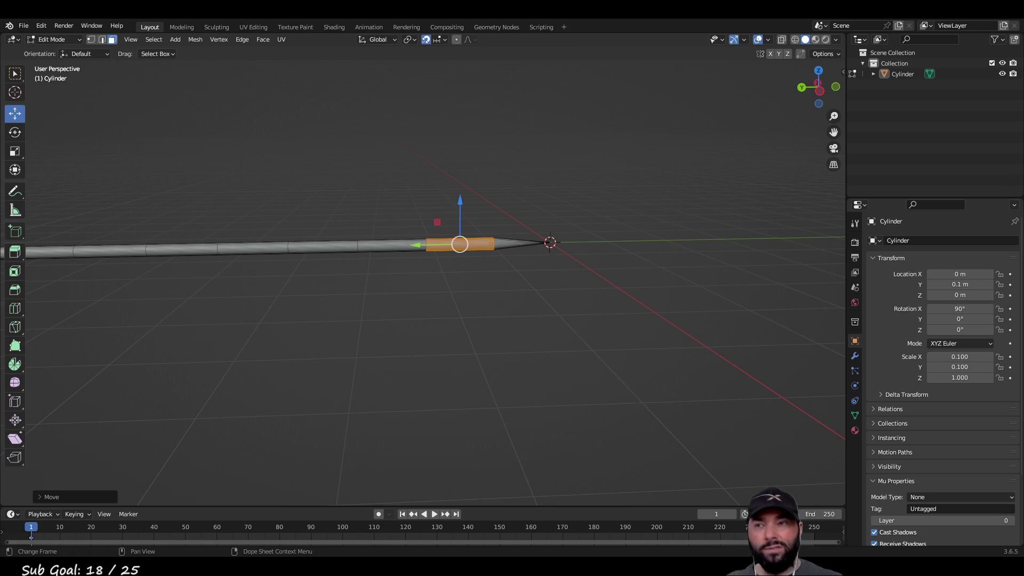
pyautogui.moveTo(512, 289)
pyautogui.mouseDown(button='middle')
pyautogui.moveTo(457, 341)
pyautogui.moveTo(467, 297)
pyautogui.moveTo(448, 315)
pyautogui.moveTo(325, 298)
pyautogui.moveTo(160, 206)
pyautogui.mouseUp(button='middle')
pyautogui.click(457, 347)
pyautogui.press('Tab')
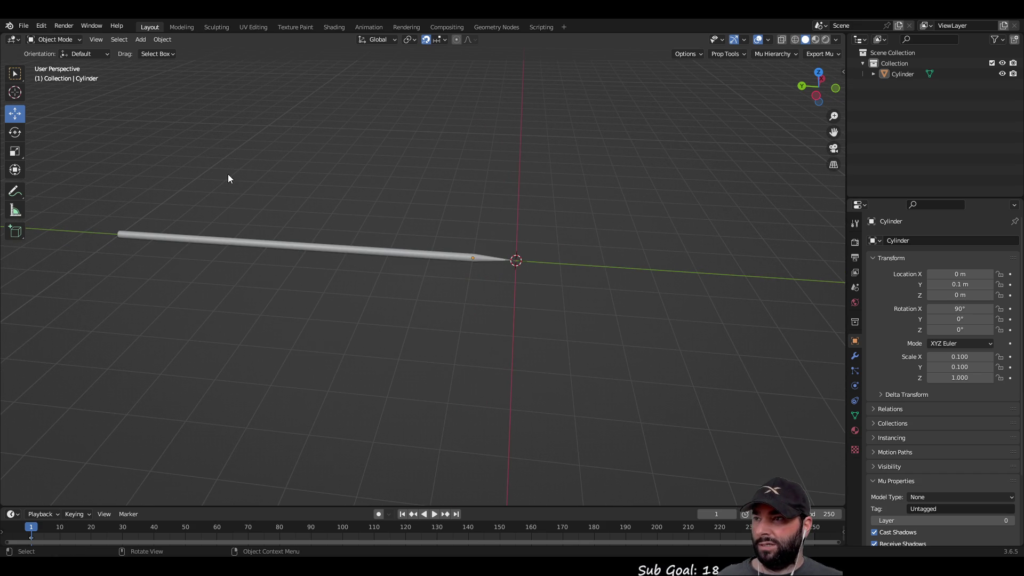
pyautogui.moveTo(228, 199)
pyautogui.mouseDown(button='middle')
pyautogui.moveTo(273, 218)
pyautogui.moveTo(376, 182)
pyautogui.moveTo(434, 243)
pyautogui.moveTo(402, 286)
pyautogui.moveTo(396, 270)
pyautogui.moveTo(539, 311)
pyautogui.moveTo(290, 361)
pyautogui.mouseUp(button='middle')
pyautogui.click(15, 74)
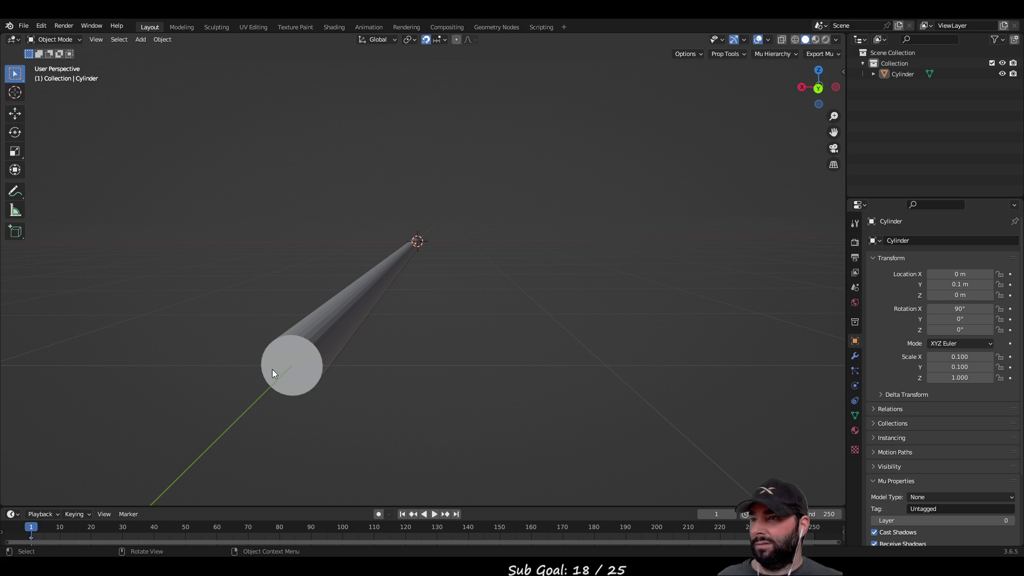
pyautogui.click(295, 359)
pyautogui.moveTo(432, 339)
pyautogui.mouseDown(button='middle')
pyautogui.moveTo(388, 357)
pyautogui.moveTo(404, 354)
pyautogui.mouseUp(button='middle')
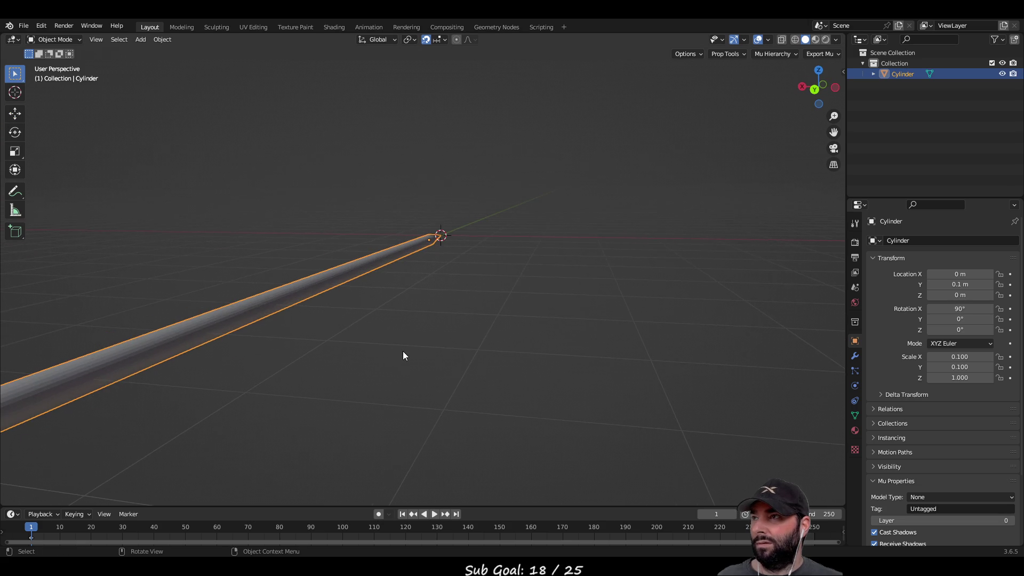
# Select the shaft's tail end face and pull it along Y up to the cone tip.
pyautogui.press('Tab')
pyautogui.moveTo(170, 176)
pyautogui.mouseDown(button='middle')
pyautogui.moveTo(202, 167)
pyautogui.moveTo(151, 312)
pyautogui.mouseUp(button='middle')
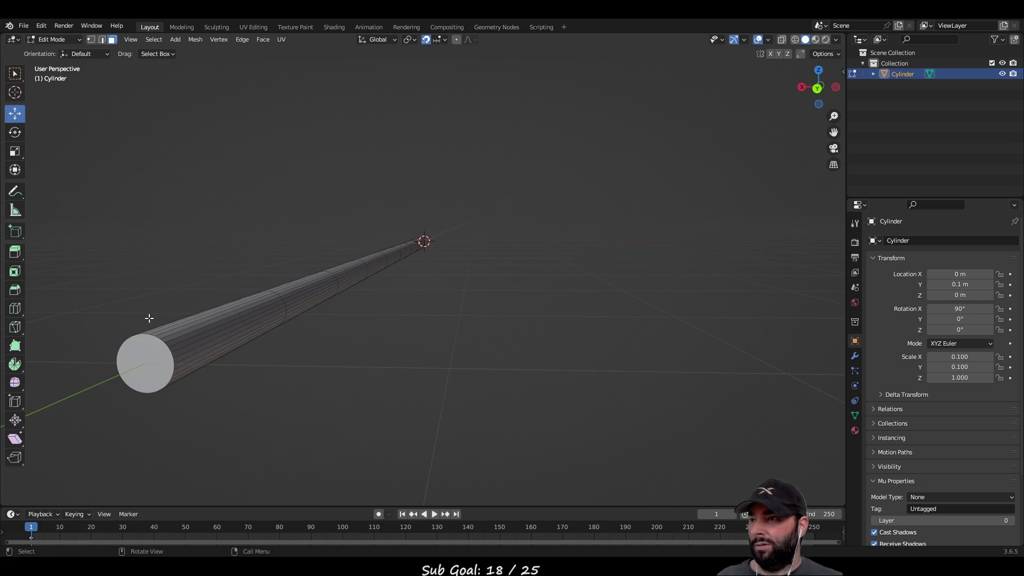
pyautogui.click(154, 353)
pyautogui.moveTo(123, 378)
pyautogui.mouseDown(button='middle')
pyautogui.moveTo(382, 331)
pyautogui.moveTo(240, 341)
pyautogui.moveTo(308, 335)
pyautogui.mouseUp(button='middle')
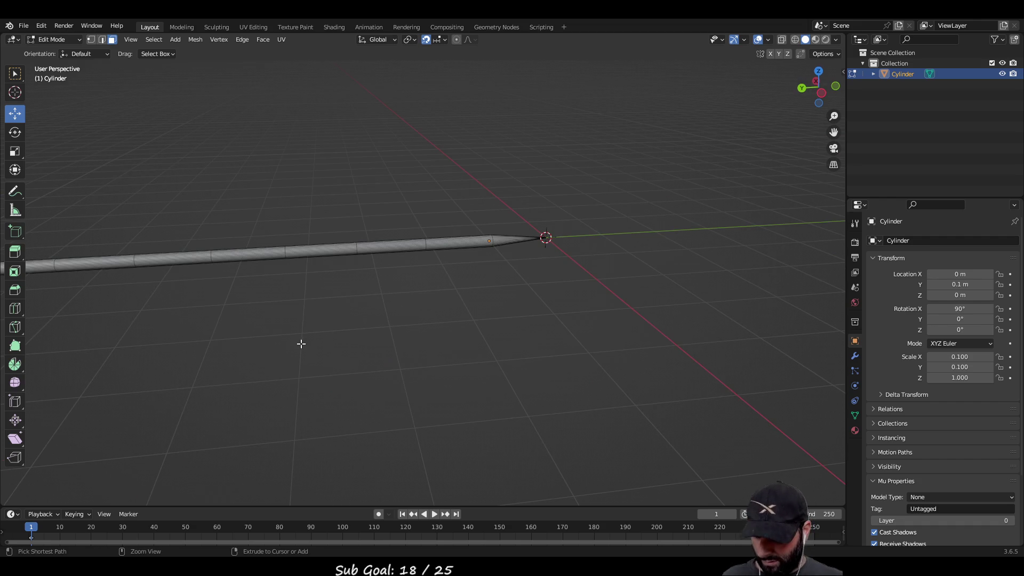
pyautogui.press('Tab')
pyautogui.press('Tab')
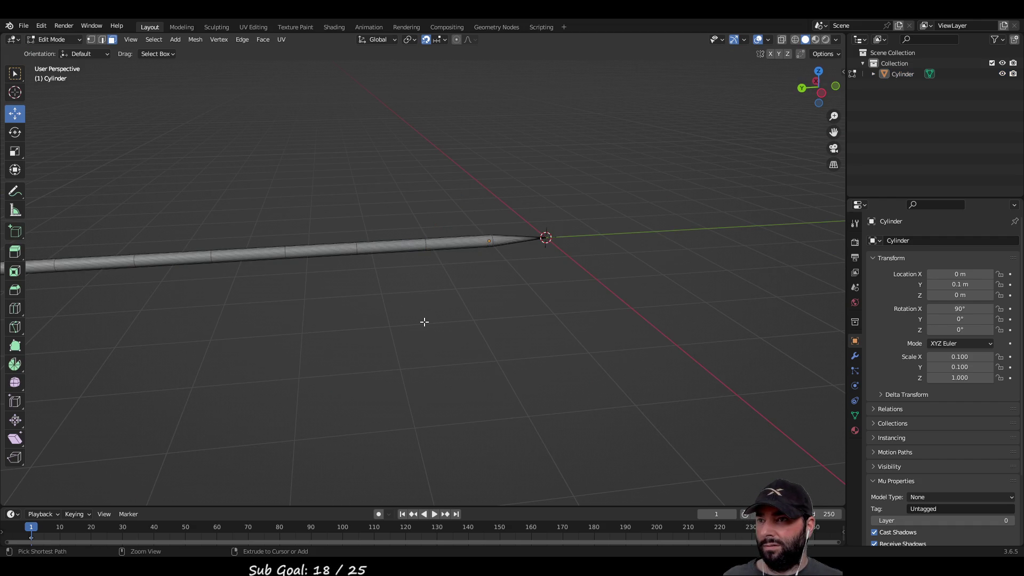
pyautogui.press('2')
pyautogui.press('1')
pyautogui.press('3')
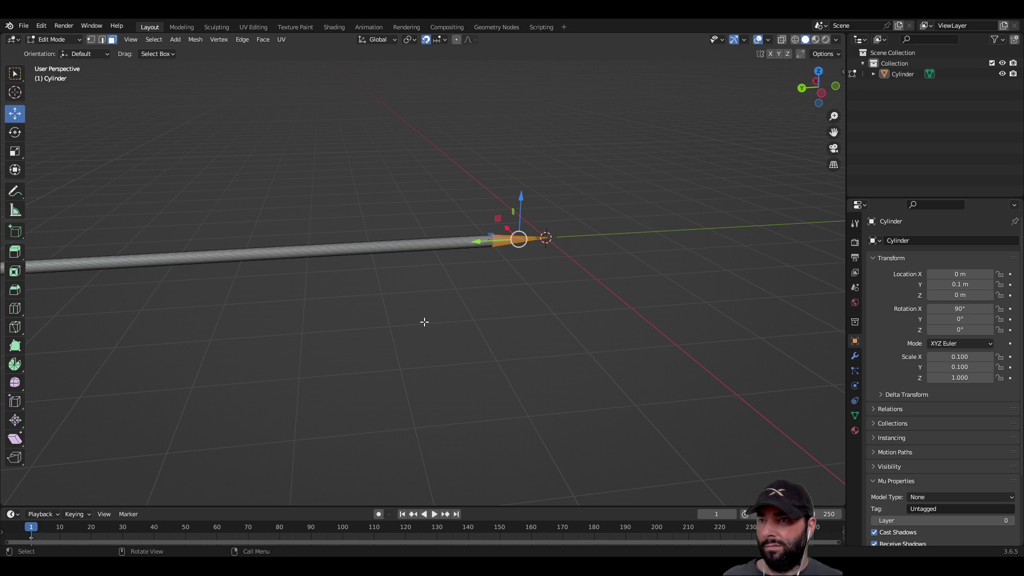
pyautogui.moveTo(425, 322)
pyautogui.mouseDown(button='middle')
pyautogui.moveTo(416, 318)
pyautogui.moveTo(495, 302)
pyautogui.moveTo(480, 304)
pyautogui.mouseUp(button='middle')
pyautogui.scroll(3, 365, 354)
pyautogui.moveTo(123, 382)
pyautogui.mouseDown(button='middle')
pyautogui.moveTo(409, 347)
pyautogui.moveTo(326, 359)
pyautogui.mouseUp(button='middle')
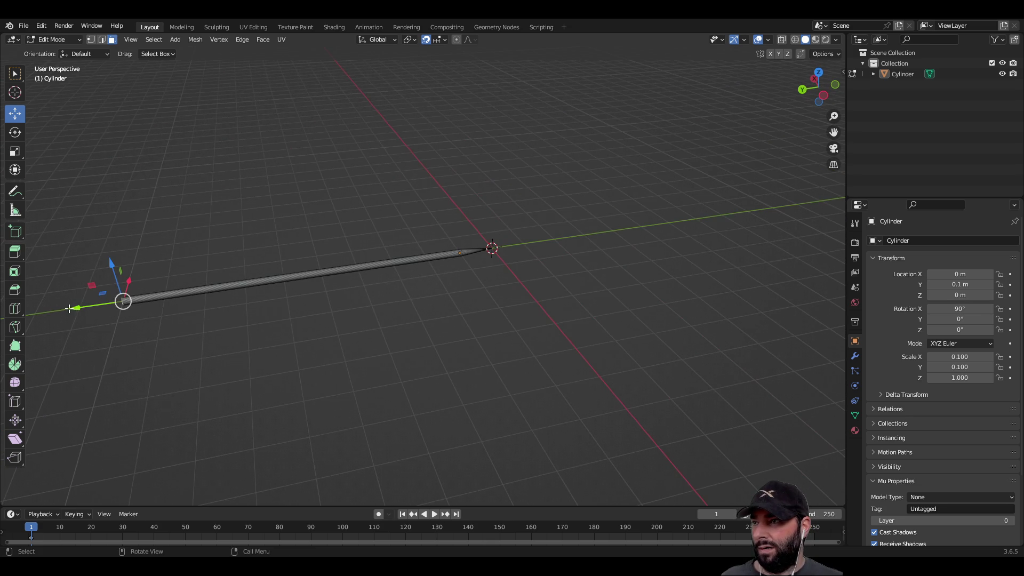
pyautogui.moveTo(71, 308); pyautogui.dragTo(427, 280)
pyautogui.scroll(5, 587, 347)
pyautogui.moveTo(609, 365)
pyautogui.mouseDown(button='middle')
pyautogui.moveTo(576, 320)
pyautogui.moveTo(512, 311)
pyautogui.moveTo(595, 320)
pyautogui.moveTo(395, 345)
pyautogui.mouseUp(button='middle')
# Extrude the cone's base face back 0.1 m and return to Object Mode.
pyautogui.scroll(3, 395, 346)
pyautogui.scroll(-1, 592, 346)
pyautogui.moveTo(592, 345)
pyautogui.mouseDown(button='middle')
pyautogui.moveTo(350, 345)
pyautogui.moveTo(302, 359)
pyautogui.moveTo(436, 387)
pyautogui.mouseUp(button='middle')
pyautogui.scroll(-2, 320, 344)
pyautogui.scroll(-2, 302, 359)
pyautogui.scroll(1, 286, 371)
pyautogui.press('e')
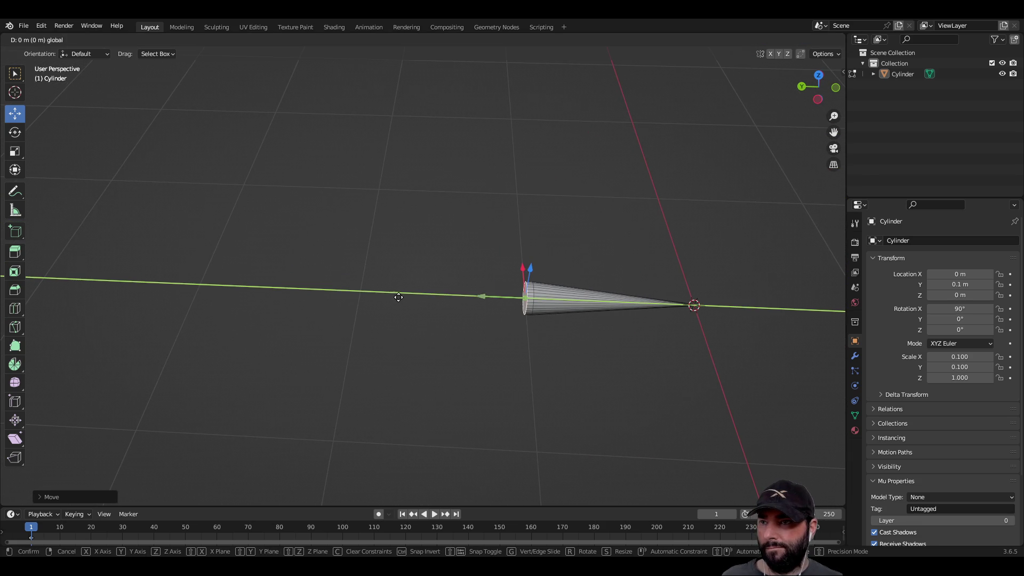
pyautogui.click(340, 294)
pyautogui.scroll(-2, 446, 430)
pyautogui.scroll(2, 421, 405)
pyautogui.moveTo(420, 405)
pyautogui.mouseDown(button='middle')
pyautogui.moveTo(466, 365)
pyautogui.moveTo(549, 345)
pyautogui.moveTo(569, 389)
pyautogui.moveTo(430, 318)
pyautogui.moveTo(269, 370)
pyautogui.moveTo(416, 298)
pyautogui.moveTo(416, 316)
pyautogui.mouseUp(button='middle')
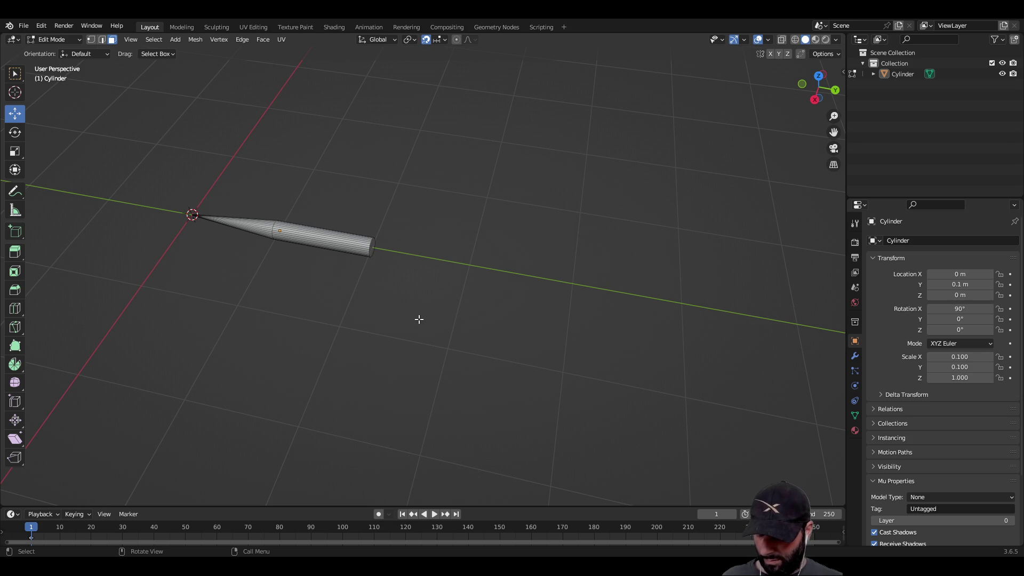
pyautogui.press('Tab')
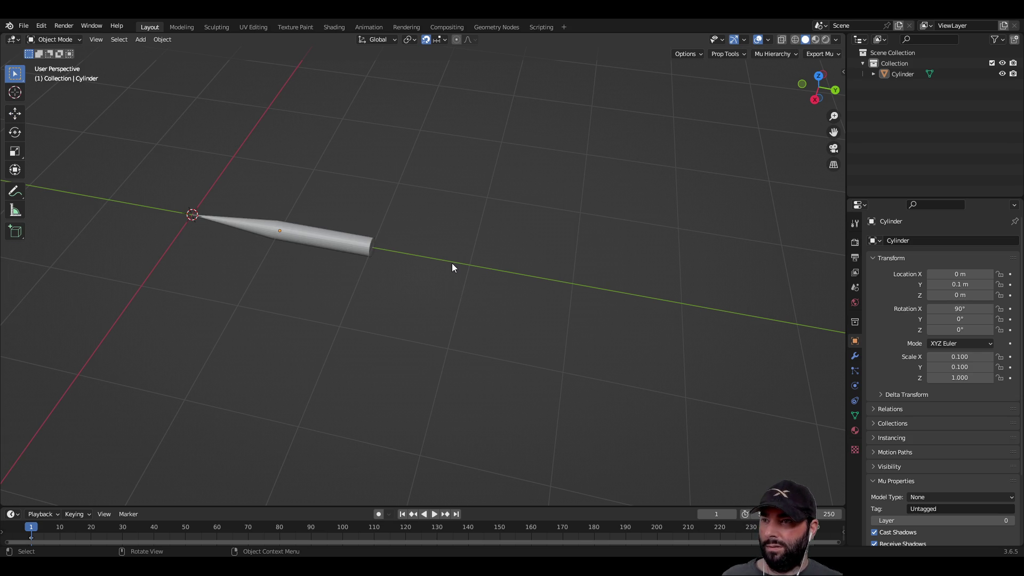
# Add a new cylinder mesh at the origin.
pyautogui.hotkey('shift', 'a')
pyautogui.moveTo(444, 264)
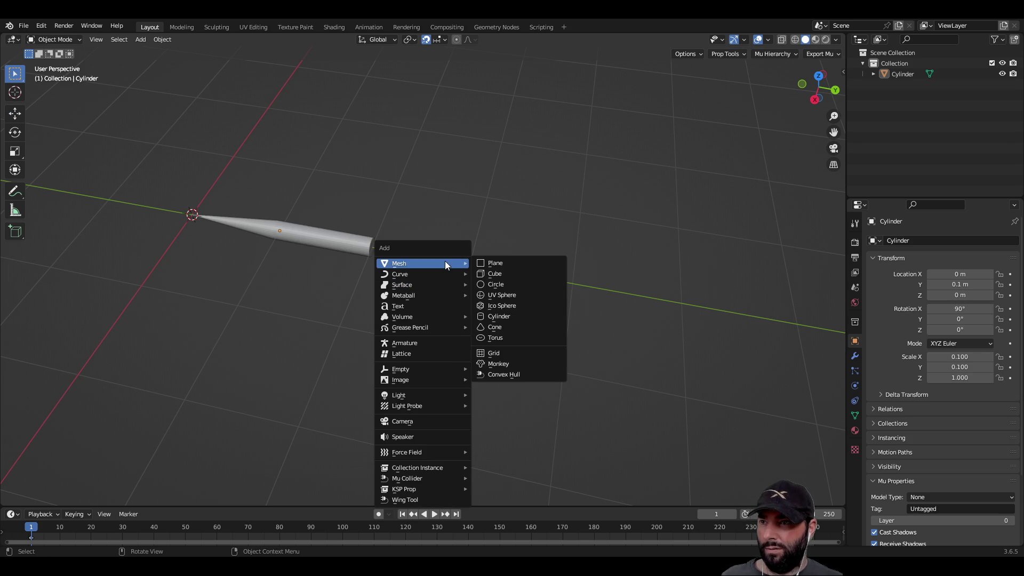
pyautogui.click(521, 316)
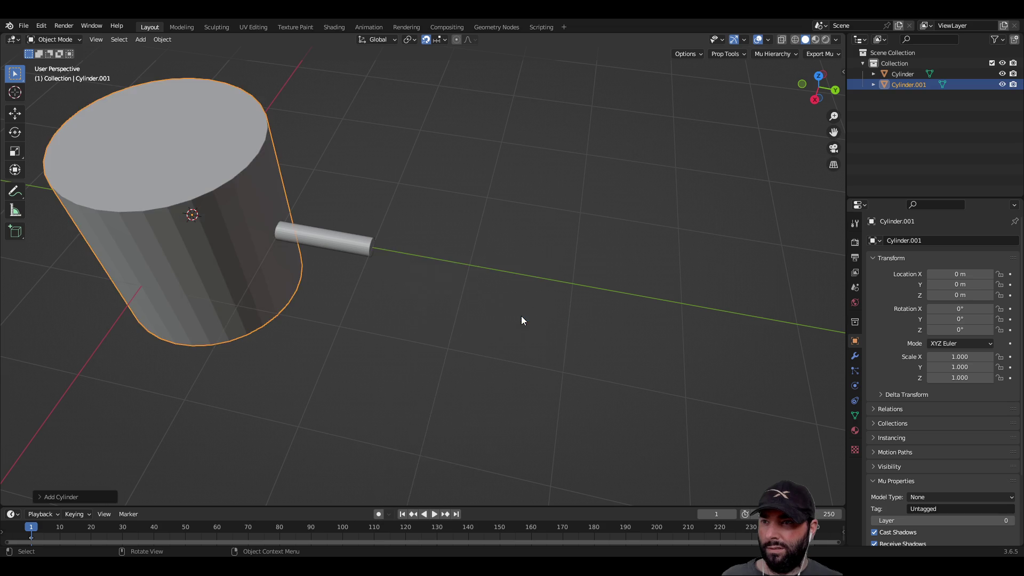
pyautogui.scroll(-4, 469, 302)
pyautogui.moveTo(395, 310)
pyautogui.mouseDown(button='middle')
pyautogui.moveTo(507, 228)
pyautogui.moveTo(568, 214)
pyautogui.moveTo(441, 246)
pyautogui.moveTo(660, 308)
pyautogui.mouseUp(button='middle')
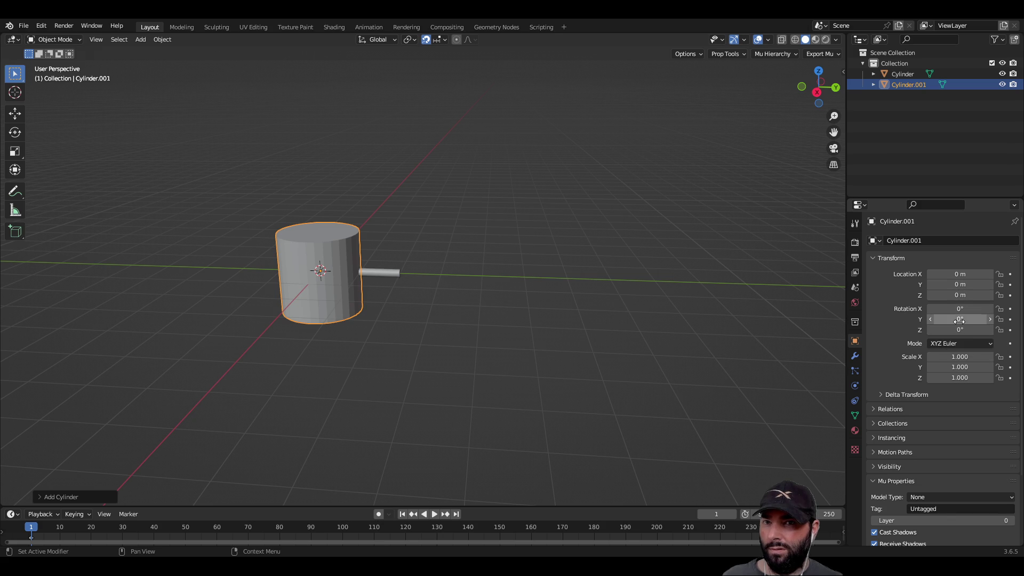
# Rotate the cylinder 90° on X and scale it to 0.1 in X and Y.
pyautogui.click(960, 308)
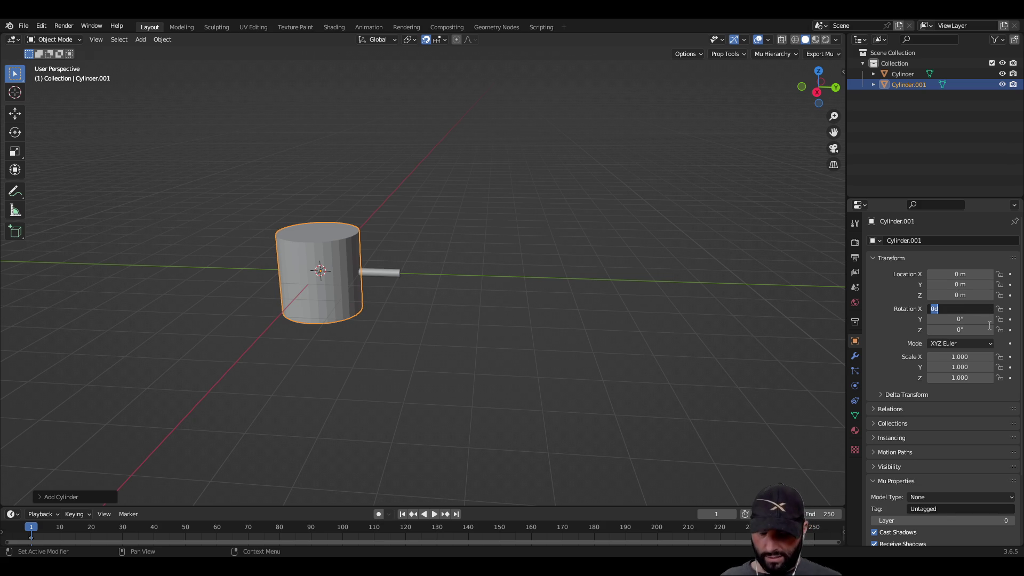
pyautogui.write('90')
pyautogui.press('Return')
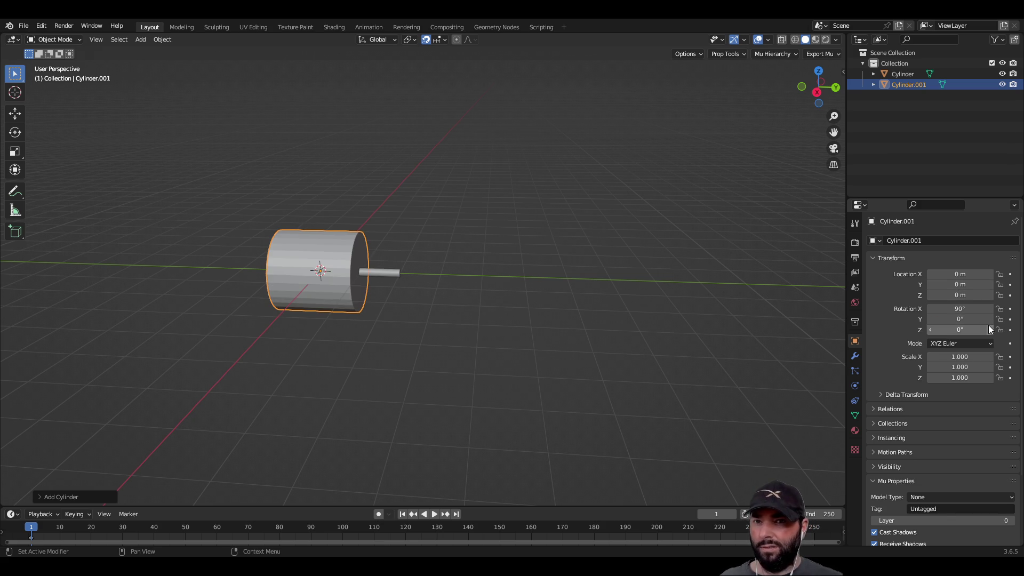
pyautogui.click(978, 358)
pyautogui.write('0.1')
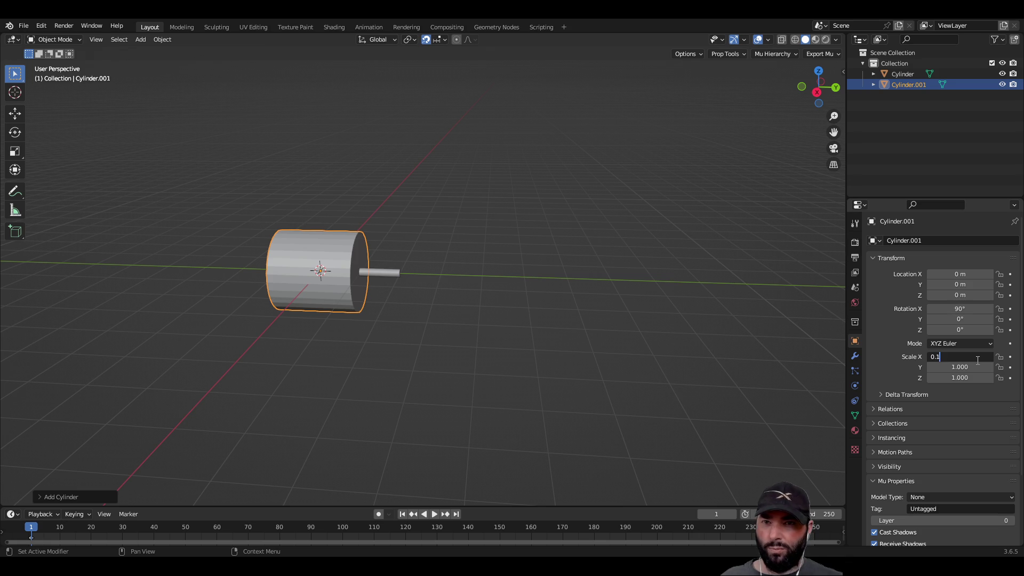
pyautogui.press('Return')
pyautogui.click(968, 367)
pyautogui.write('0.1')
pyautogui.press('Return')
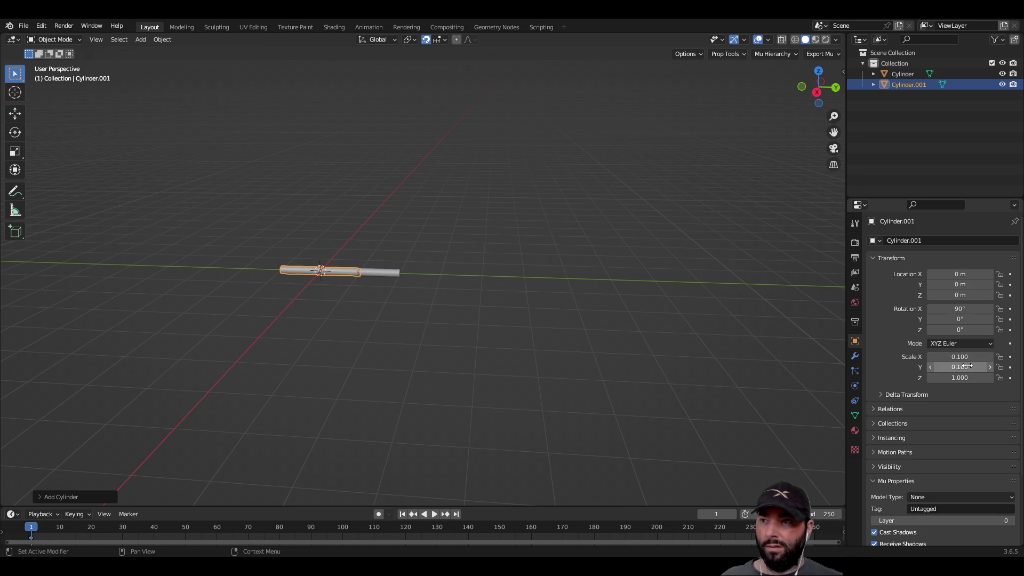
pyautogui.scroll(5, 457, 334)
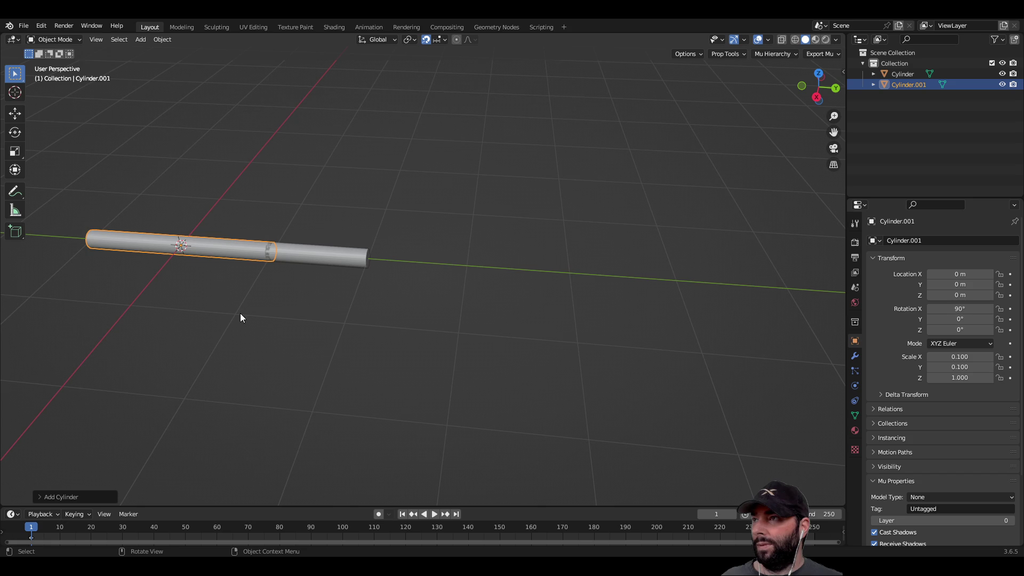
pyautogui.click(16, 113)
# Slide Cylinder.001 along Y behind the tip and place a pasted copy end to end with it.
pyautogui.moveTo(220, 249)
pyautogui.mouseDown()
pyautogui.moveTo(437, 269)
pyautogui.moveTo(618, 305)
pyautogui.moveTo(553, 297)
pyautogui.moveTo(549, 312)
pyautogui.mouseUp()
pyautogui.hotkey('ctrl', 'c')
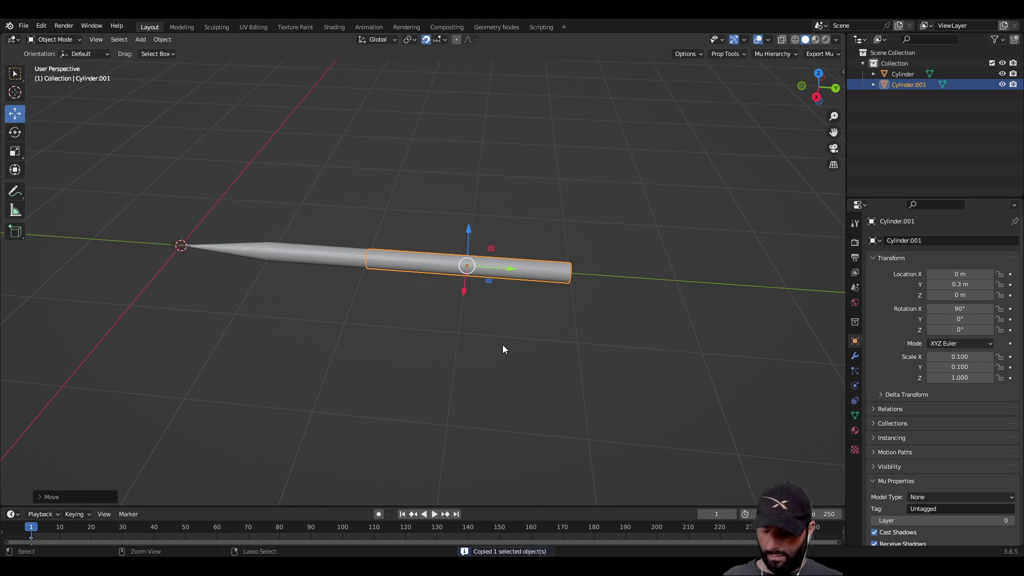
pyautogui.hotkey('ctrl', 'v')
pyautogui.moveTo(508, 268)
pyautogui.mouseDown()
pyautogui.moveTo(769, 292)
pyautogui.moveTo(520, 373)
pyautogui.mouseUp()
pyautogui.click(495, 357)
pyautogui.scroll(-3, 437, 295)
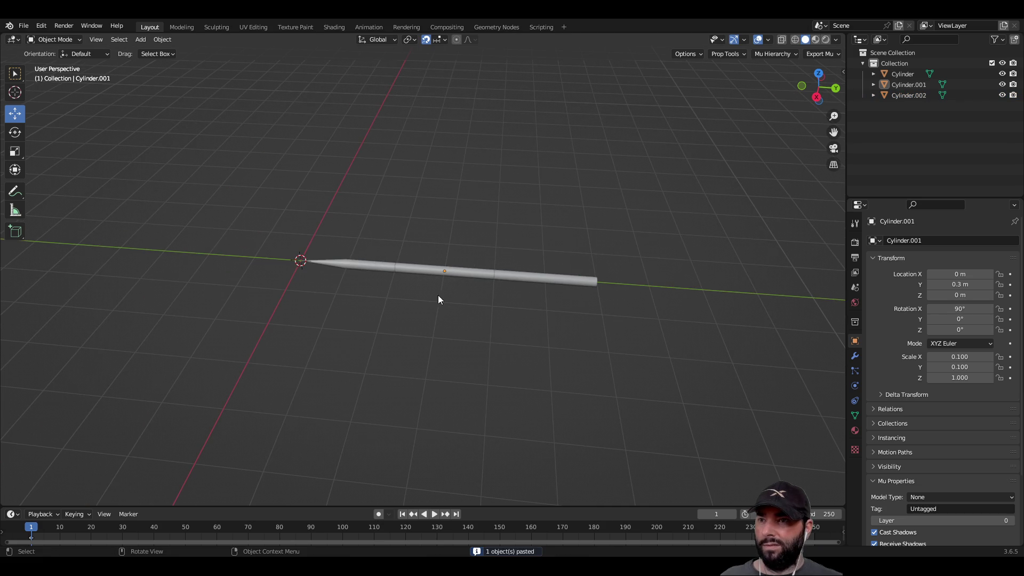
# Copy the last shaft segment and slide the pasted copy along Y to the shaft's end.
pyautogui.click(15, 73)
pyautogui.click(373, 267)
pyautogui.click(470, 275)
pyautogui.click(504, 280)
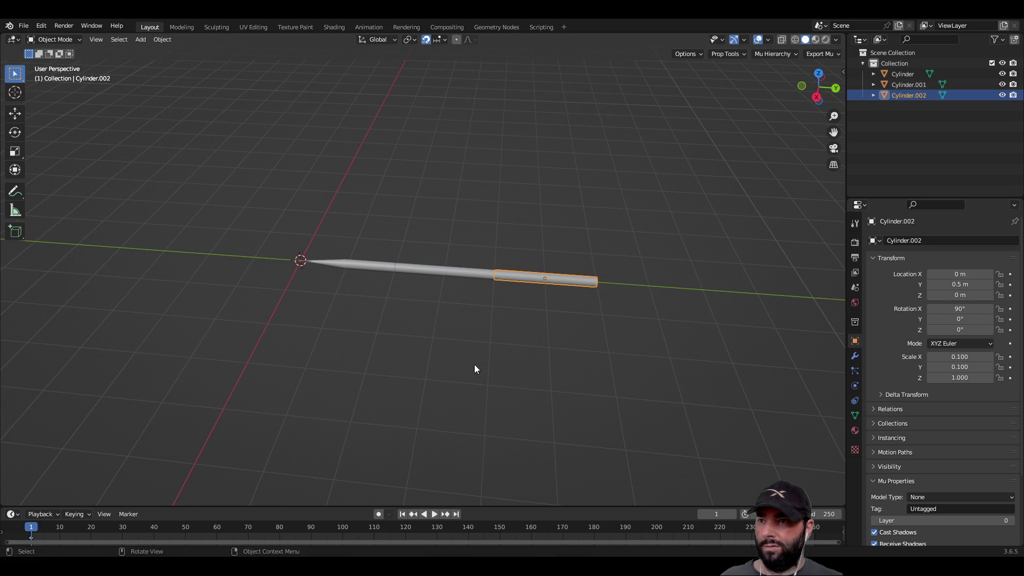
pyautogui.moveTo(522, 343)
pyautogui.mouseDown(button='middle')
pyautogui.moveTo(522, 311)
pyautogui.moveTo(519, 329)
pyautogui.mouseUp(button='middle')
pyautogui.hotkey('ctrl', 'c')
pyautogui.hotkey('ctrl', 'v')
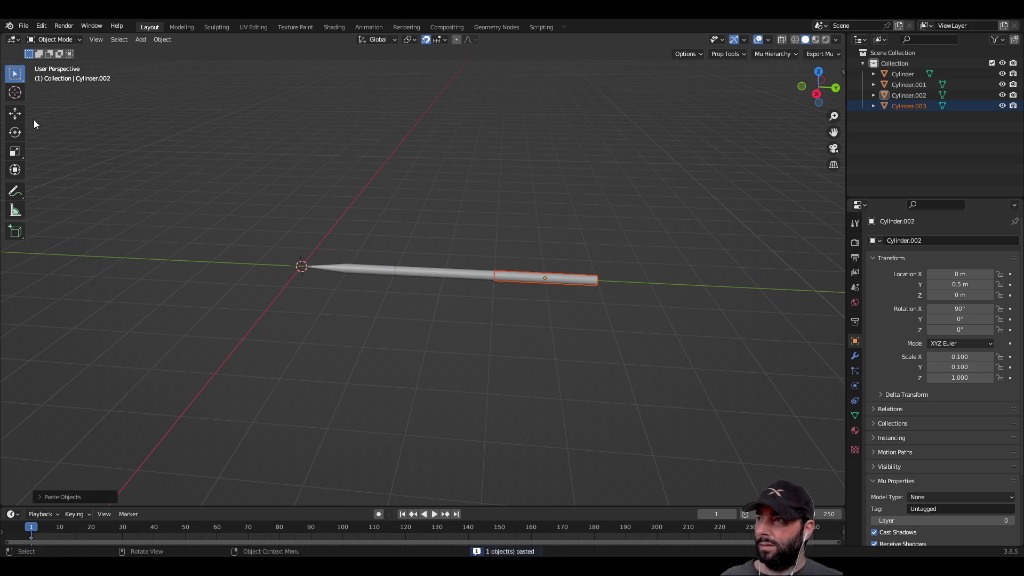
pyautogui.click(15, 113)
pyautogui.moveTo(590, 283)
pyautogui.mouseDown()
pyautogui.moveTo(749, 291)
pyautogui.moveTo(695, 298)
pyautogui.mouseUp()
pyautogui.moveTo(569, 350)
pyautogui.keyDown('shift'); pyautogui.mouseDown(button='middle')
pyautogui.moveTo(410, 336)
pyautogui.moveTo(320, 373)
pyautogui.mouseUp(button='middle'); pyautogui.keyUp('shift')
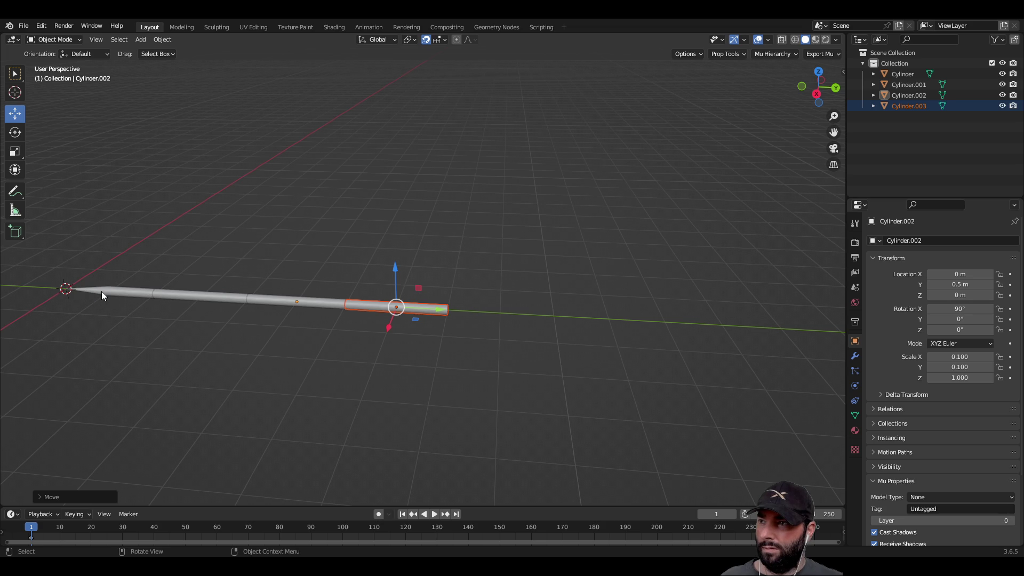
# Paste one more segment copy and move it along Y onto the end of the shaft.
pyautogui.moveTo(213, 301)
pyautogui.mouseDown(button='middle')
pyautogui.moveTo(275, 392)
pyautogui.moveTo(281, 366)
pyautogui.moveTo(284, 377)
pyautogui.mouseUp(button='middle')
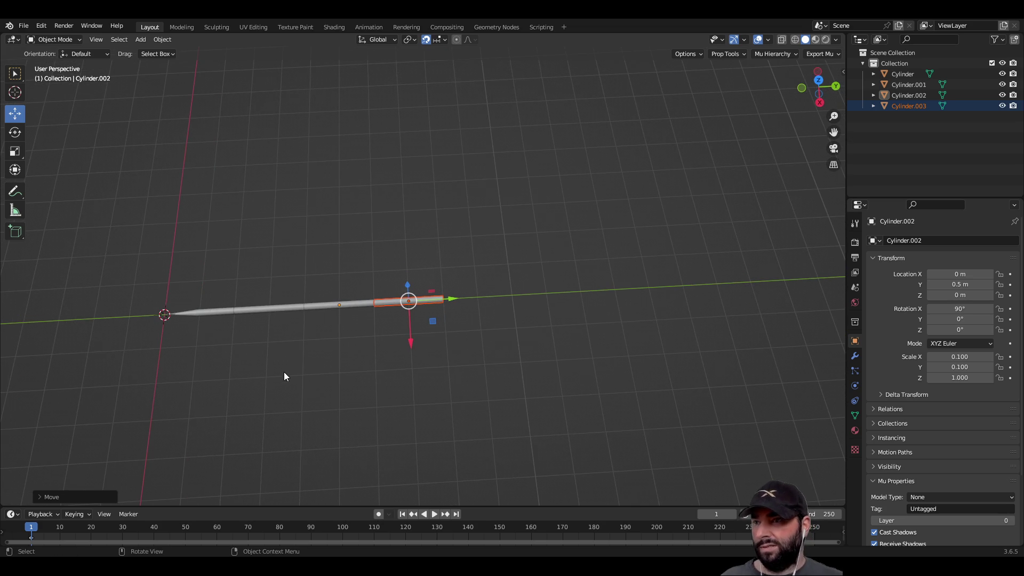
pyautogui.click(745, 41)
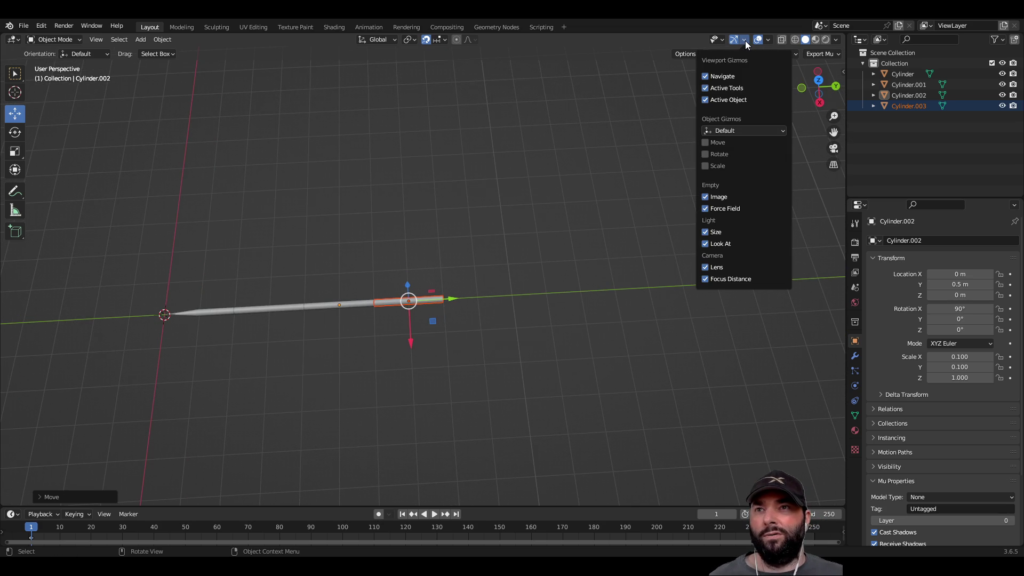
pyautogui.click(768, 40)
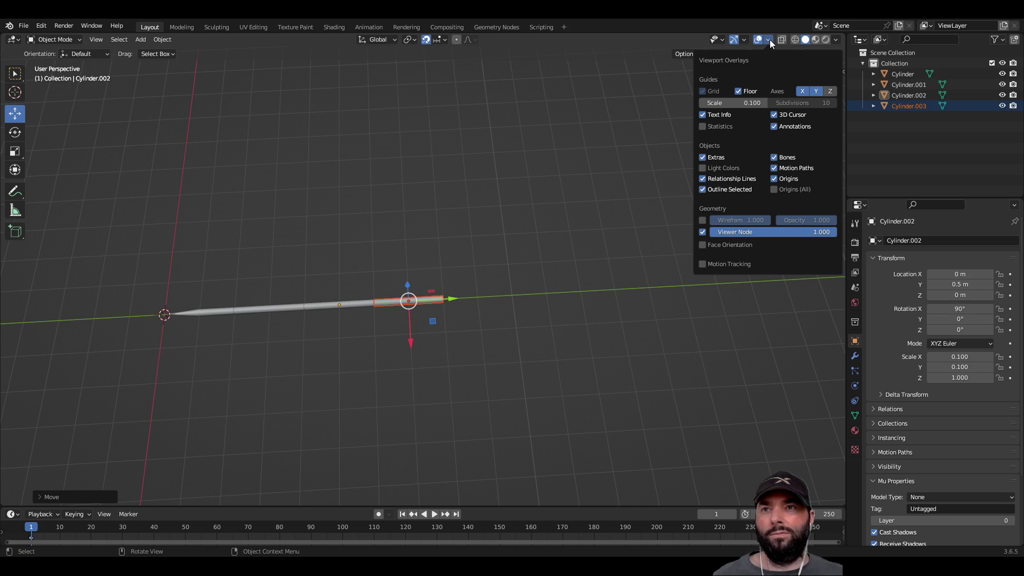
pyautogui.click(344, 293)
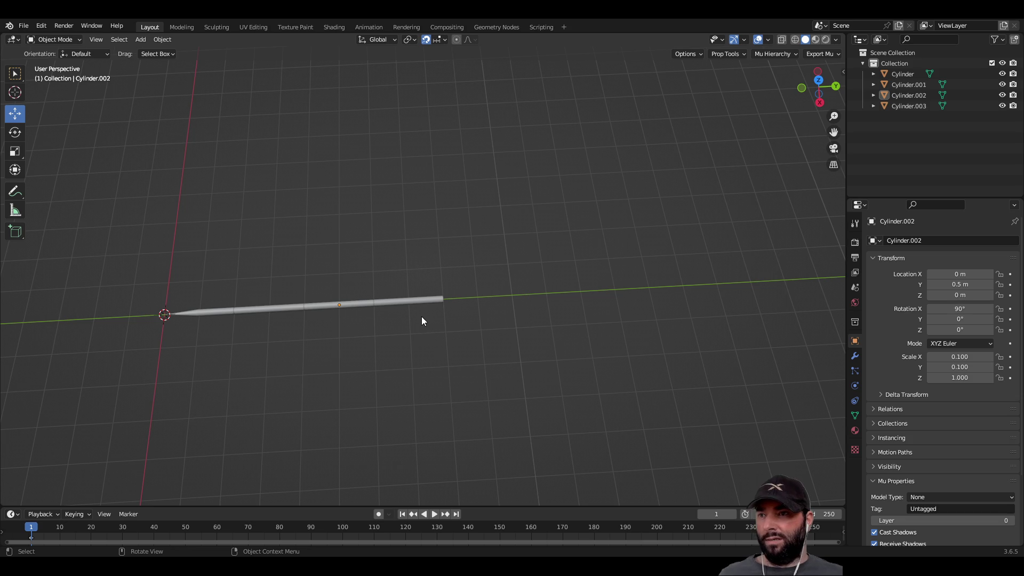
pyautogui.moveTo(478, 318)
pyautogui.mouseDown(button='middle')
pyautogui.moveTo(487, 299)
pyautogui.moveTo(478, 261)
pyautogui.moveTo(403, 314)
pyautogui.mouseUp(button='middle')
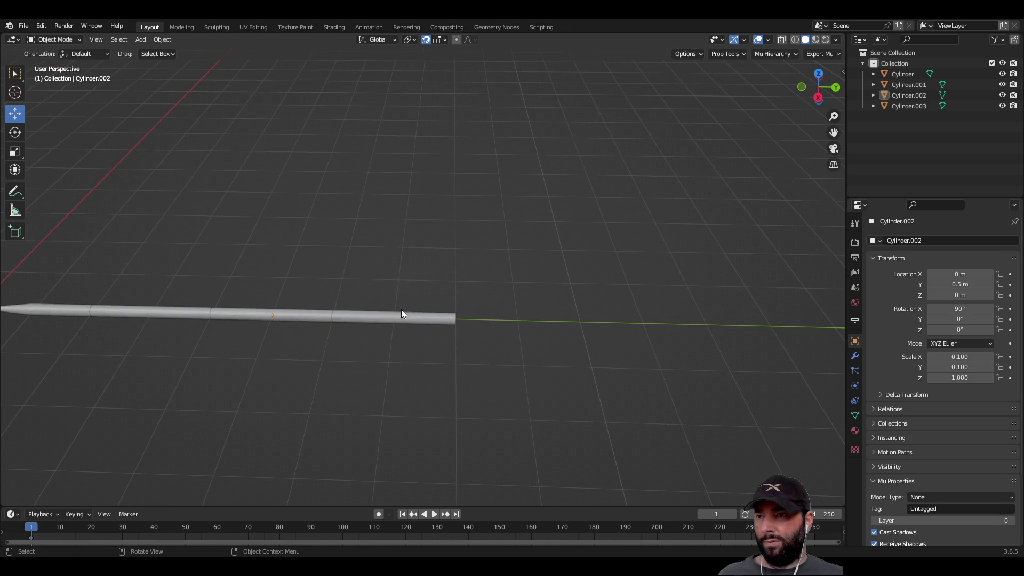
pyautogui.click(402, 319)
pyautogui.hotkey('ctrl', 'c')
pyautogui.hotkey('ctrl', 'v')
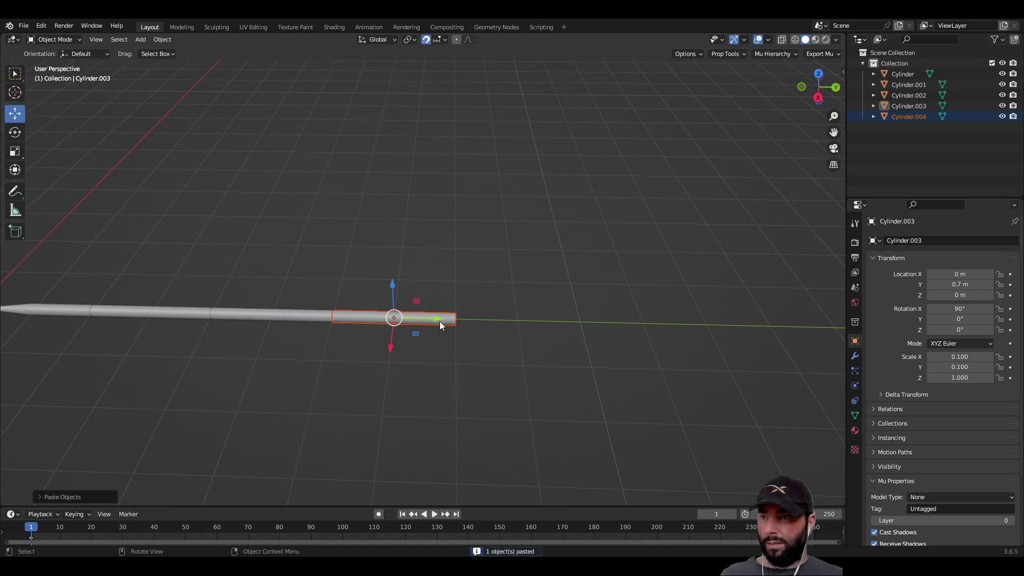
pyautogui.press('g')
pyautogui.press('y')
pyautogui.click(565, 319)
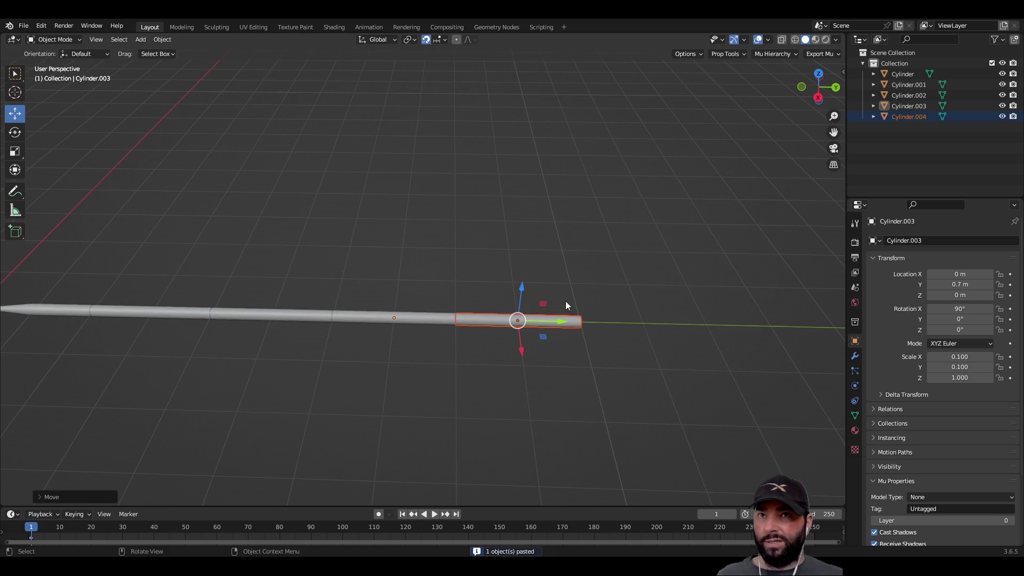
pyautogui.click(693, 267)
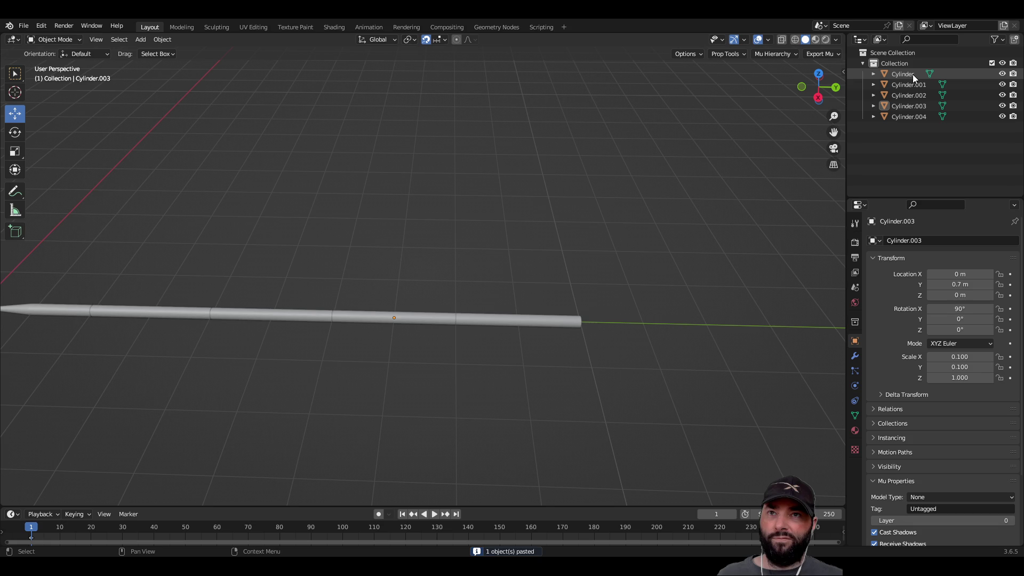
# Apply Shade Smooth to a shaft segment.
pyautogui.scroll(-5, 328, 356)
pyautogui.scroll(3, 459, 405)
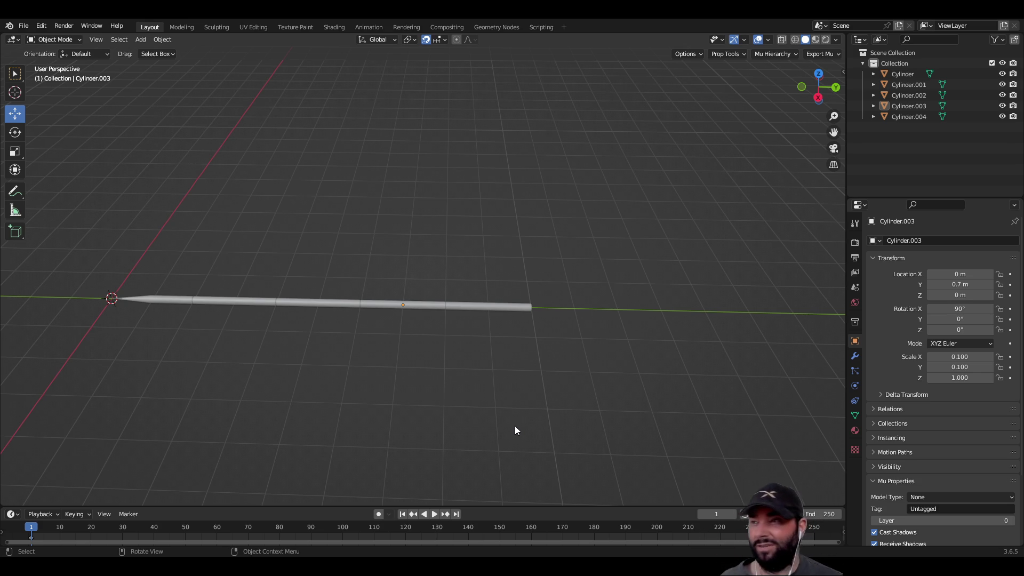
pyautogui.scroll(3, 505, 411)
pyautogui.moveTo(523, 374)
pyautogui.mouseDown(button='middle')
pyautogui.moveTo(510, 351)
pyautogui.moveTo(411, 311)
pyautogui.mouseUp(button='middle')
pyautogui.moveTo(471, 331); pyautogui.dragTo(562, 393, button='middle')
pyautogui.moveTo(626, 277)
pyautogui.keyDown('shift'); pyautogui.mouseDown(button='middle')
pyautogui.moveTo(453, 210)
pyautogui.moveTo(446, 144)
pyautogui.mouseUp(button='middle'); pyautogui.keyUp('shift')
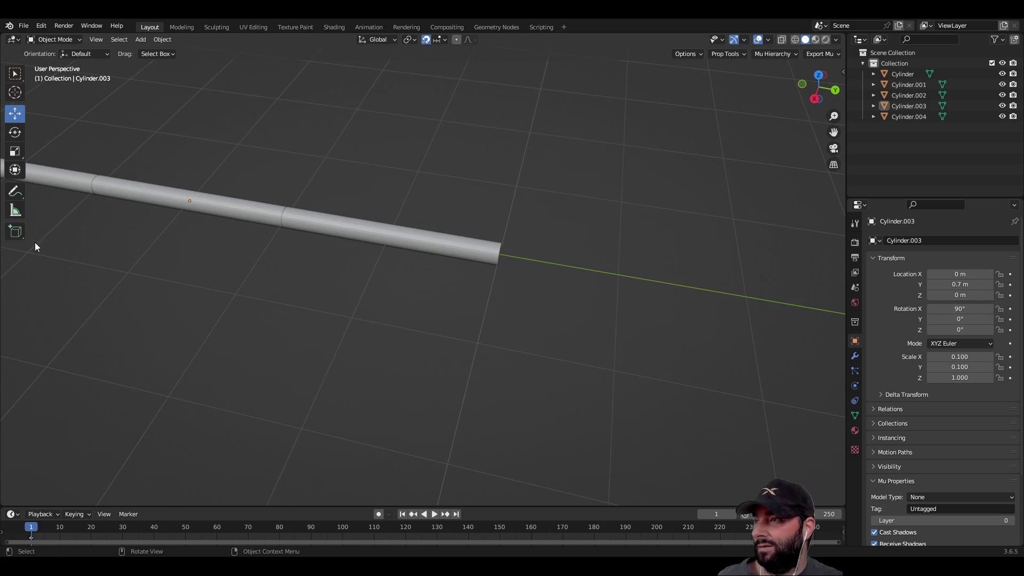
pyautogui.moveTo(366, 334); pyautogui.dragTo(432, 359, button='middle')
pyautogui.rightClick(425, 350)
pyautogui.click(425, 349)
# Bring up the Add menu's list of mesh shapes.
pyautogui.press('Tab')
pyautogui.press('Tab')
pyautogui.moveTo(392, 332)
pyautogui.mouseDown(button='middle')
pyautogui.moveTo(347, 369)
pyautogui.moveTo(367, 369)
pyautogui.mouseUp(button='middle')
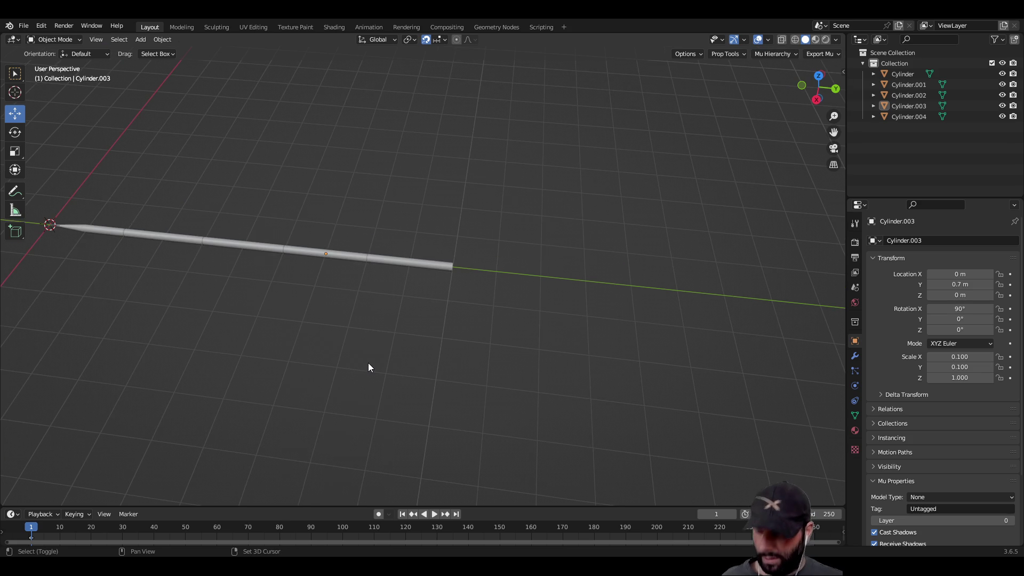
pyautogui.hotkey('shift', 'a')
pyautogui.moveTo(349, 308)
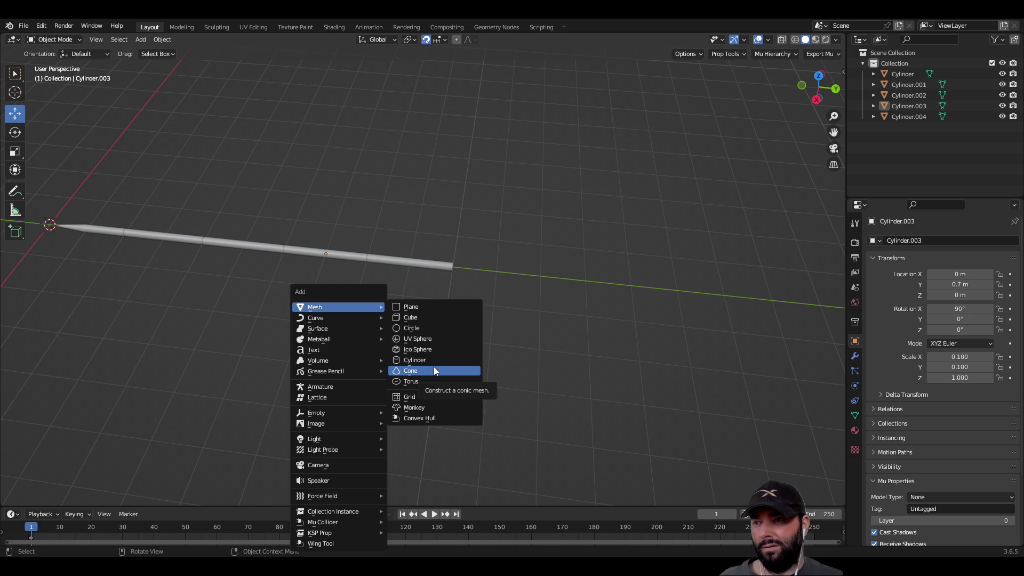
# Add a cube and move it to X 0.2 m, Y 0.9 m, Z 0.1 m at the shaft's tail.
pyautogui.click(419, 319)
pyautogui.scroll(-3, 260, 306)
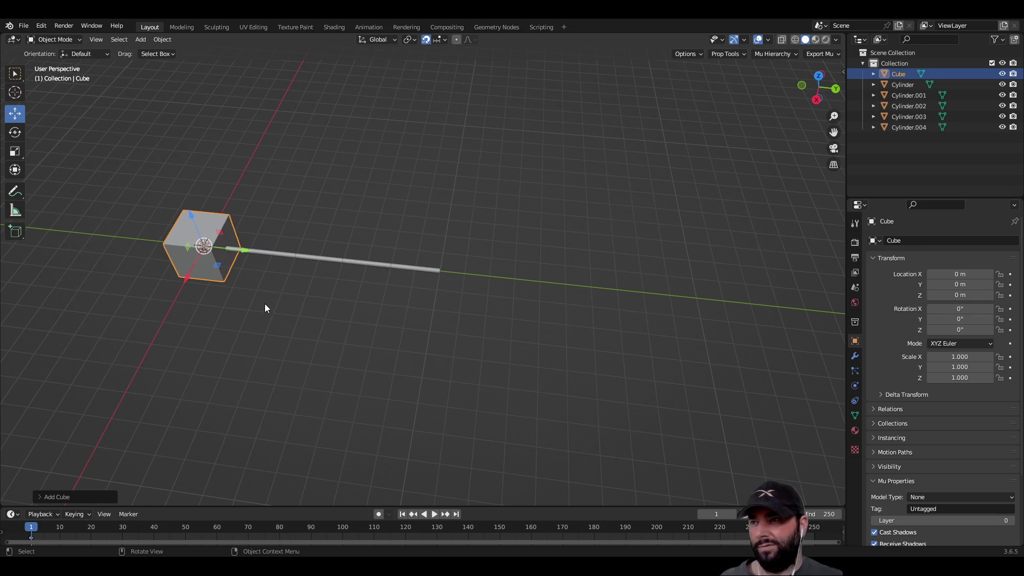
pyautogui.moveTo(244, 250); pyautogui.dragTo(463, 277)
pyautogui.moveTo(402, 300); pyautogui.dragTo(412, 345)
pyautogui.scroll(3, 412, 344)
pyautogui.moveTo(412, 345)
pyautogui.mouseDown(button='middle')
pyautogui.moveTo(263, 354)
pyautogui.moveTo(409, 315)
pyautogui.moveTo(546, 354)
pyautogui.moveTo(505, 324)
pyautogui.mouseUp(button='middle')
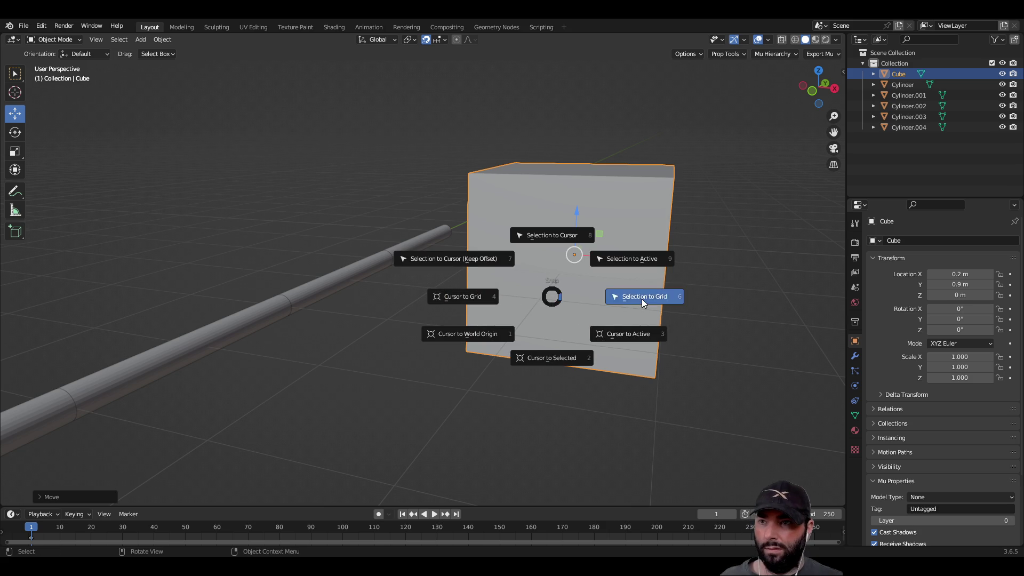
pyautogui.press('Escape')
pyautogui.moveTo(576, 215); pyautogui.dragTo(577, 152)
pyautogui.moveTo(577, 151)
pyautogui.mouseDown(button='middle')
pyautogui.moveTo(545, 286)
pyautogui.moveTo(610, 323)
pyautogui.moveTo(393, 267)
pyautogui.moveTo(224, 339)
pyautogui.moveTo(80, 334)
pyautogui.moveTo(372, 295)
pyautogui.moveTo(449, 256)
pyautogui.mouseUp(button='middle')
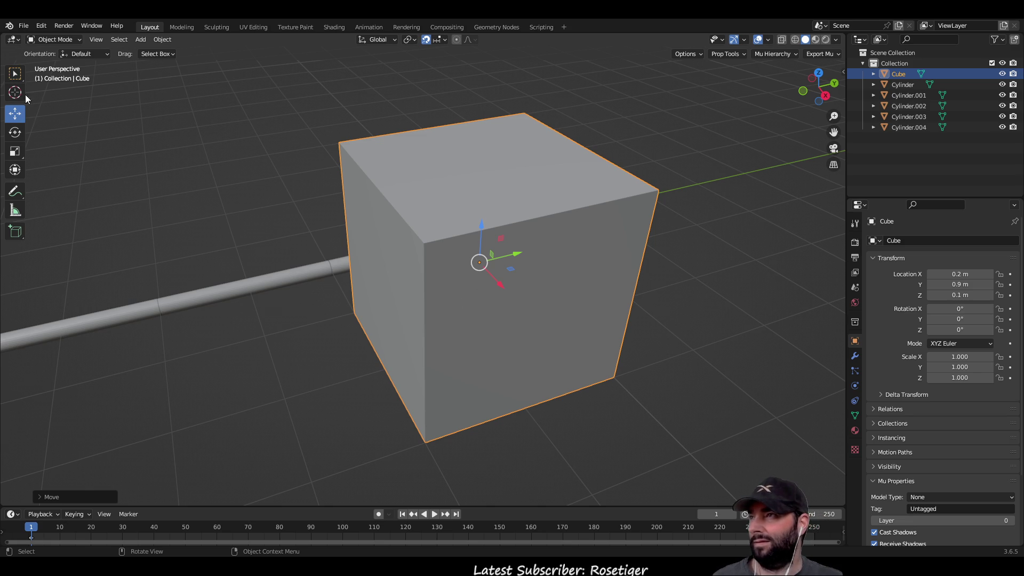
pyautogui.press('Tab')
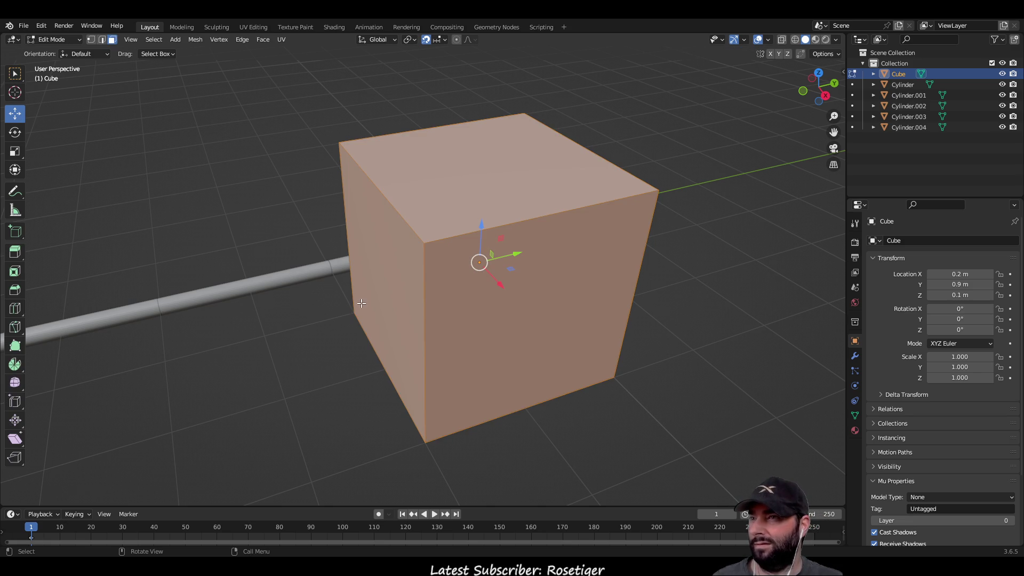
# Push the cube's left face 0.1 m along Y, lower its top face 0.1 m, and pull the right face inward.
pyautogui.hotkey('alt', 'a')
pyautogui.moveTo(395, 290)
pyautogui.mouseDown(button='middle')
pyautogui.moveTo(359, 350)
pyautogui.moveTo(338, 343)
pyautogui.moveTo(348, 295)
pyautogui.mouseUp(button='middle')
pyautogui.moveTo(366, 235)
pyautogui.mouseDown()
pyautogui.moveTo(447, 233)
pyautogui.moveTo(430, 229)
pyautogui.mouseUp()
pyautogui.moveTo(429, 229); pyautogui.dragTo(551, 293, button='middle')
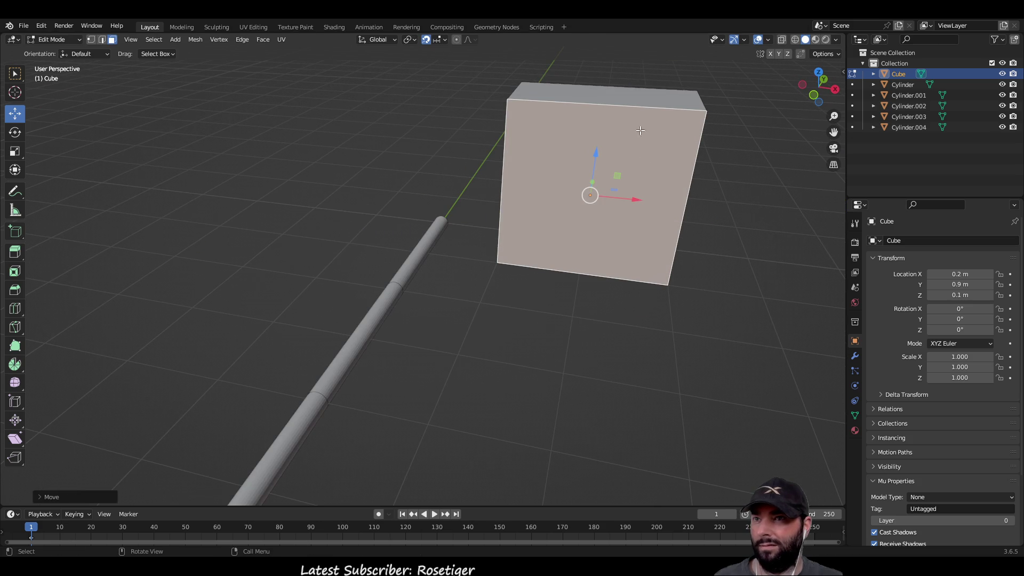
pyautogui.click(634, 96)
pyautogui.moveTo(610, 51); pyautogui.dragTo(600, 110)
pyautogui.moveTo(600, 109)
pyautogui.mouseDown(button='middle')
pyautogui.moveTo(606, 261)
pyautogui.moveTo(753, 361)
pyautogui.mouseUp(button='middle')
pyautogui.click(630, 261)
pyautogui.moveTo(724, 298); pyautogui.dragTo(635, 274)
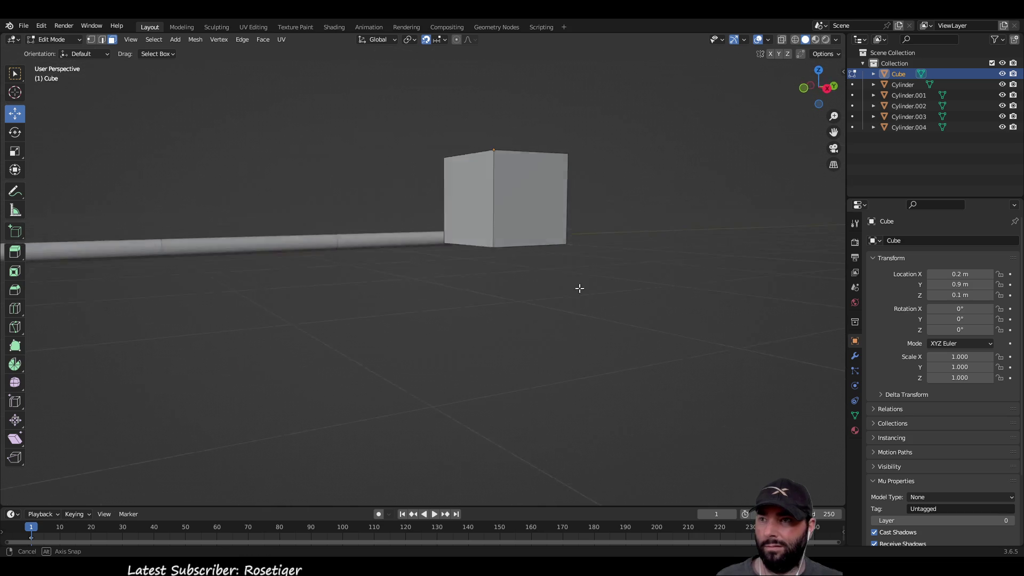